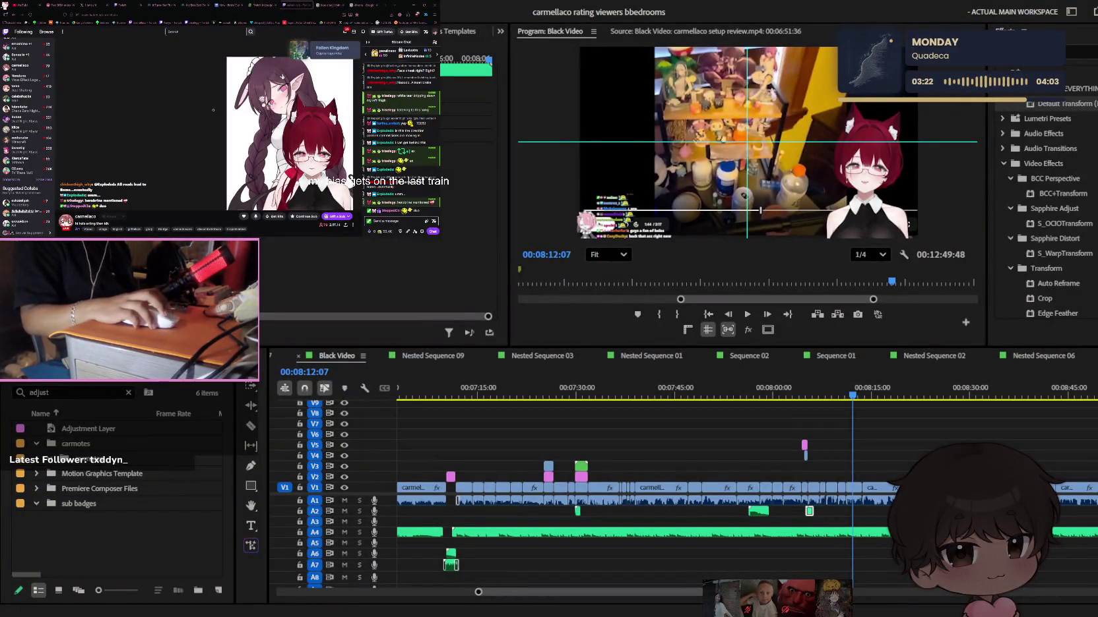
# Switch the browser to the stream creator dashboard
pyautogui.click(136, 11)
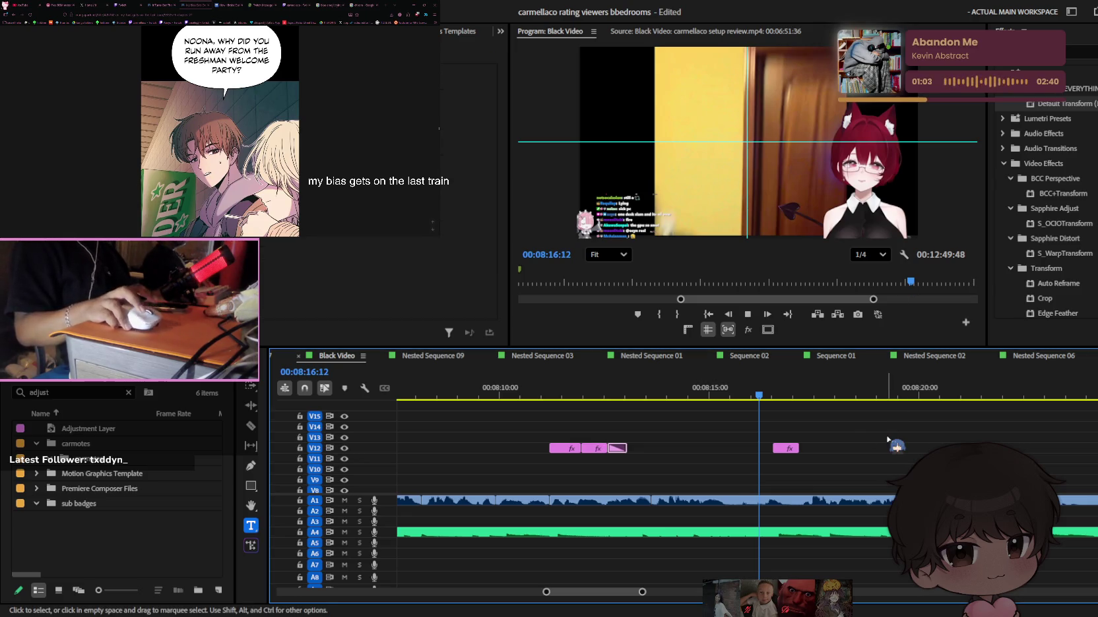
# Save the project and scan the caption section with J/K/L playback
pyautogui.press('space')
pyautogui.hotkey('ctrl', 's')
pyautogui.press('j')
pyautogui.press('j')
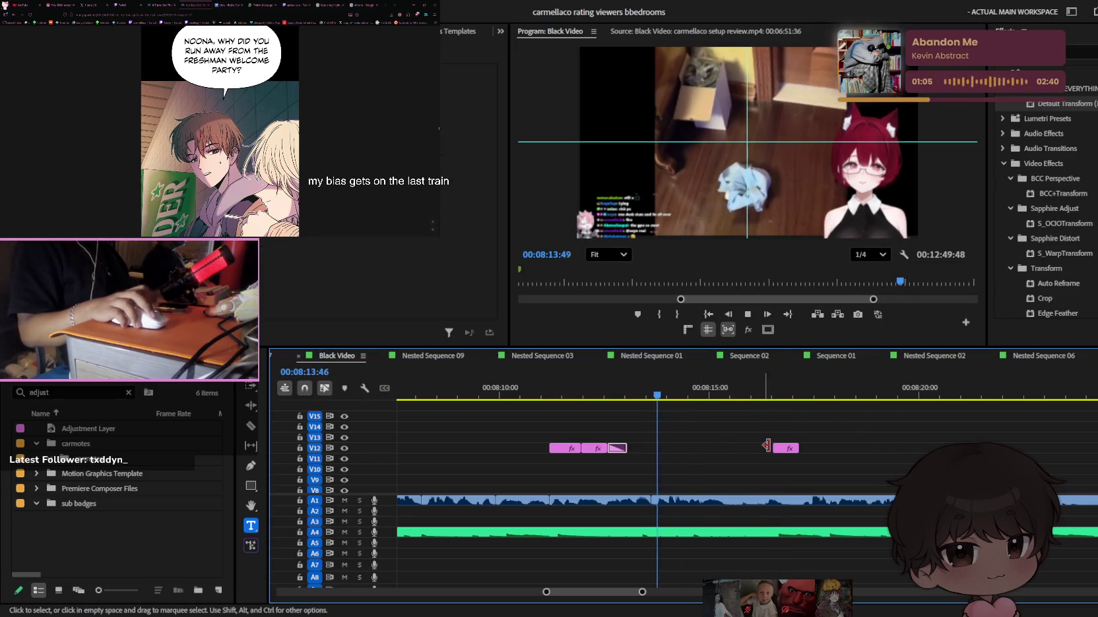
pyautogui.scroll(2, 778, 451)
pyautogui.press('l')
pyautogui.press('l')
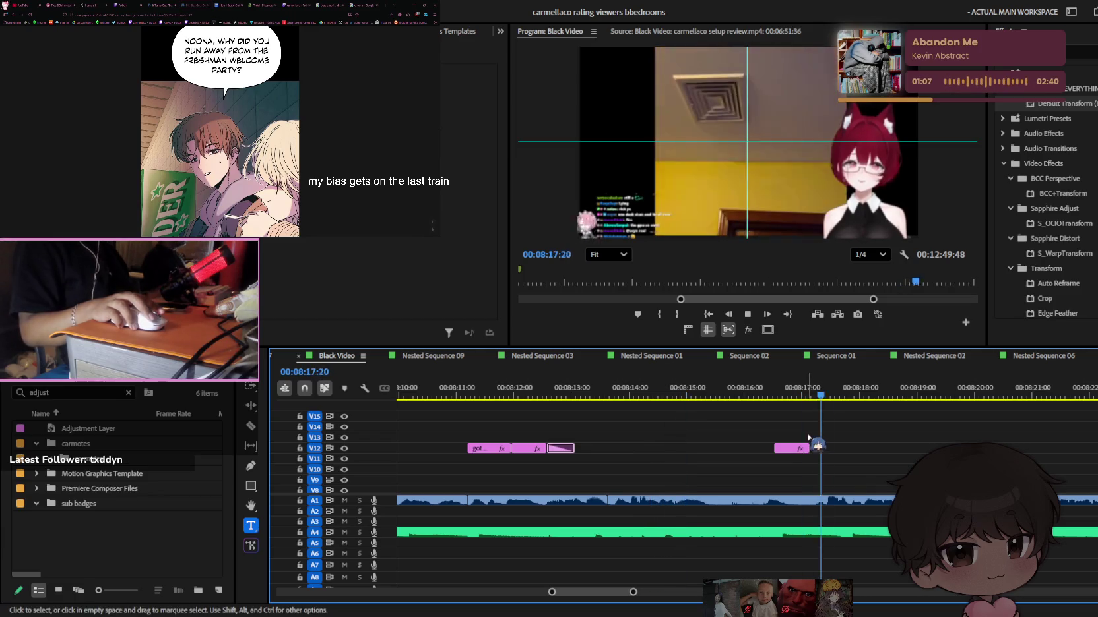
pyautogui.press('space')
pyautogui.press('j')
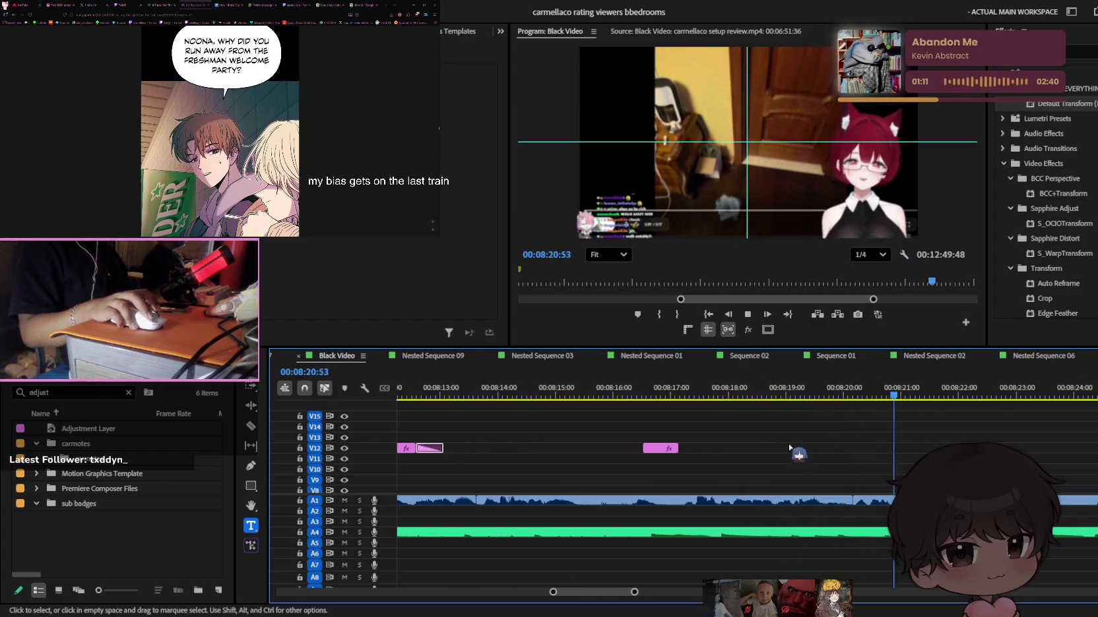
# Move the pink 'you have a infinite' caption from V12 to V11 at about 08:20:20
pyautogui.click(743, 391)
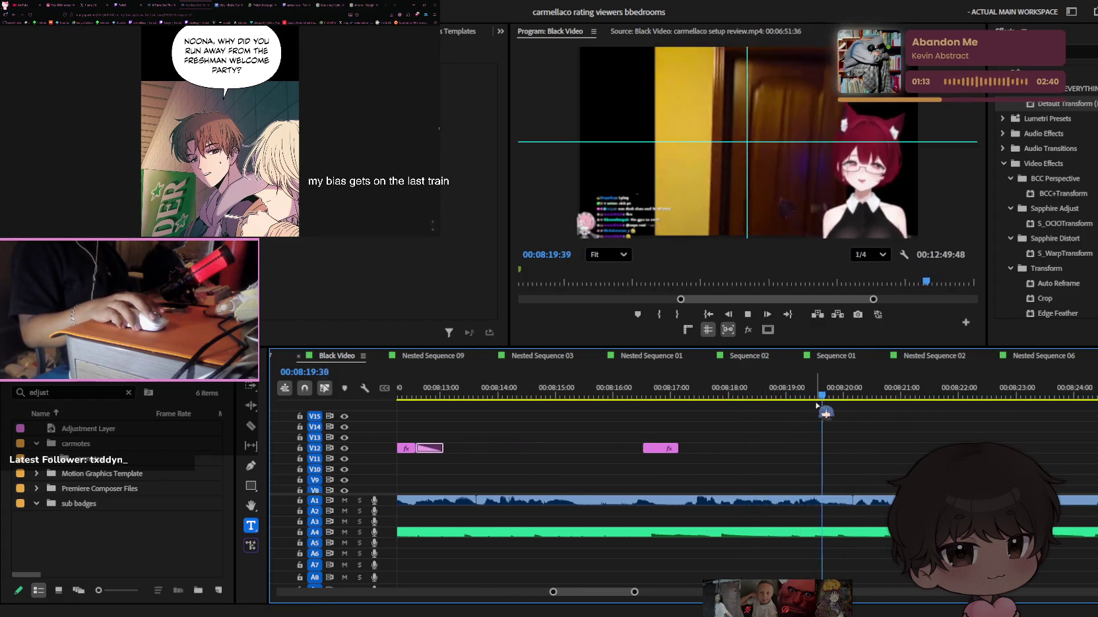
pyautogui.moveTo(543, 453); pyautogui.dragTo(752, 464)
pyautogui.press('space')
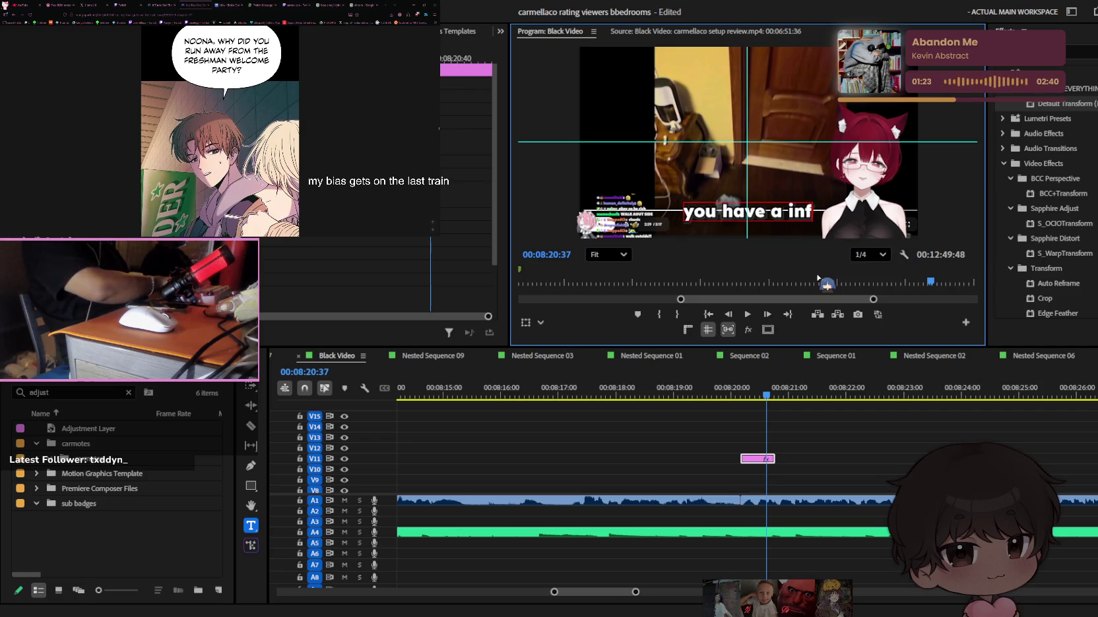
# Lengthen the V11 caption clip so it ends around 08:24
pyautogui.click(852, 450)
pyautogui.scroll(2, 781, 460)
pyautogui.click(777, 458)
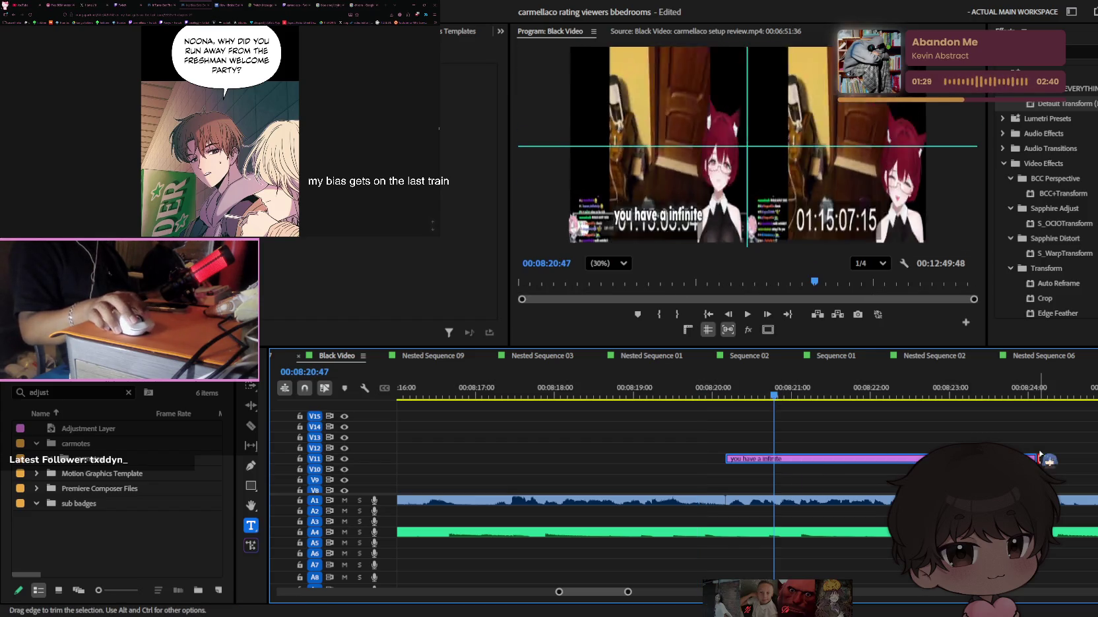
pyautogui.moveTo(784, 458); pyautogui.dragTo(1036, 458)
pyautogui.press('space')
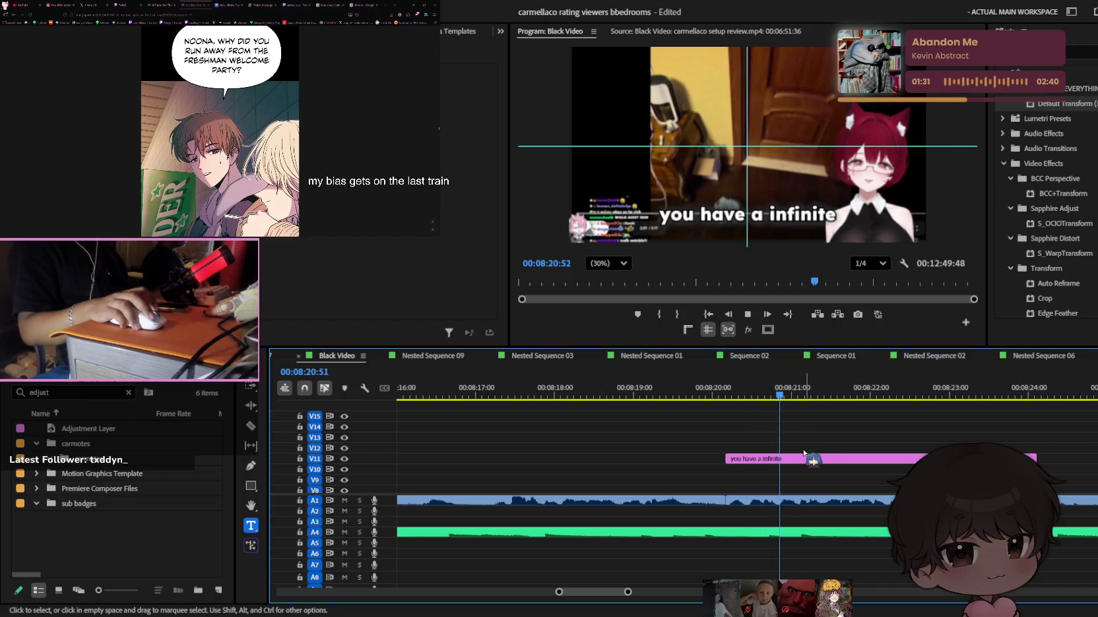
# Edit the first caption to read 'you have' and shift it slightly later
pyautogui.click(753, 219)
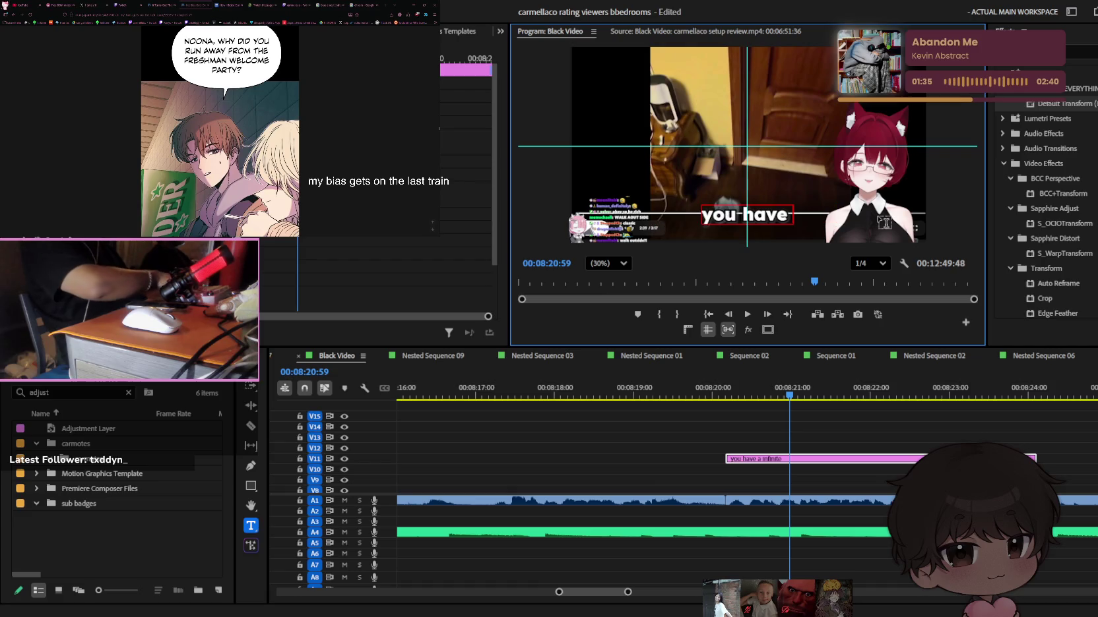
pyautogui.click(745, 390)
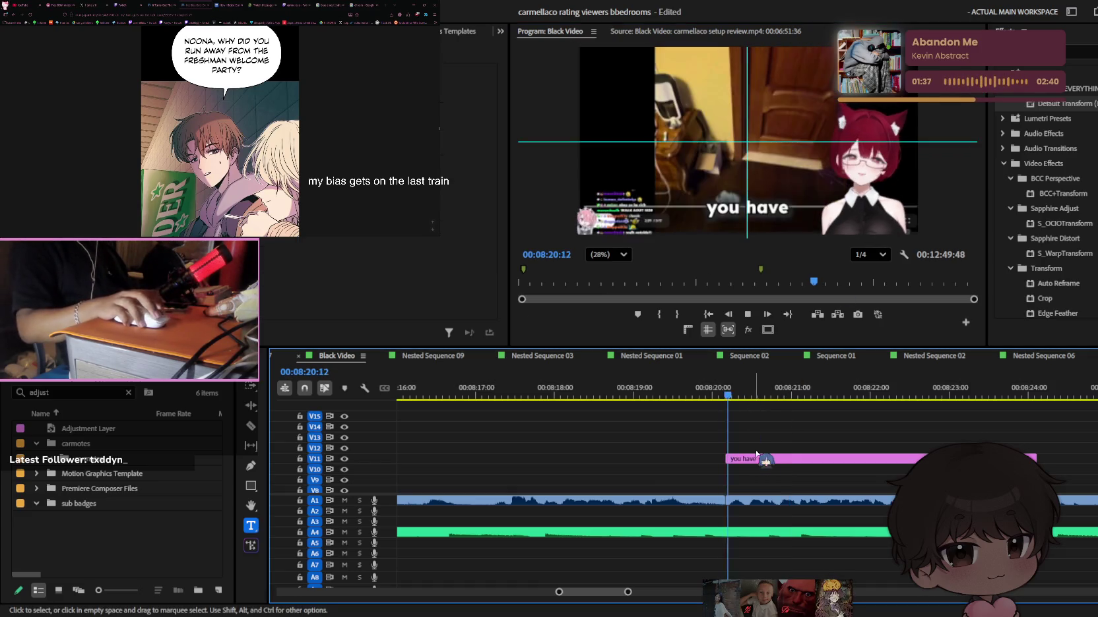
pyautogui.moveTo(758, 458); pyautogui.dragTo(785, 460)
pyautogui.press('space')
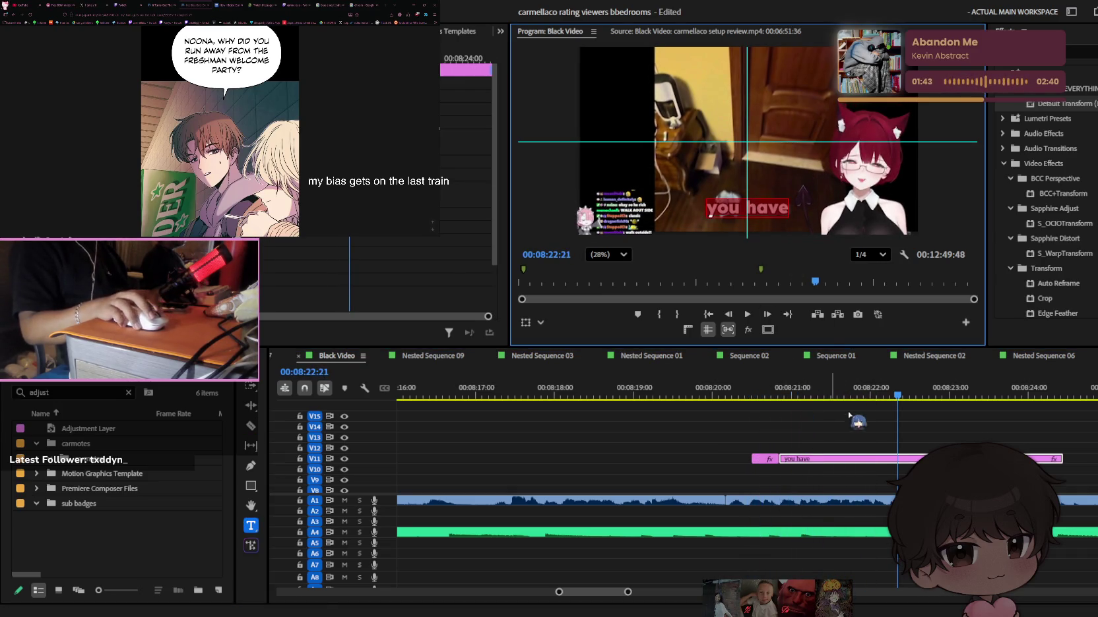
pyautogui.click(755, 388)
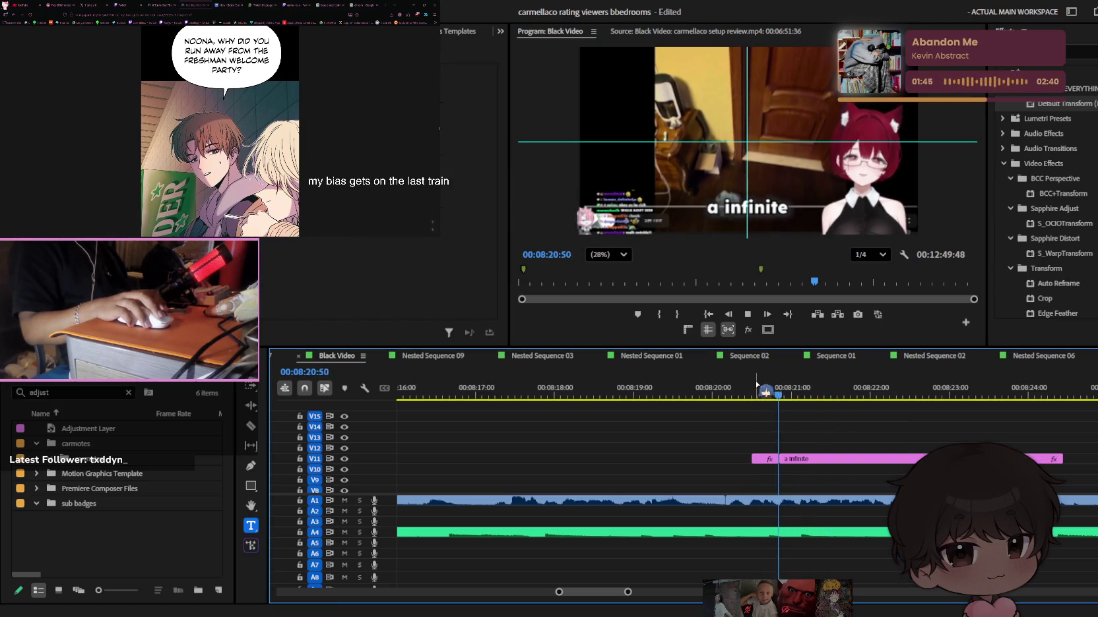
pyautogui.press('space')
pyautogui.write('water source')
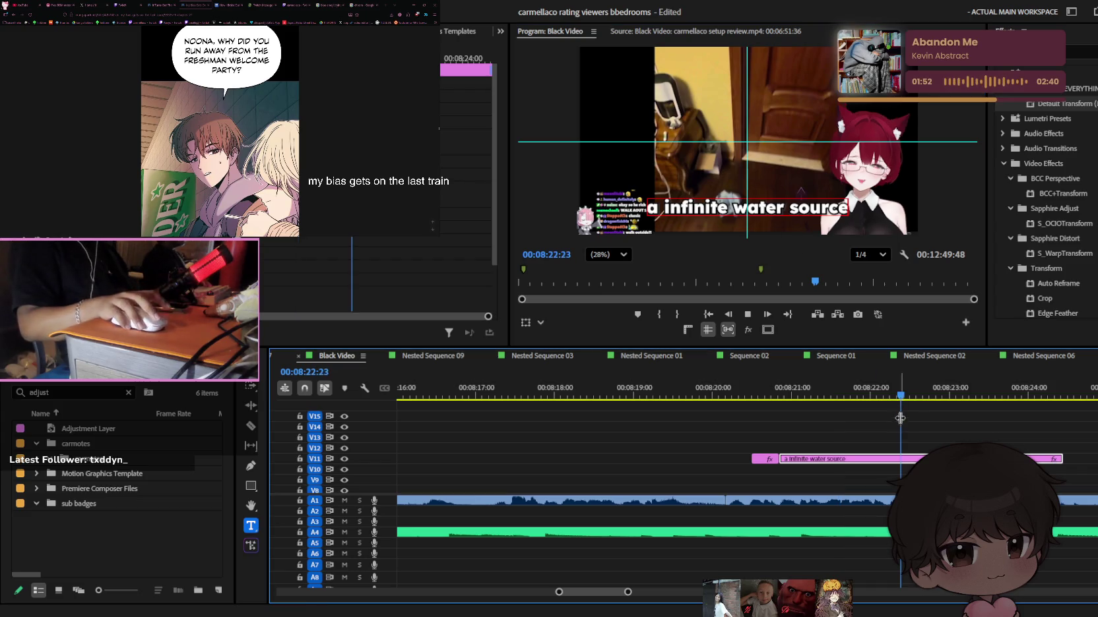
# Trim the last split caption to read 'in your room...' and reset the effects list
pyautogui.click(879, 429)
pyautogui.press('space')
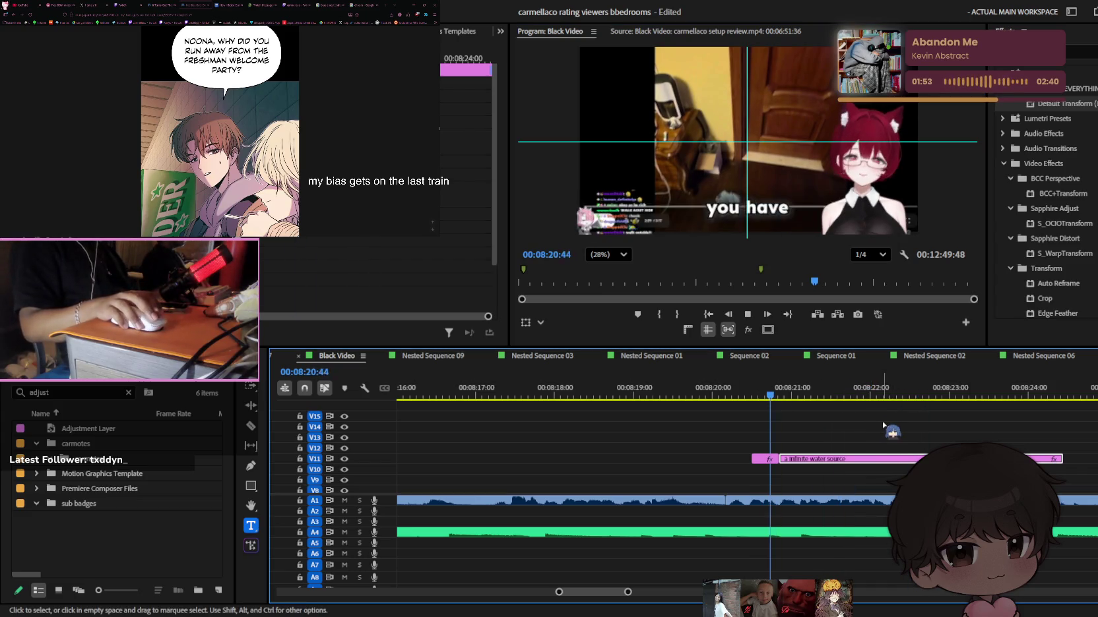
pyautogui.press('v')
pyautogui.click(887, 461)
pyautogui.press('space')
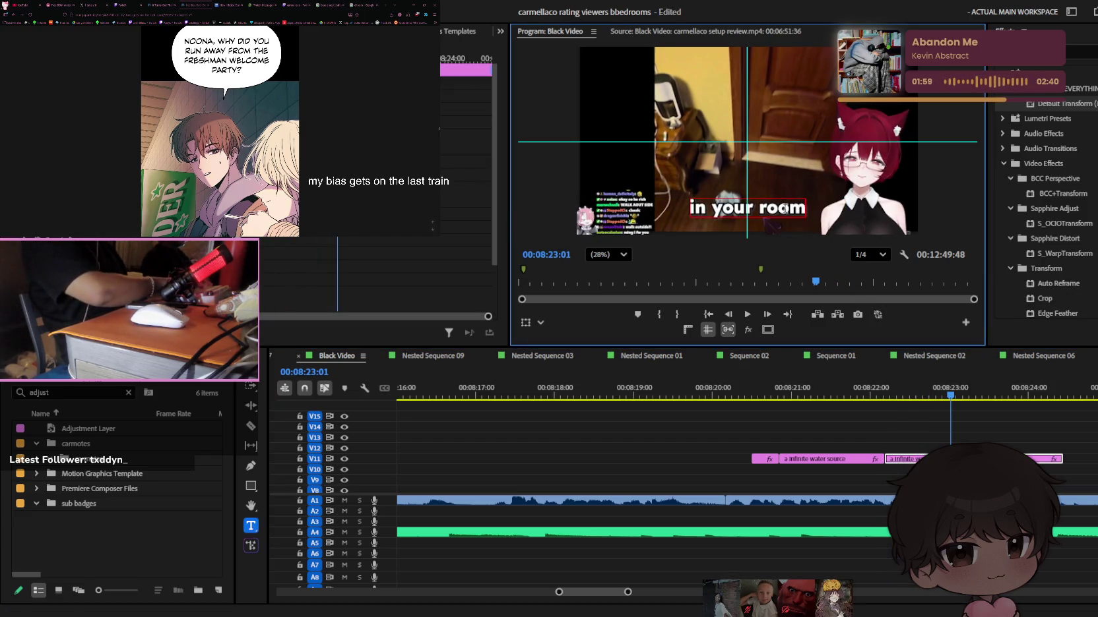
pyautogui.moveTo(1048, 469); pyautogui.dragTo(1055, 462)
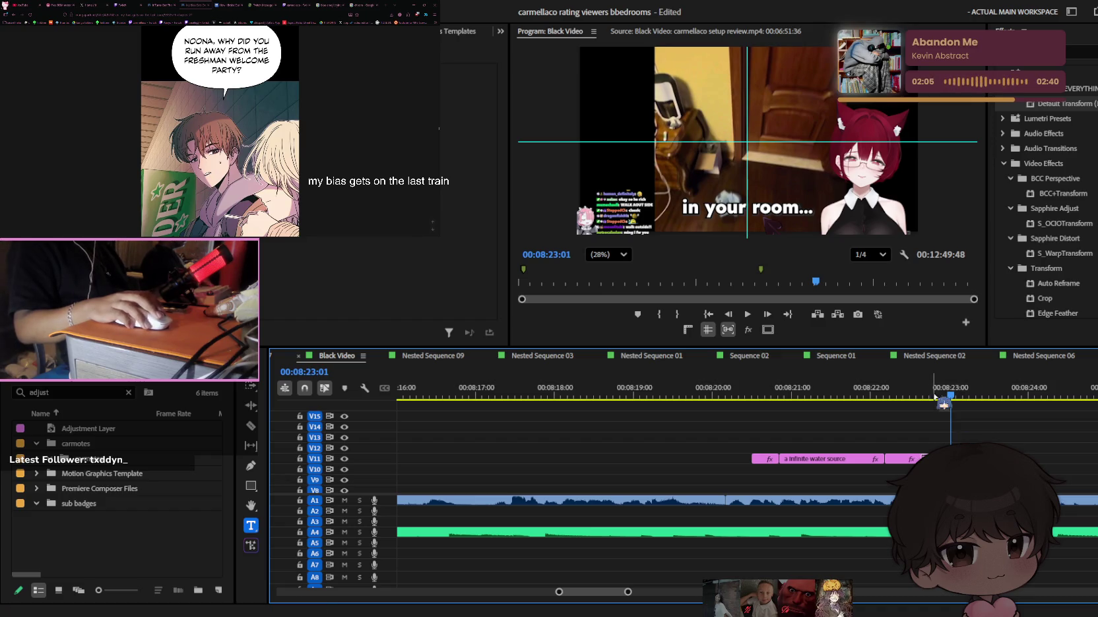
pyautogui.click(1041, 68)
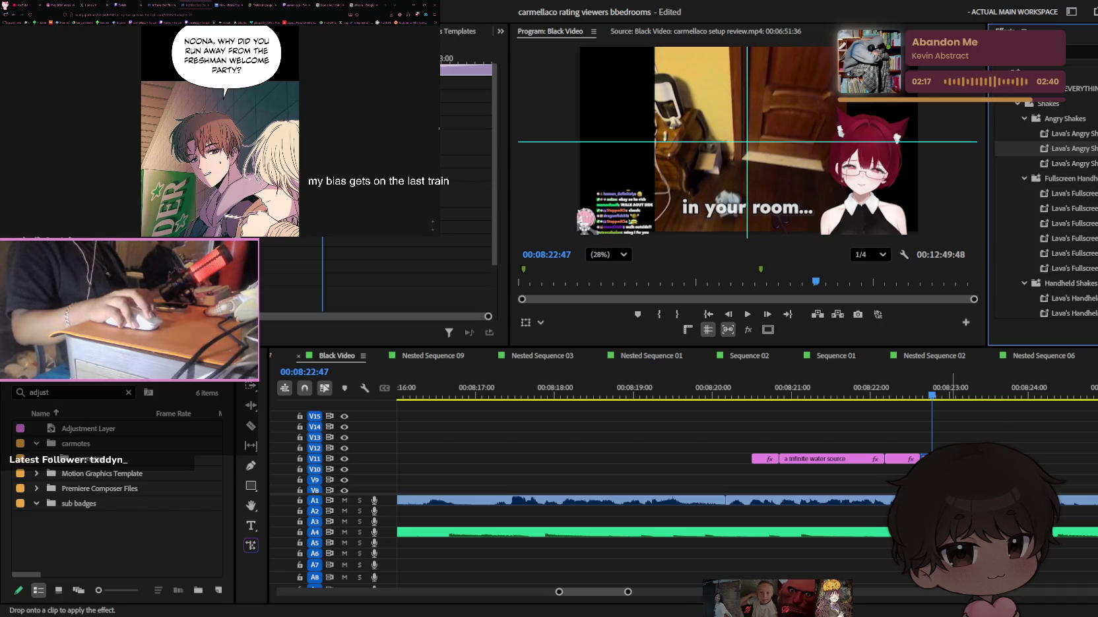
# Play the 'in your room...' caption, save the project, and zoom the timeline out
pyautogui.press('space')
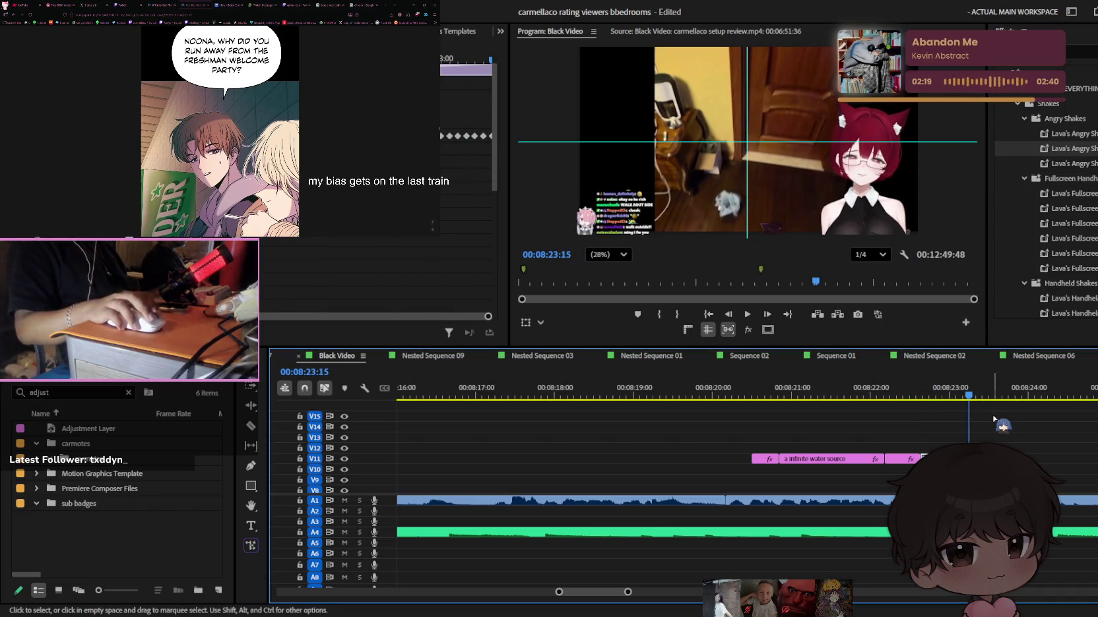
pyautogui.hotkey('ctrl', 's')
pyautogui.press('-')
pyautogui.press('-')
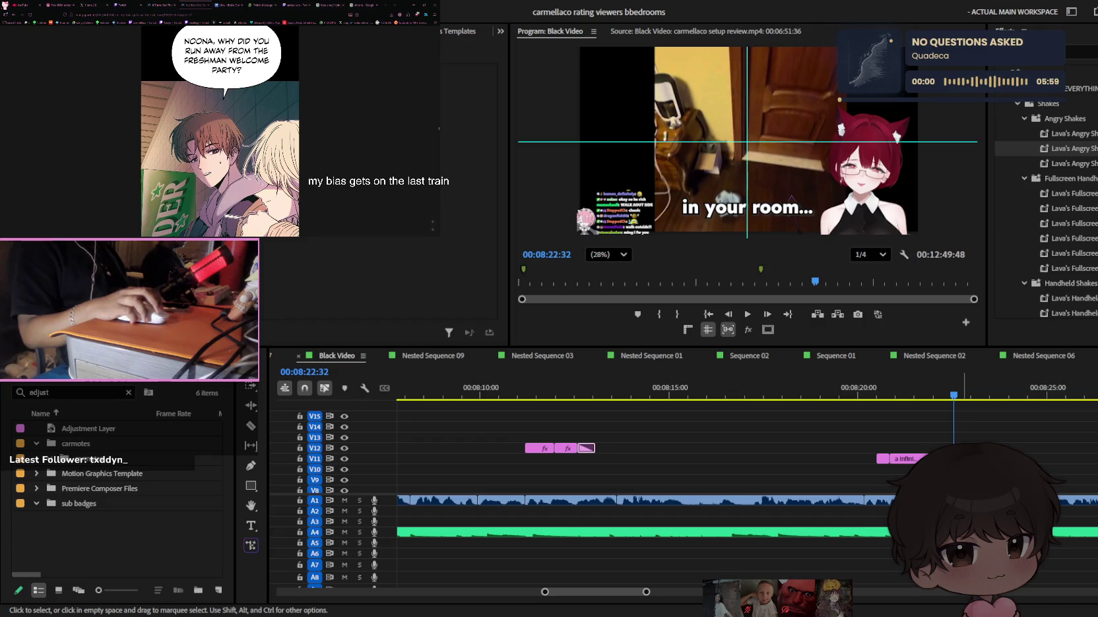
pyautogui.click(950, 416)
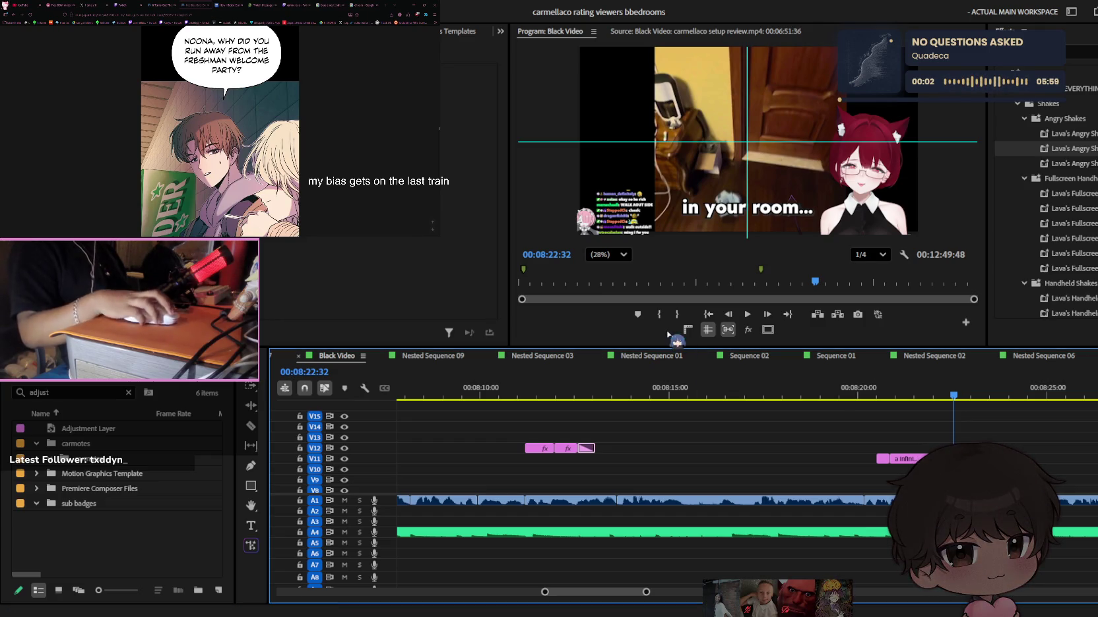
pyautogui.press('Up')
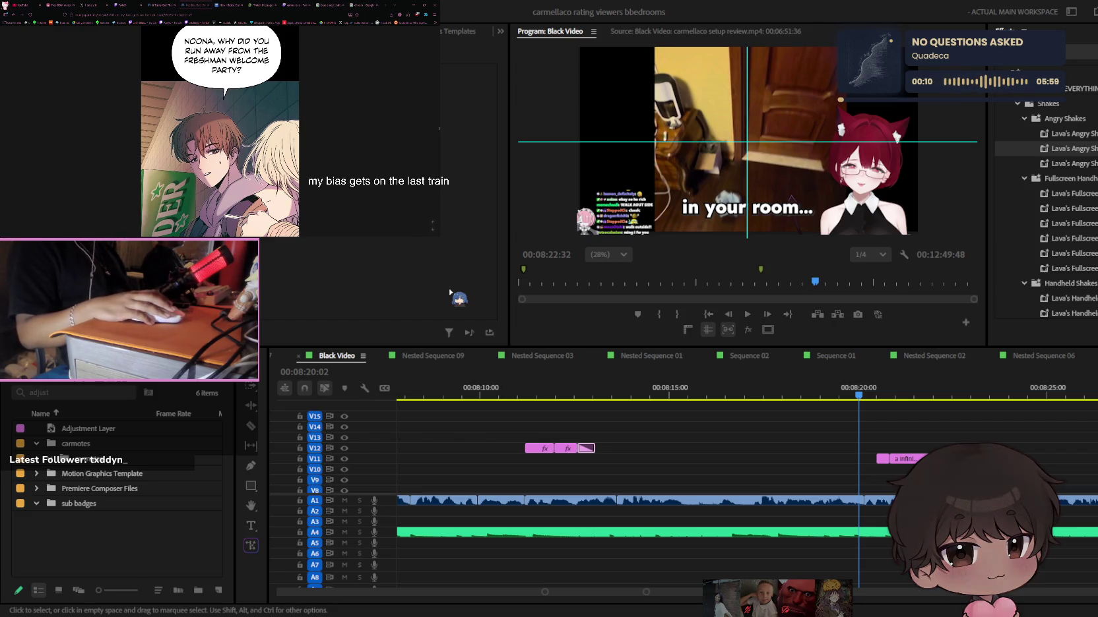
pyautogui.click(450, 292)
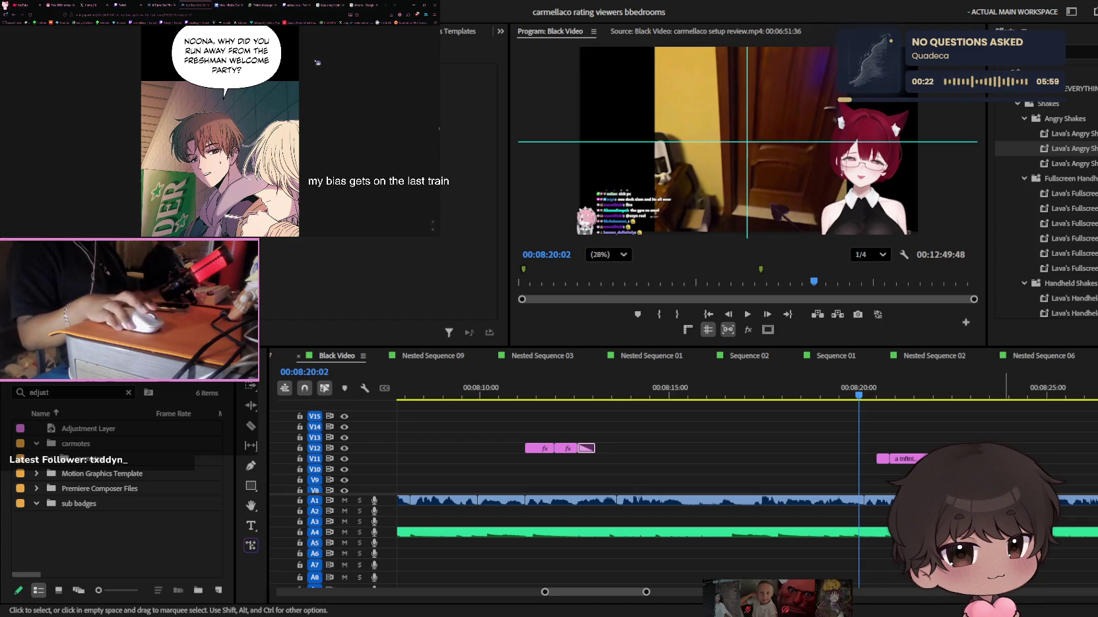
pyautogui.click(292, 5)
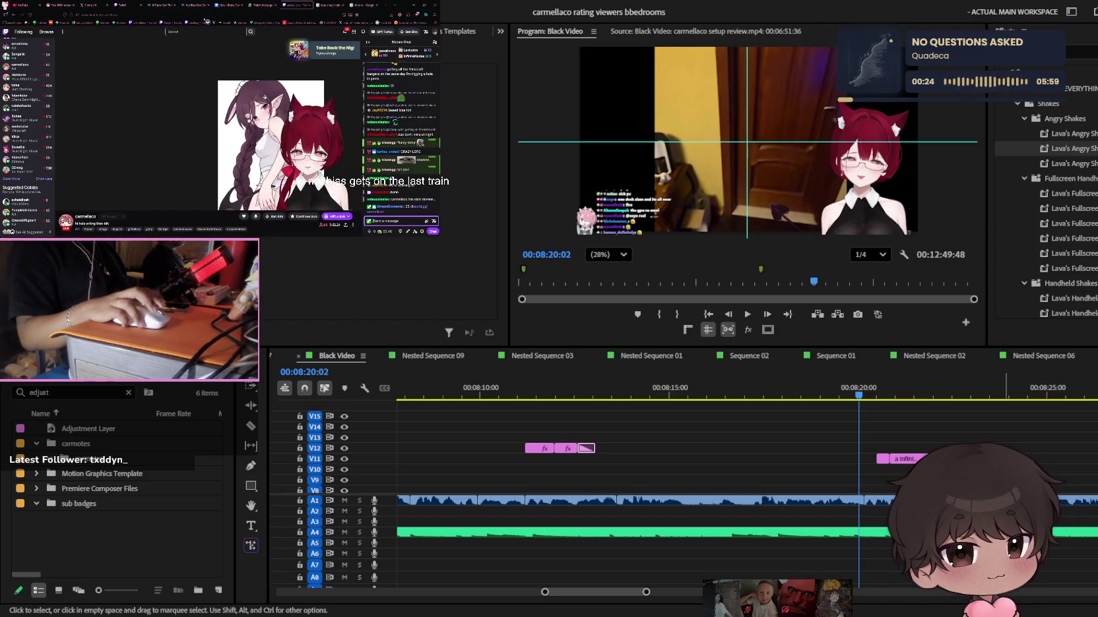
pyautogui.click(193, 4)
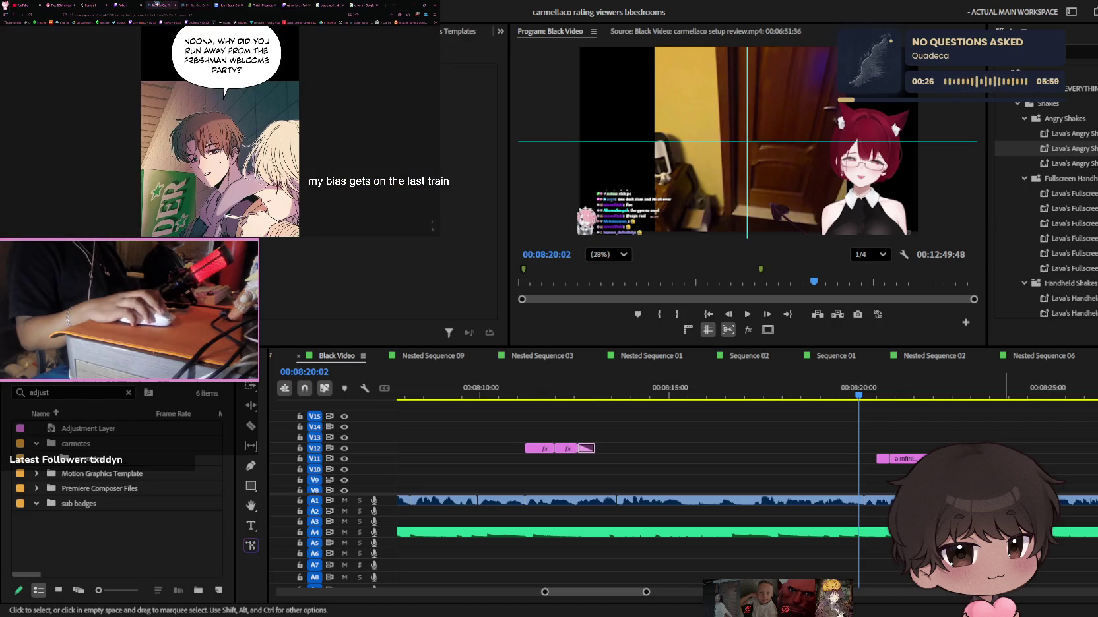
pyautogui.click(122, 5)
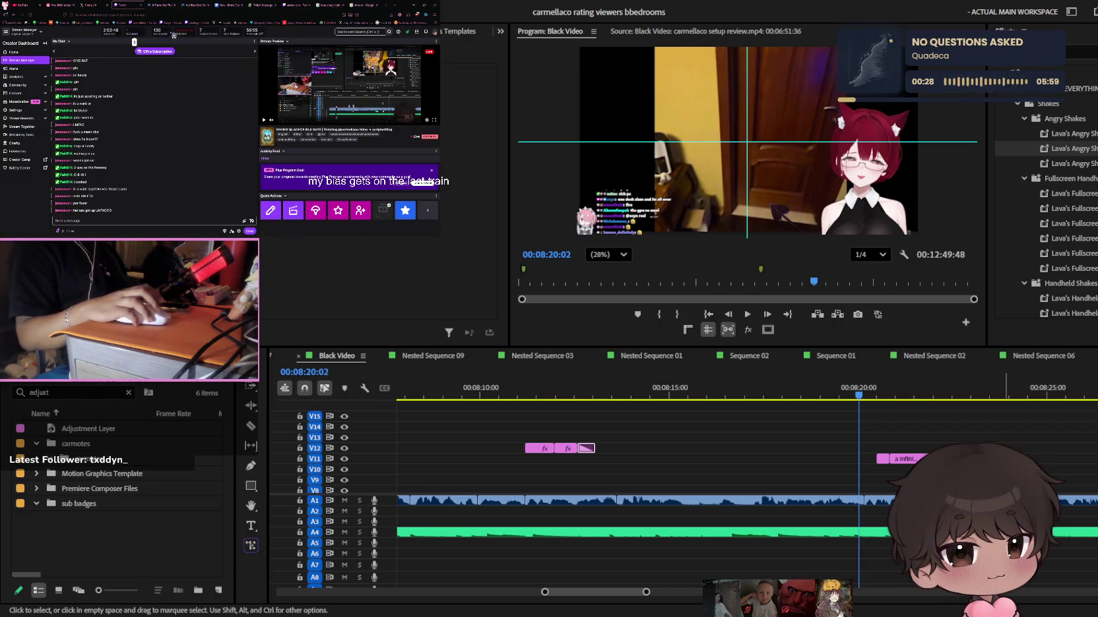
pyautogui.click(292, 5)
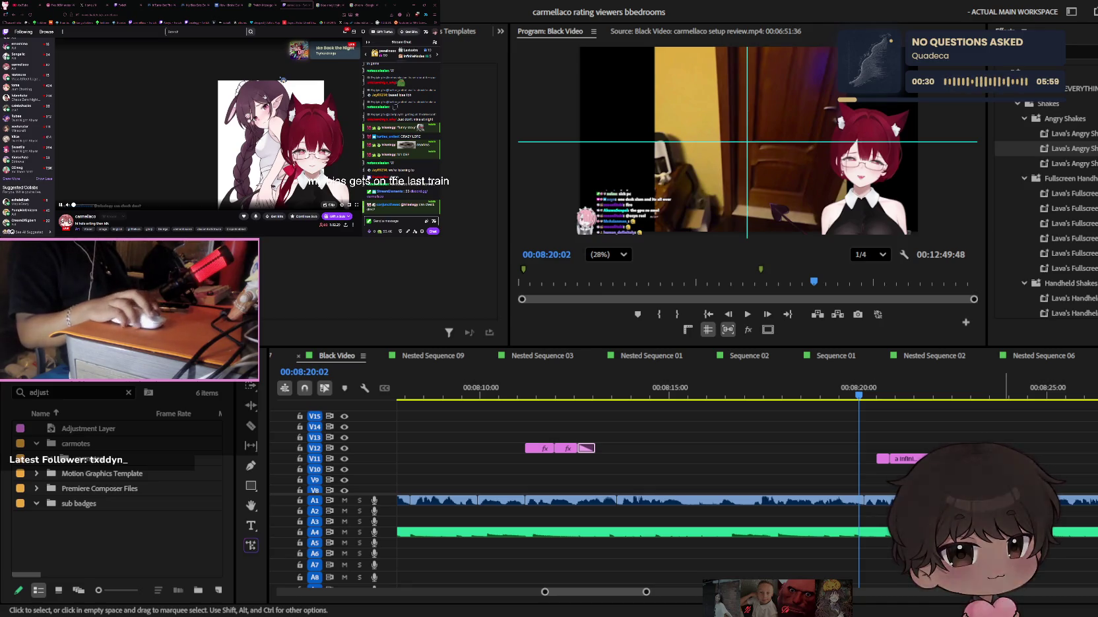
pyautogui.press('Up')
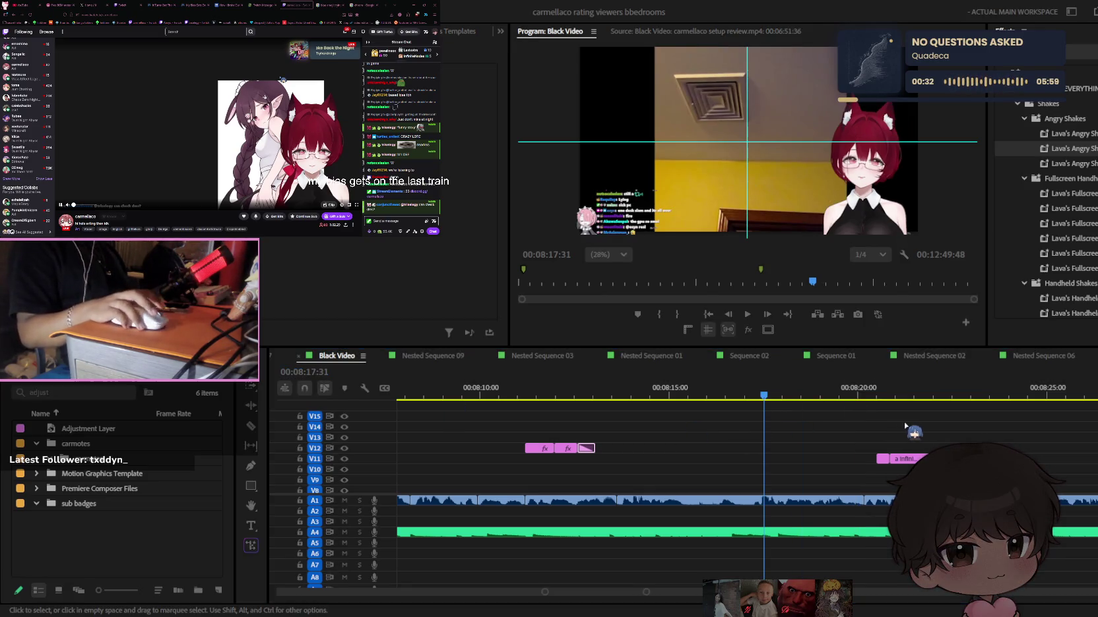
pyautogui.press('space')
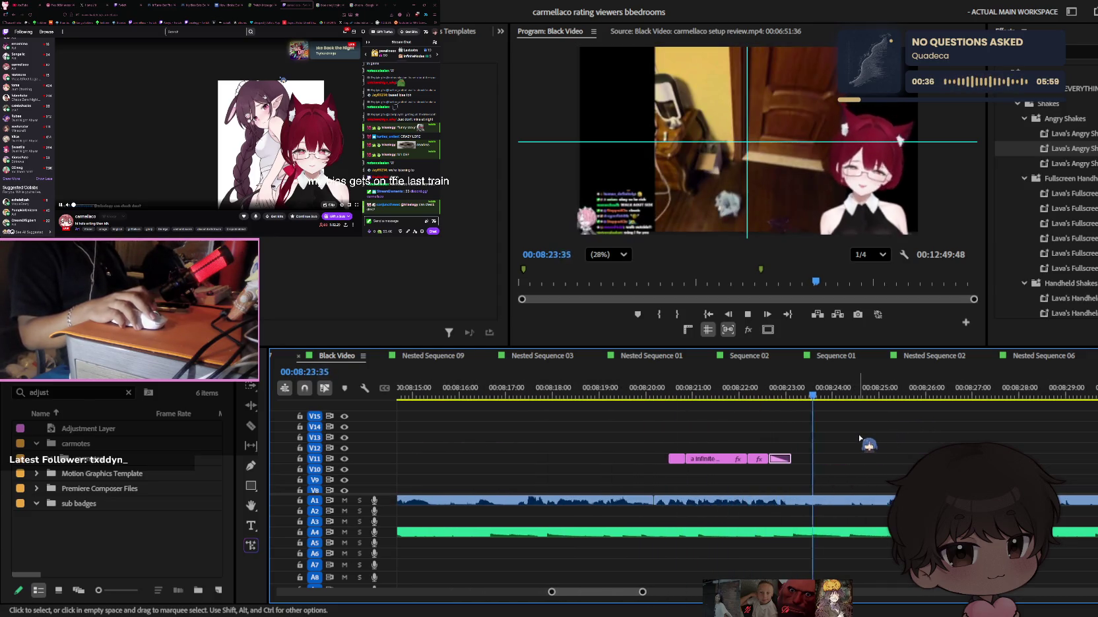
# Trim a clip edge near the 9:05 mark and play back from just before it
pyautogui.scroll(-1, 862, 437)
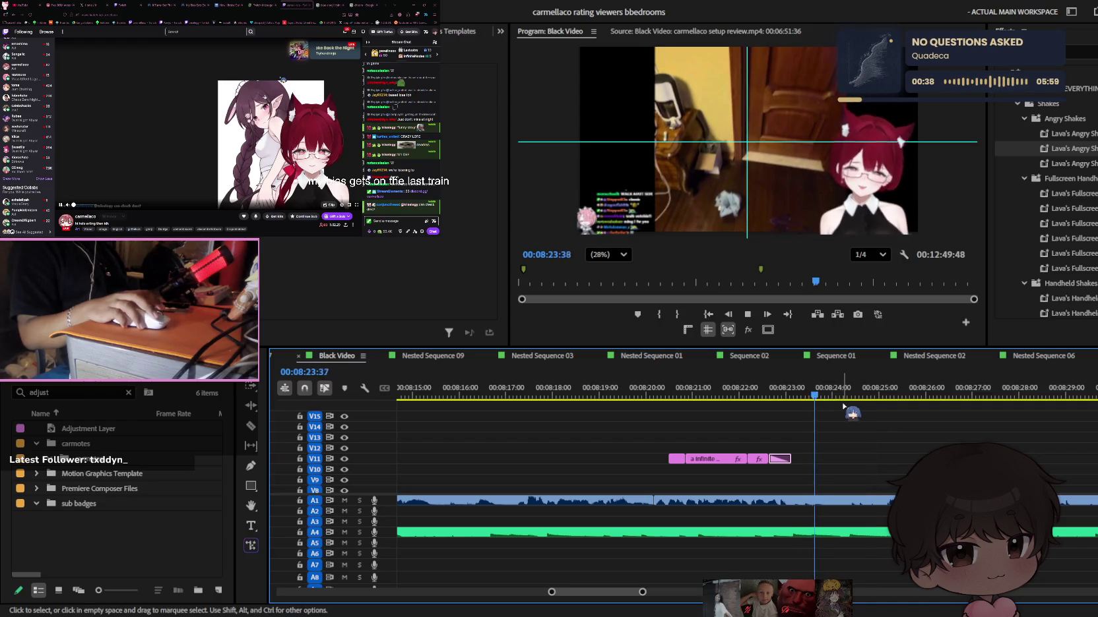
pyautogui.scroll(-1, 857, 439)
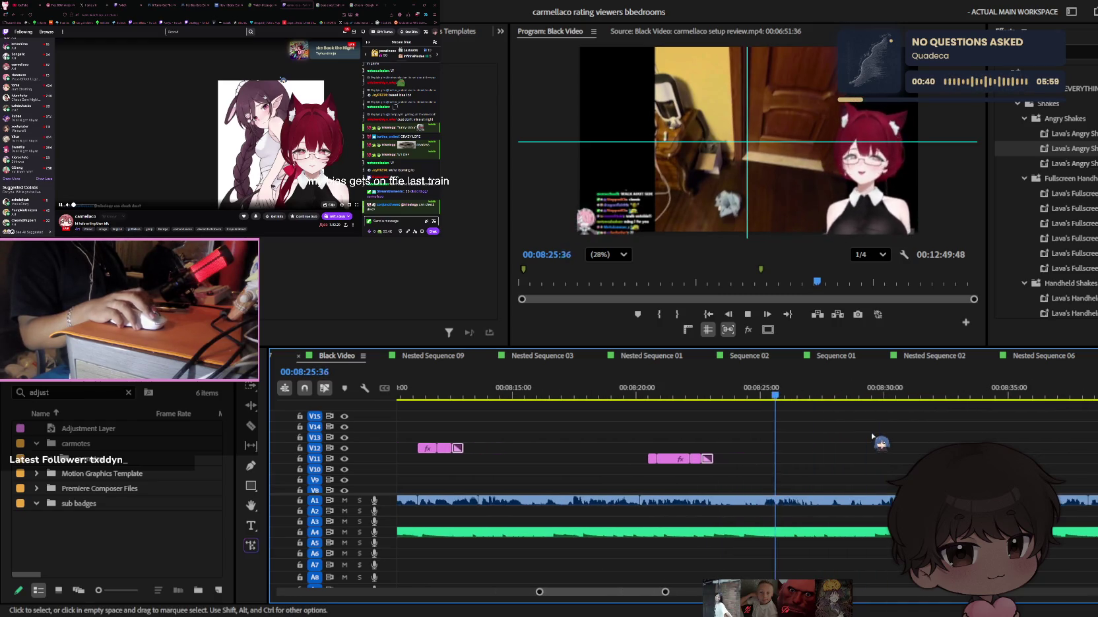
pyautogui.scroll(-1, 836, 447)
pyautogui.scroll(1, 833, 451)
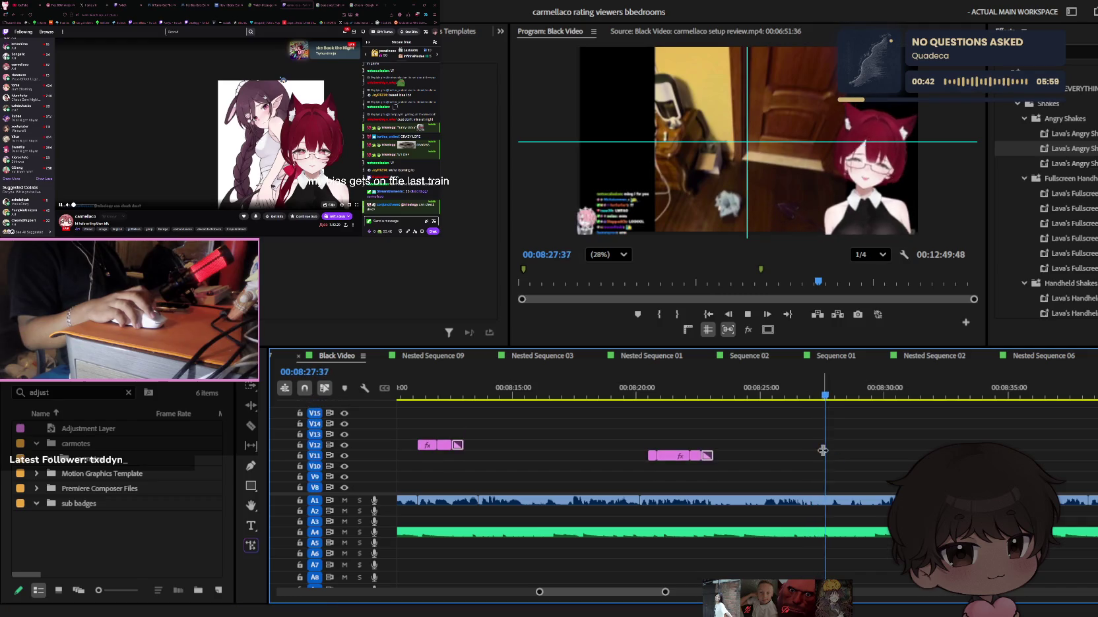
pyautogui.scroll(-1, 828, 451)
pyautogui.scroll(1, 829, 449)
pyautogui.scroll(-1, 830, 449)
pyautogui.scroll(1, 830, 448)
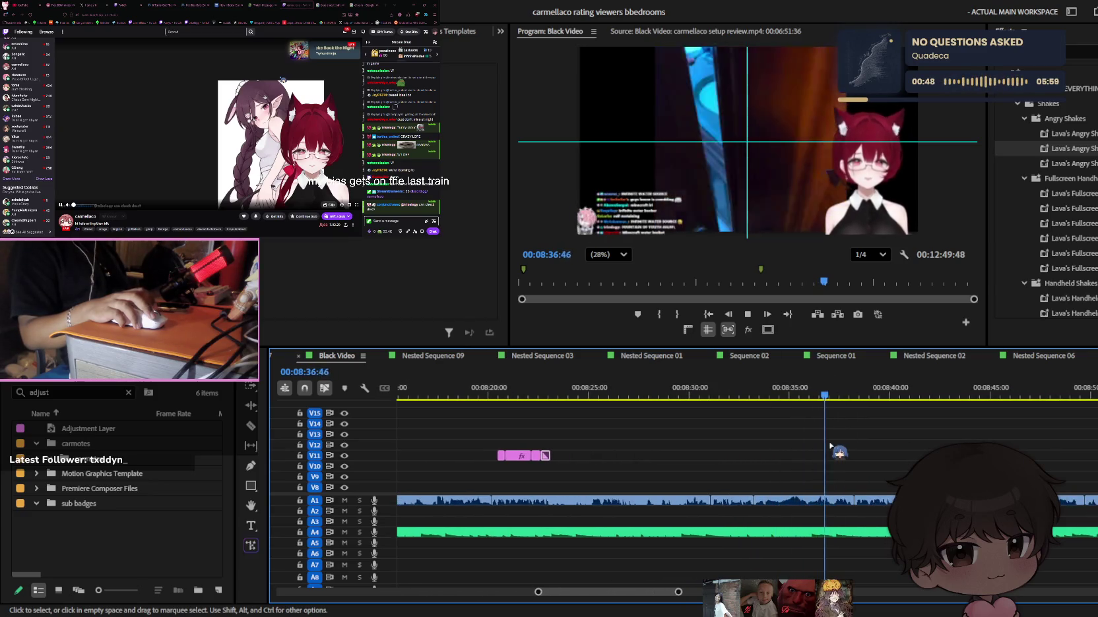
pyautogui.scroll(-1, 830, 446)
pyautogui.scroll(-1, 830, 447)
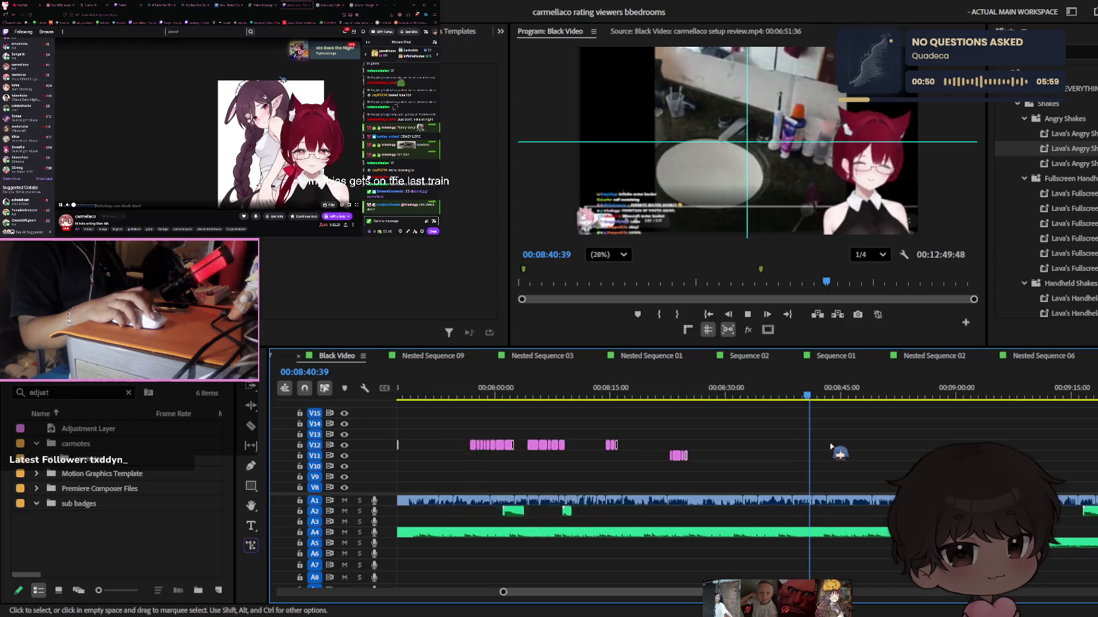
pyautogui.scroll(-1, 831, 447)
pyautogui.scroll(3, 844, 446)
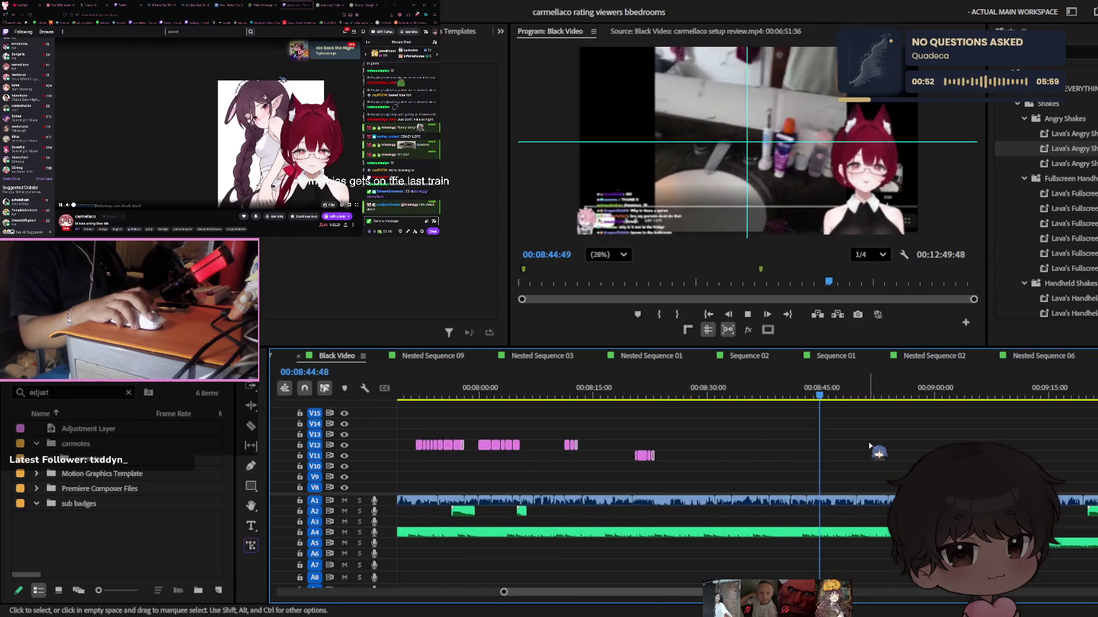
pyautogui.scroll(2, 935, 417)
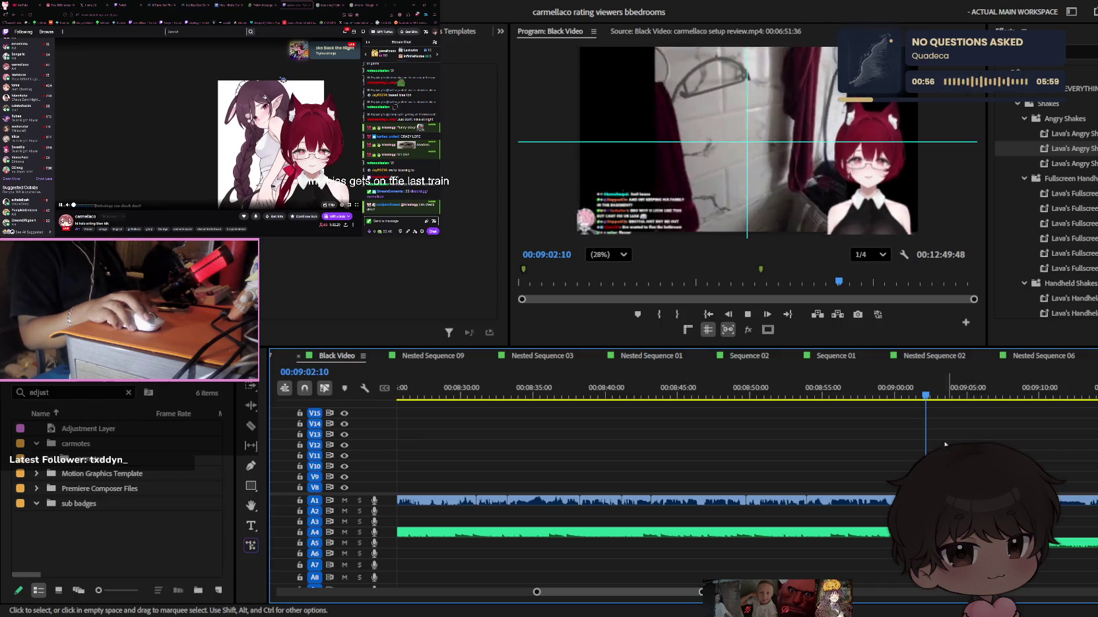
pyautogui.scroll(1, 948, 444)
pyautogui.scroll(1, 948, 444)
pyautogui.moveTo(932, 532); pyautogui.dragTo(954, 533)
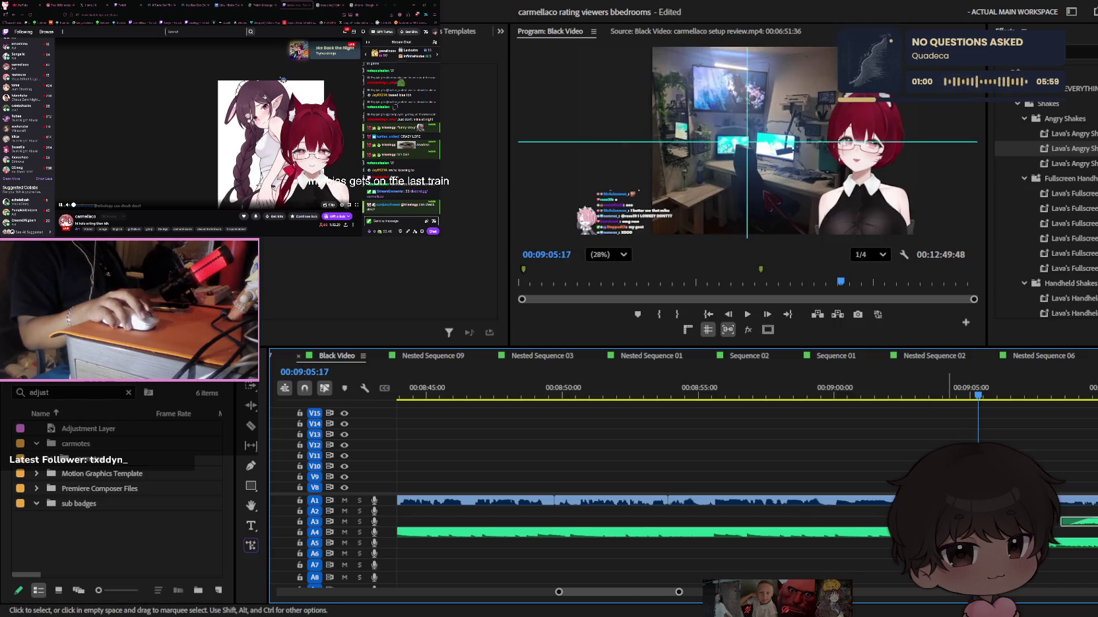
pyautogui.press('space')
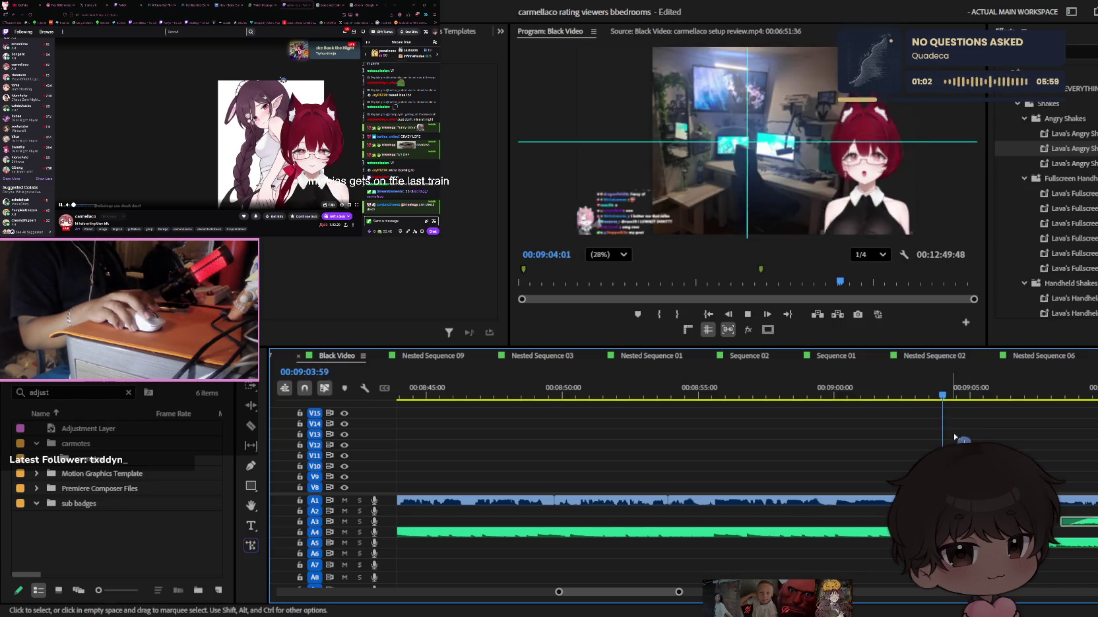
# Review the rest of the sequence to about 12:49, then return the playhead to 8:54
pyautogui.scroll(-1, 660, 462)
pyautogui.press('-')
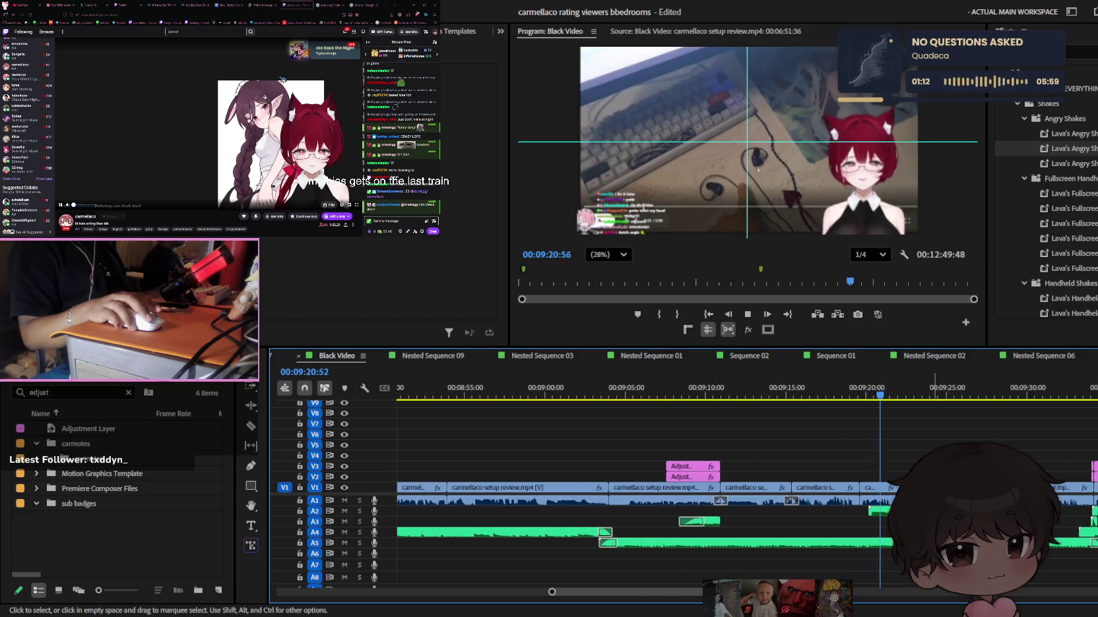
pyautogui.press('-')
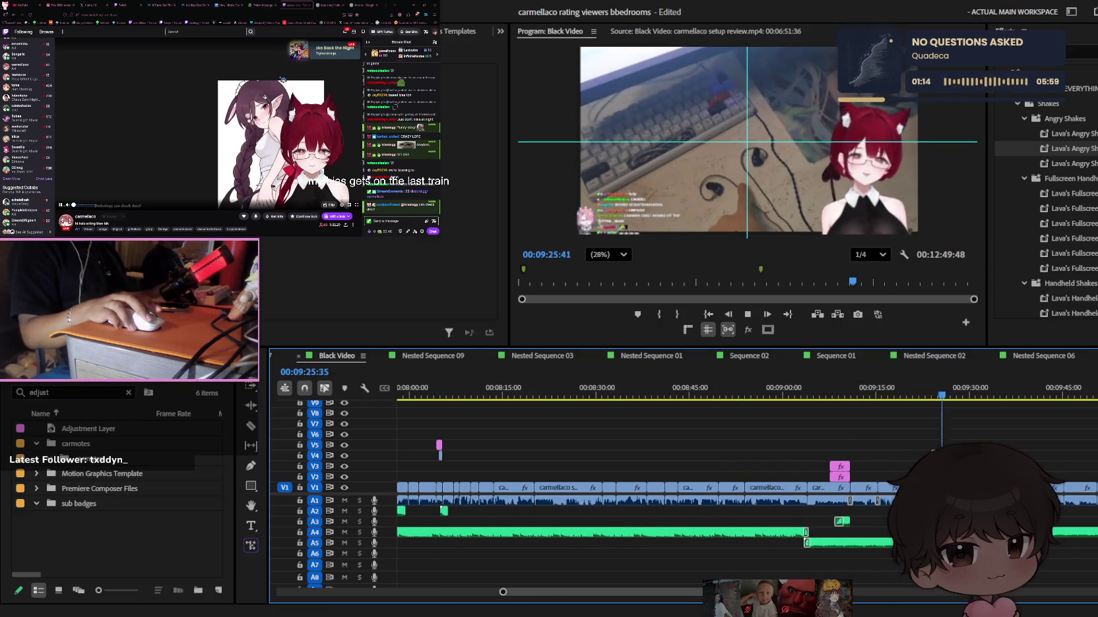
pyautogui.press('=')
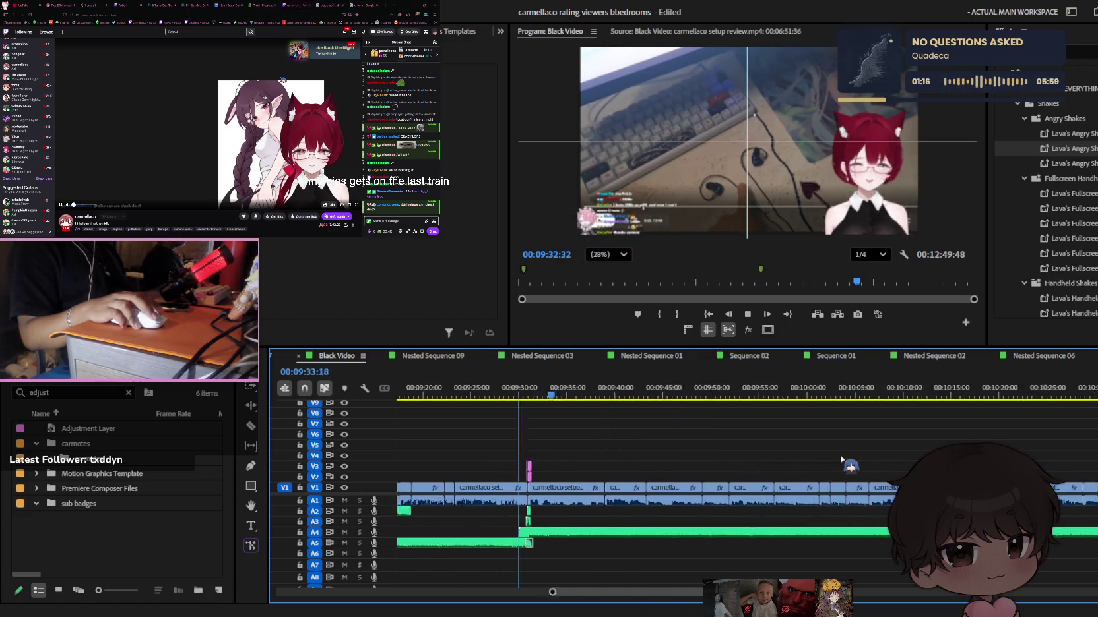
pyautogui.press('-')
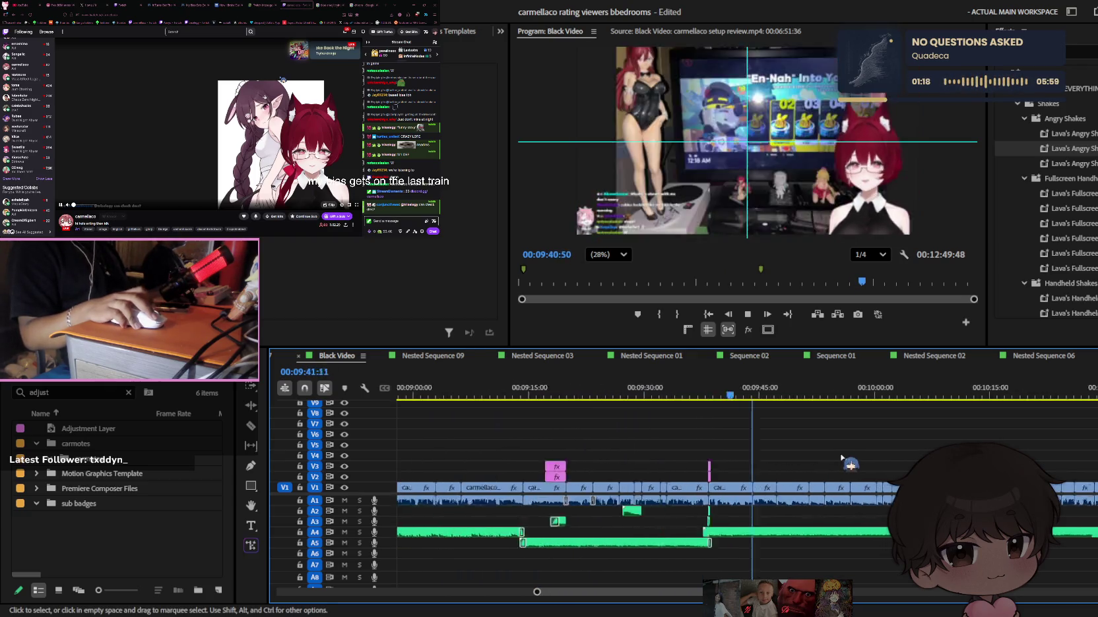
pyautogui.press('-')
pyautogui.press('-')
pyautogui.press('-')
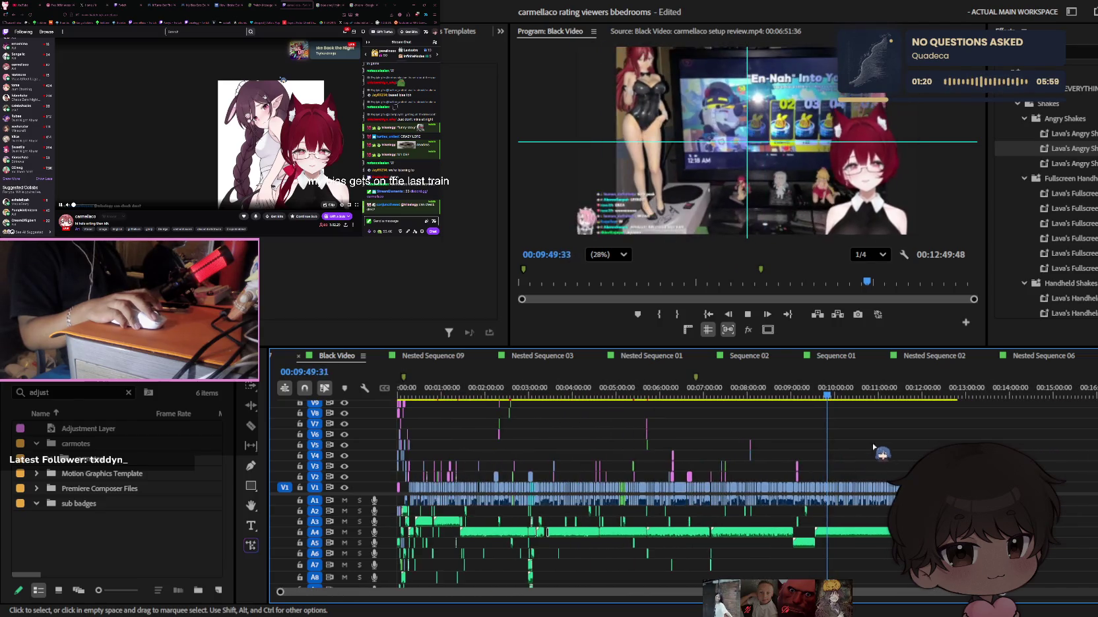
pyautogui.press('space')
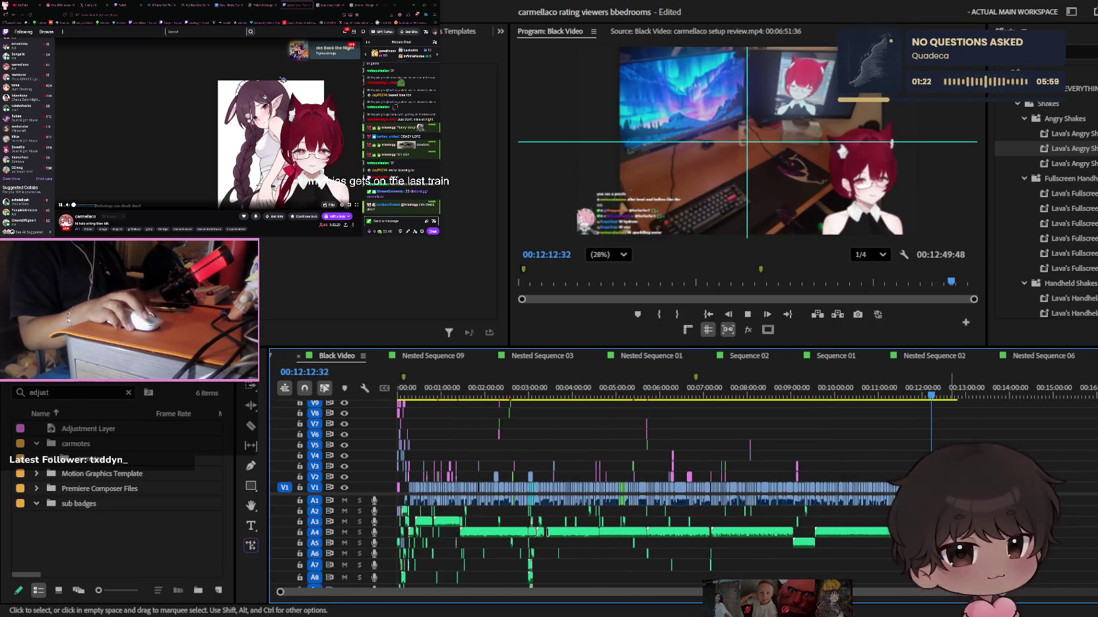
pyautogui.press('=')
pyautogui.press('=')
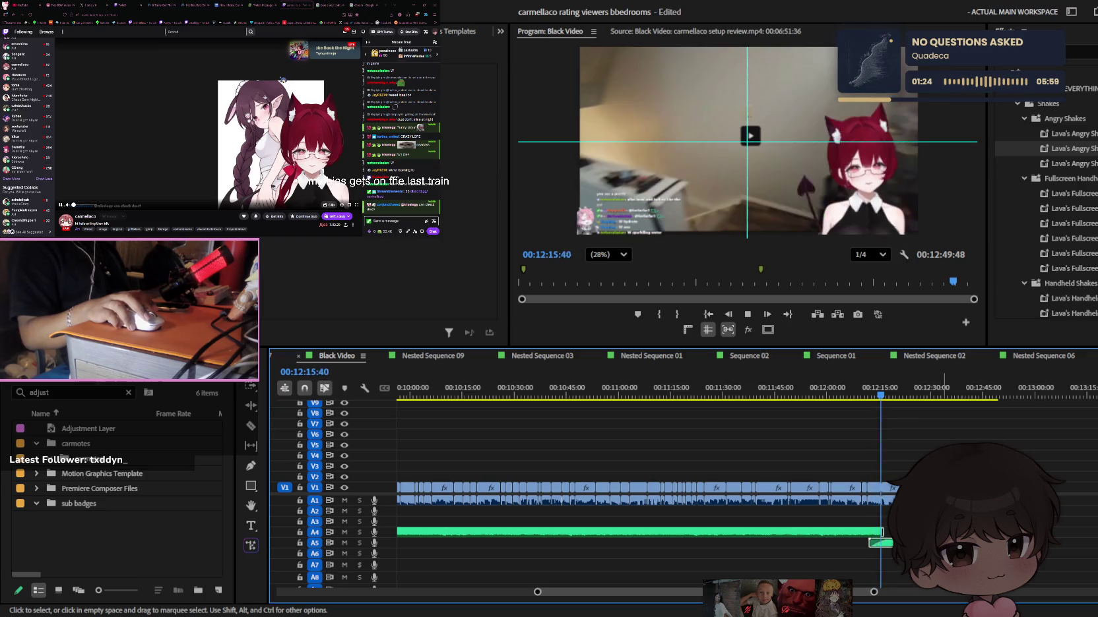
pyautogui.press('=')
pyautogui.press('=')
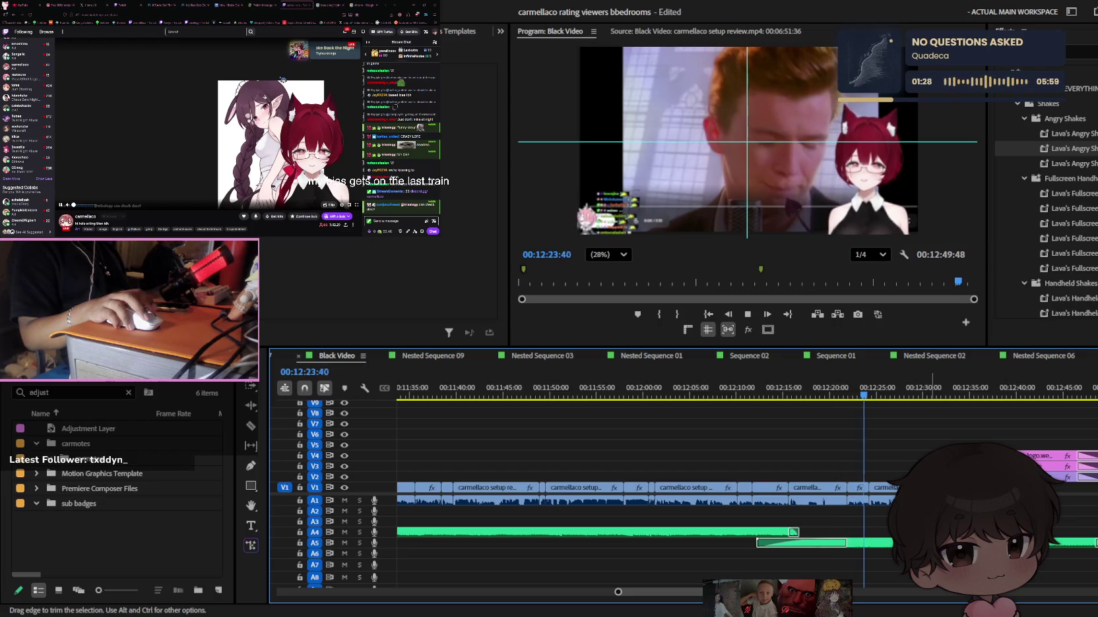
pyautogui.press('=')
pyautogui.press('=')
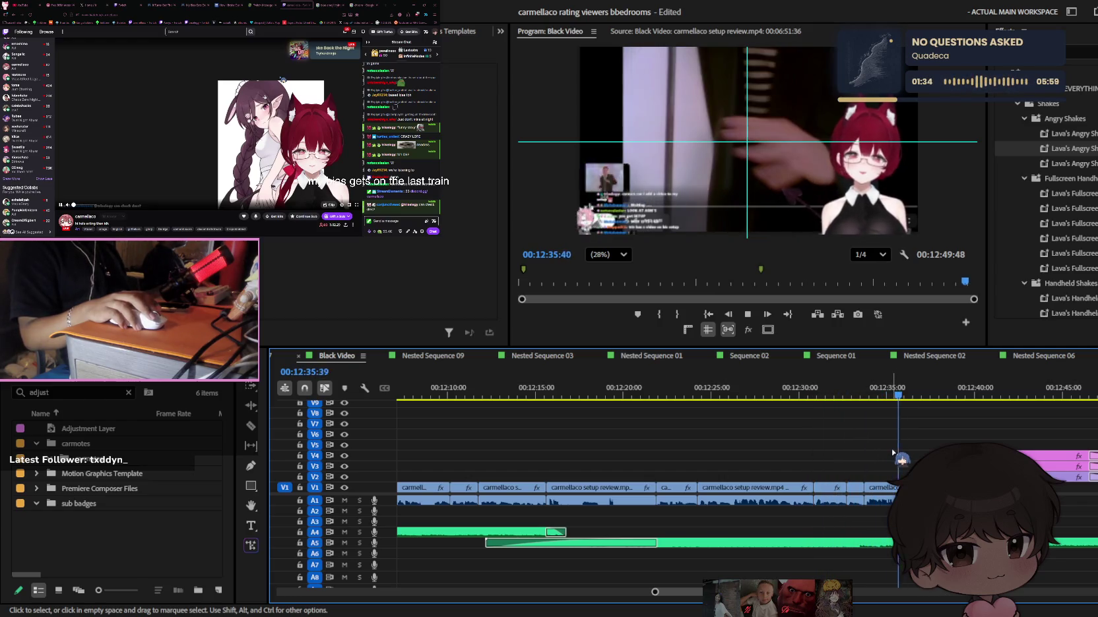
pyautogui.press('-')
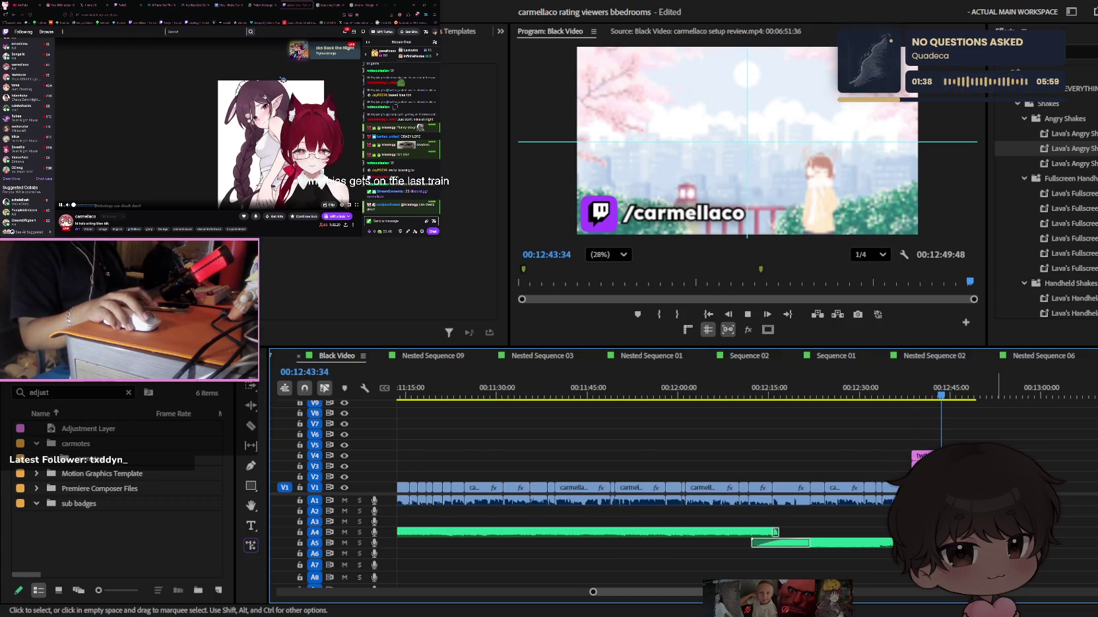
pyautogui.press('-')
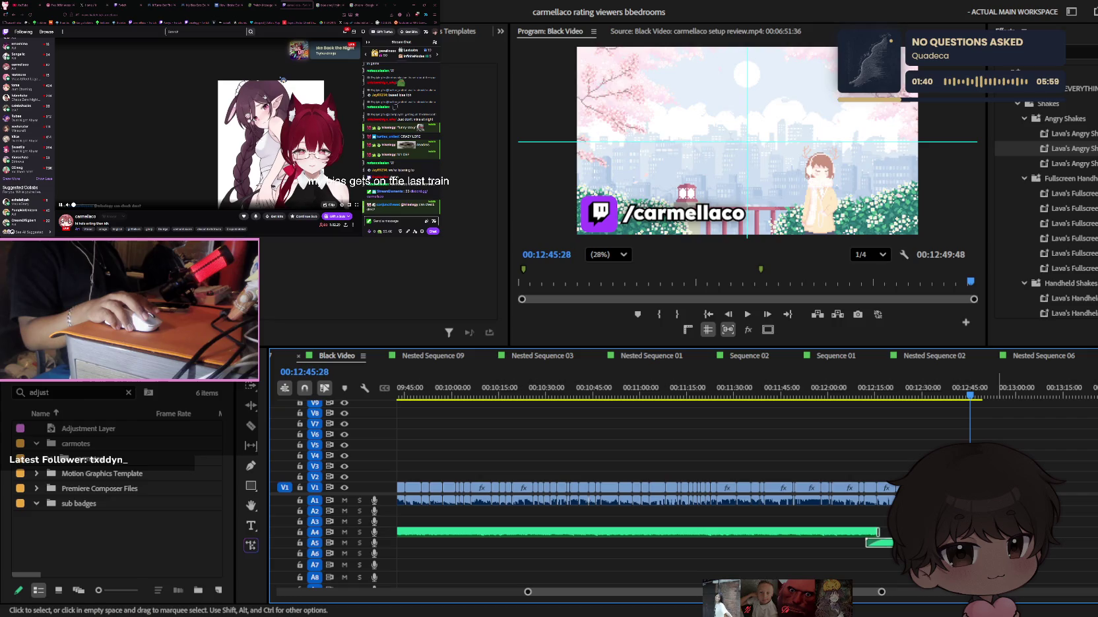
pyautogui.press('-')
pyautogui.press('-')
pyautogui.press('-')
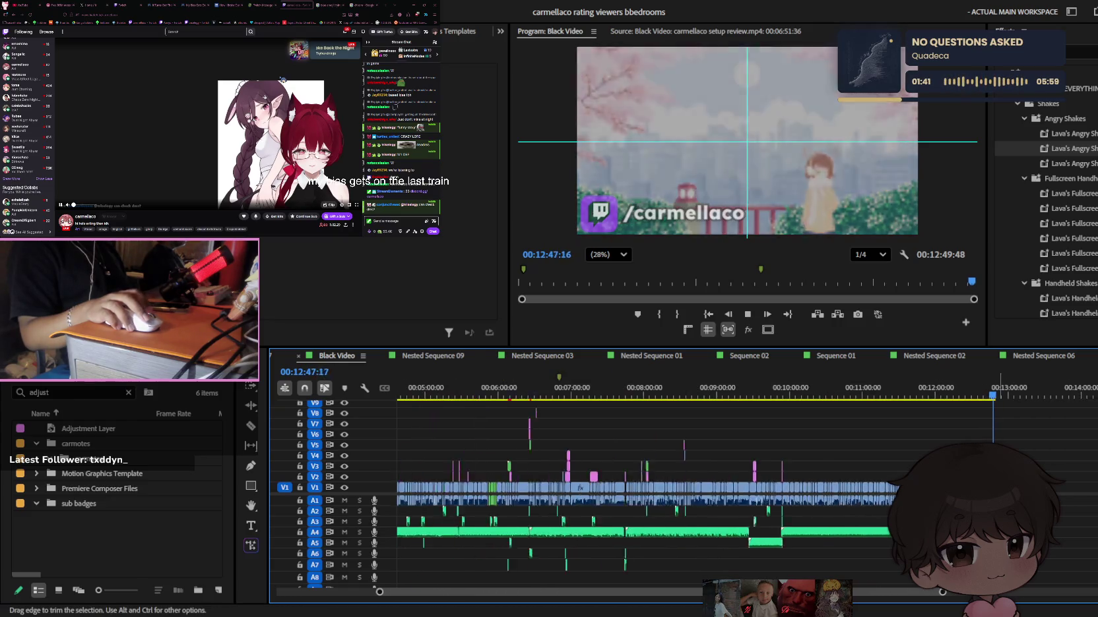
pyautogui.press('-')
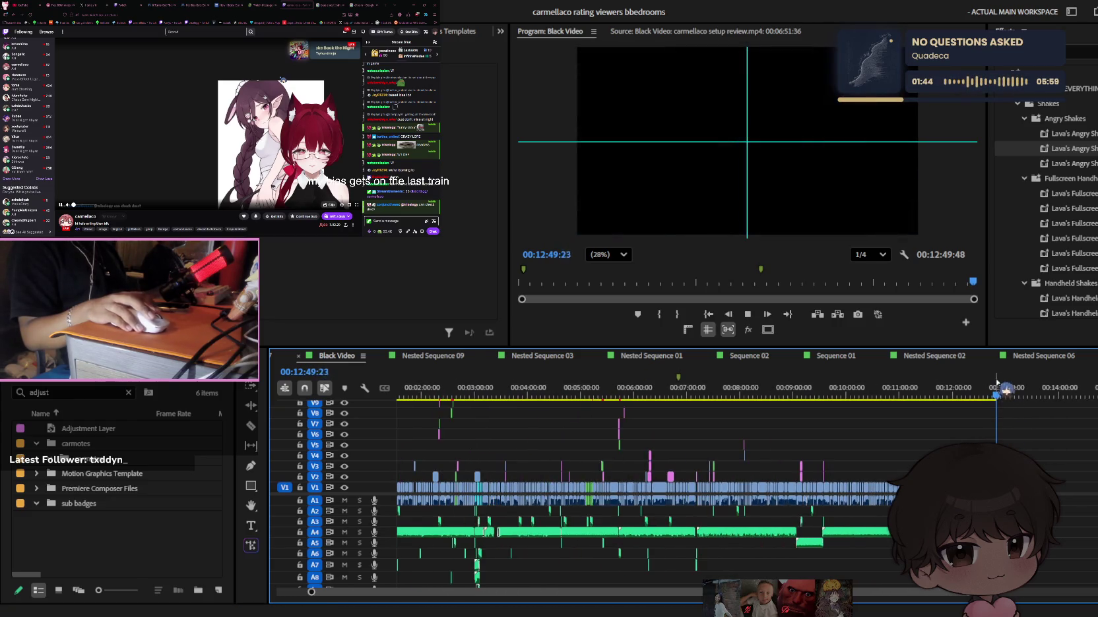
pyautogui.moveTo(979, 394)
pyautogui.mouseDown()
pyautogui.moveTo(614, 376)
pyautogui.moveTo(654, 372)
pyautogui.mouseUp()
# Jump the playhead to about 7:02 and briefly play the captions there
pyautogui.scroll(3, 737, 447)
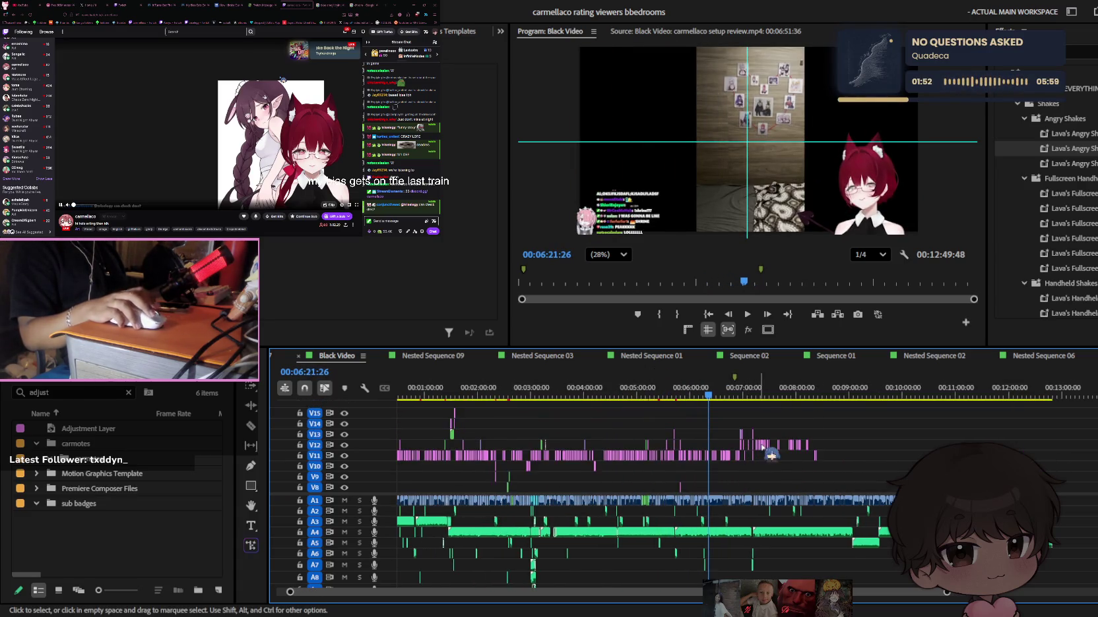
pyautogui.scroll(-3, 738, 447)
pyautogui.click(623, 388)
pyautogui.press('space')
pyautogui.scroll(3, 630, 449)
pyautogui.scroll(2, 630, 449)
pyautogui.press('space')
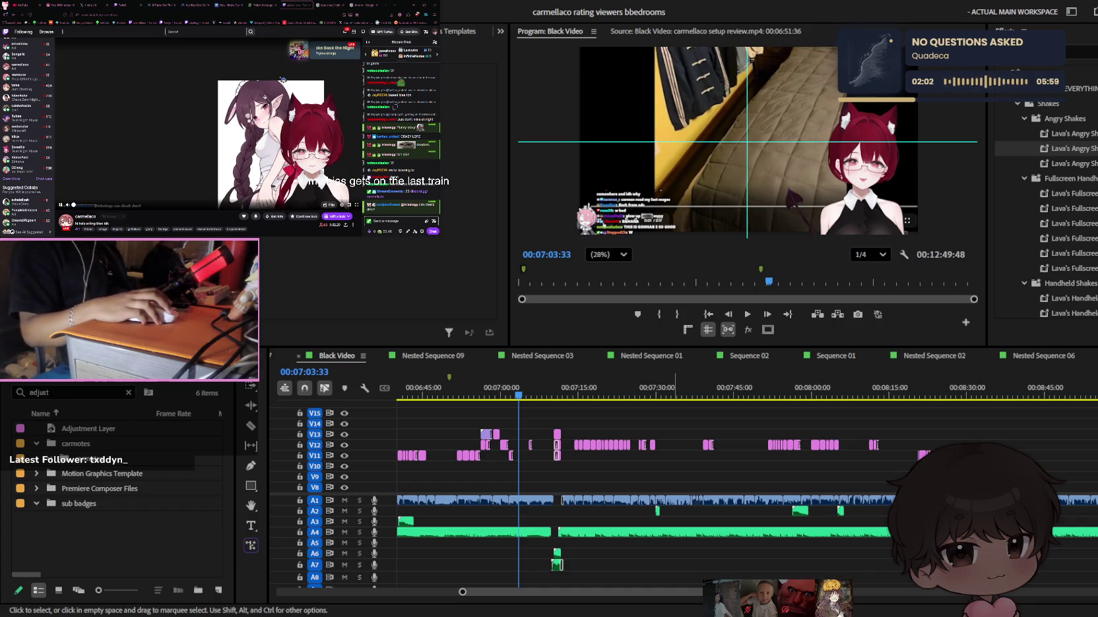
# Play the V11–V12 caption clips through, stopping near 8:22
pyautogui.click(662, 253)
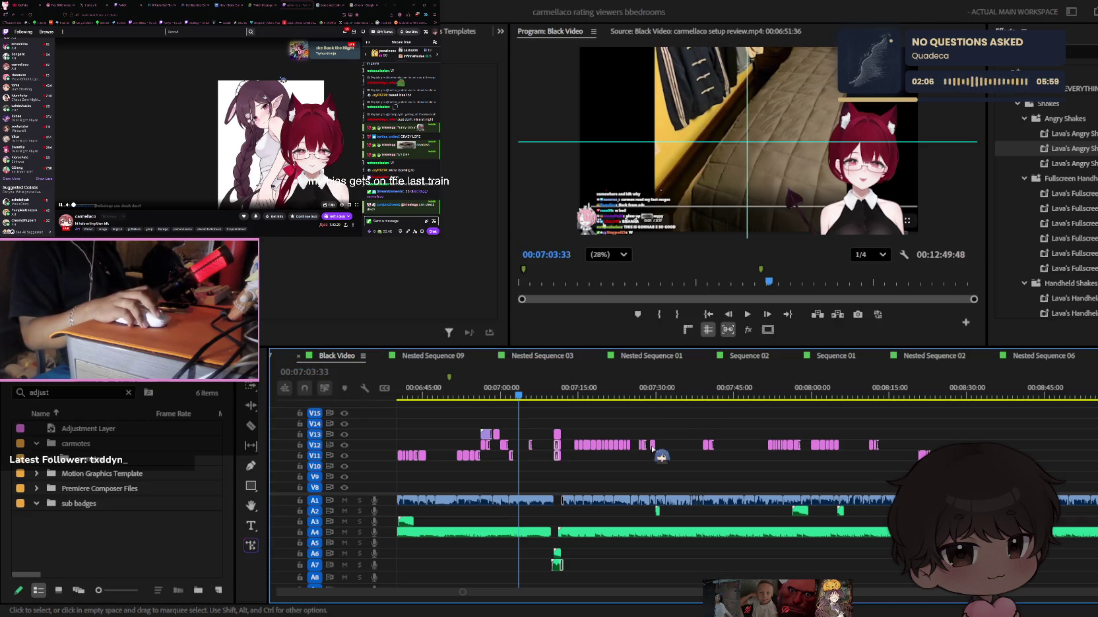
pyautogui.scroll(3, 686, 429)
pyautogui.press('space')
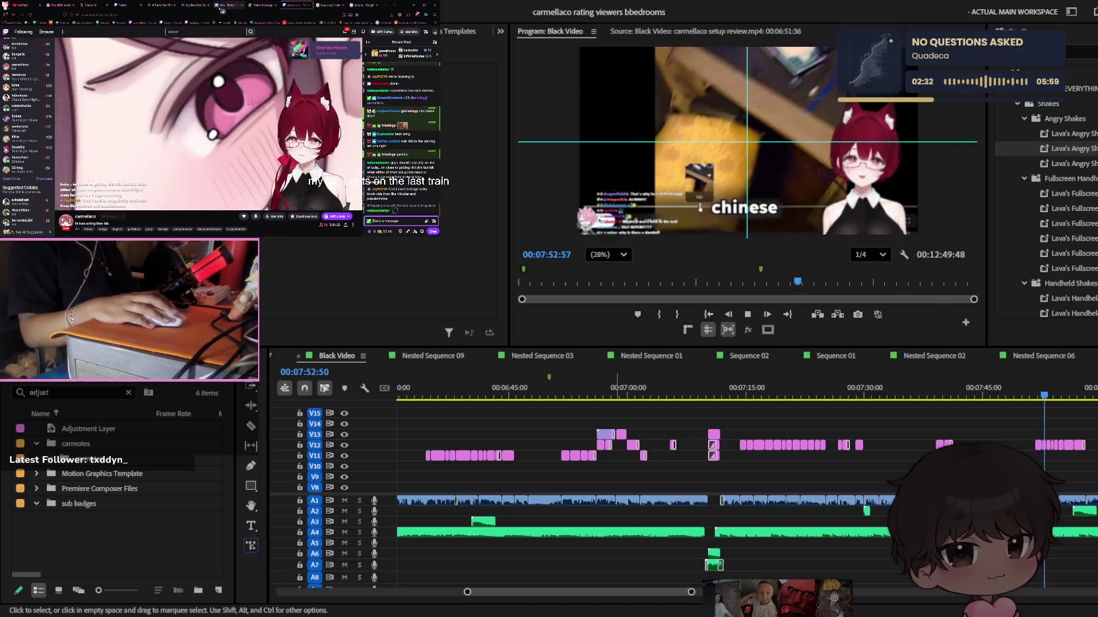
pyautogui.click(186, 4)
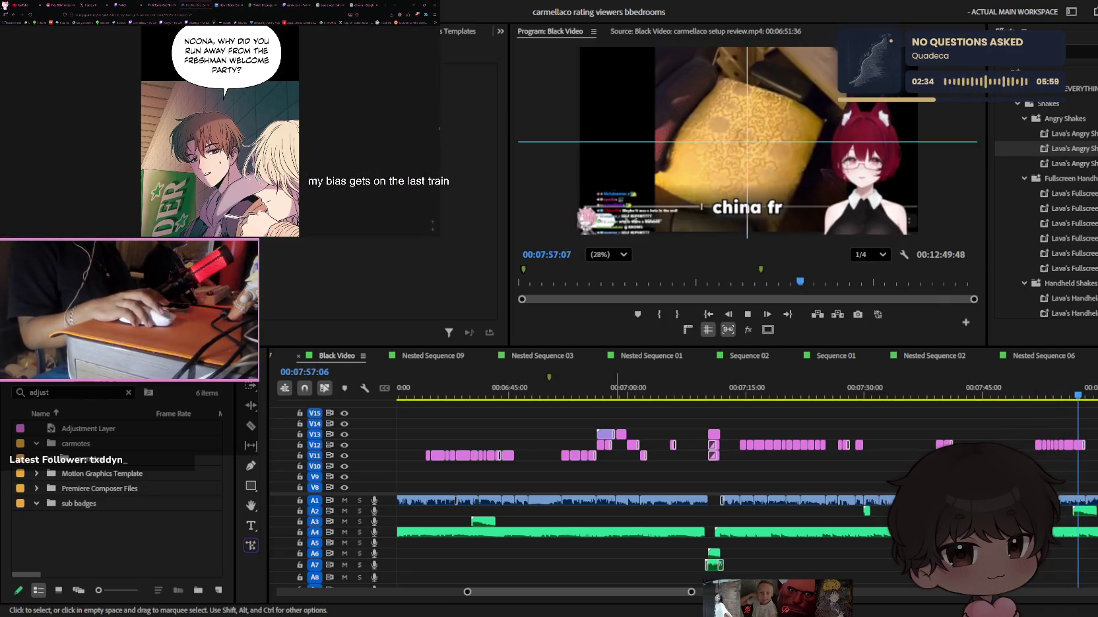
pyautogui.scroll(-2, 827, 416)
pyautogui.scroll(4, 825, 409)
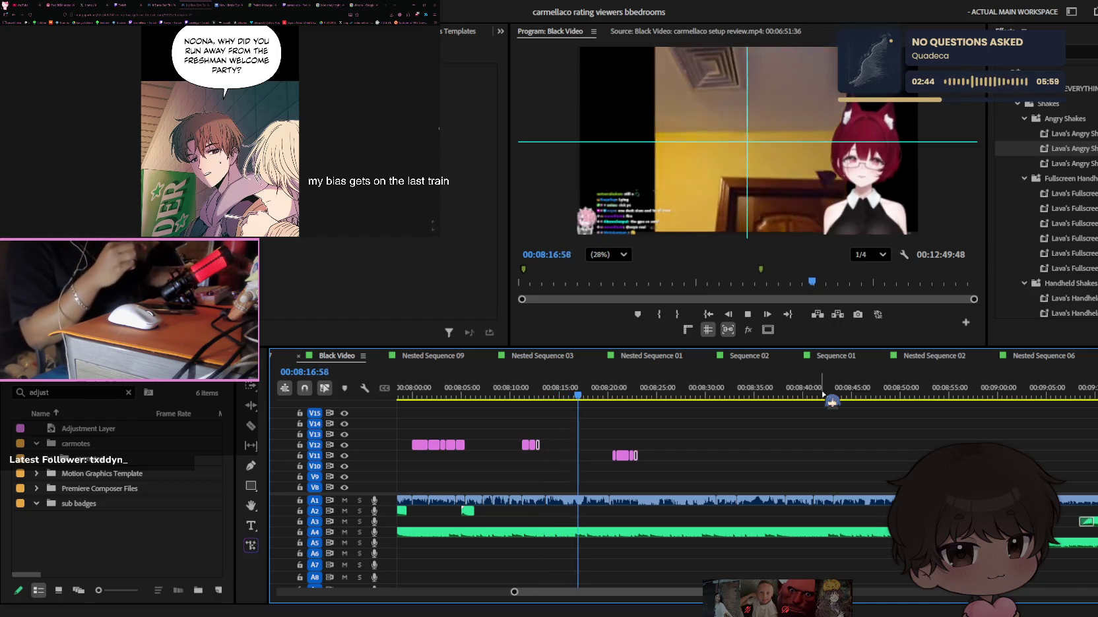
pyautogui.scroll(3, 740, 458)
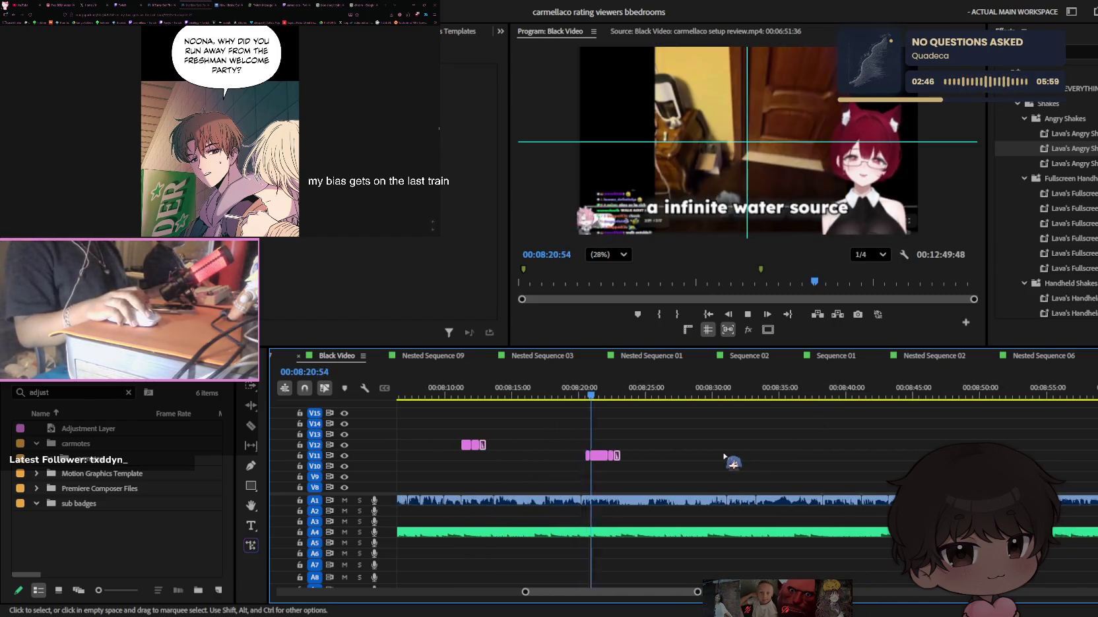
pyautogui.scroll(2, 725, 462)
pyautogui.click(681, 387)
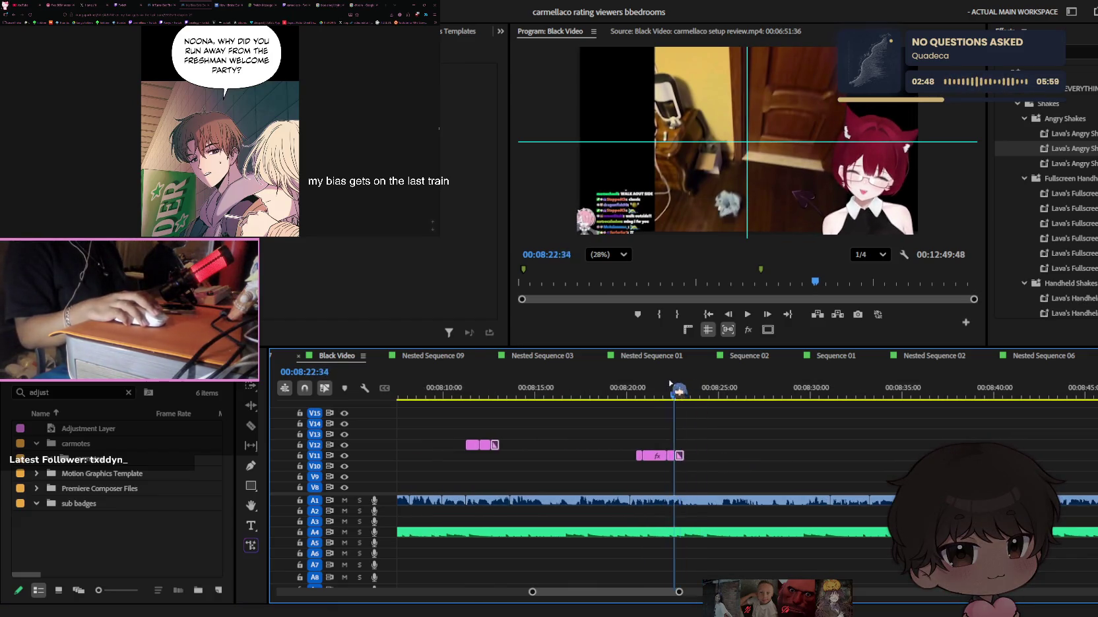
pyautogui.moveTo(682, 388); pyautogui.dragTo(653, 388)
pyautogui.click(129, 393)
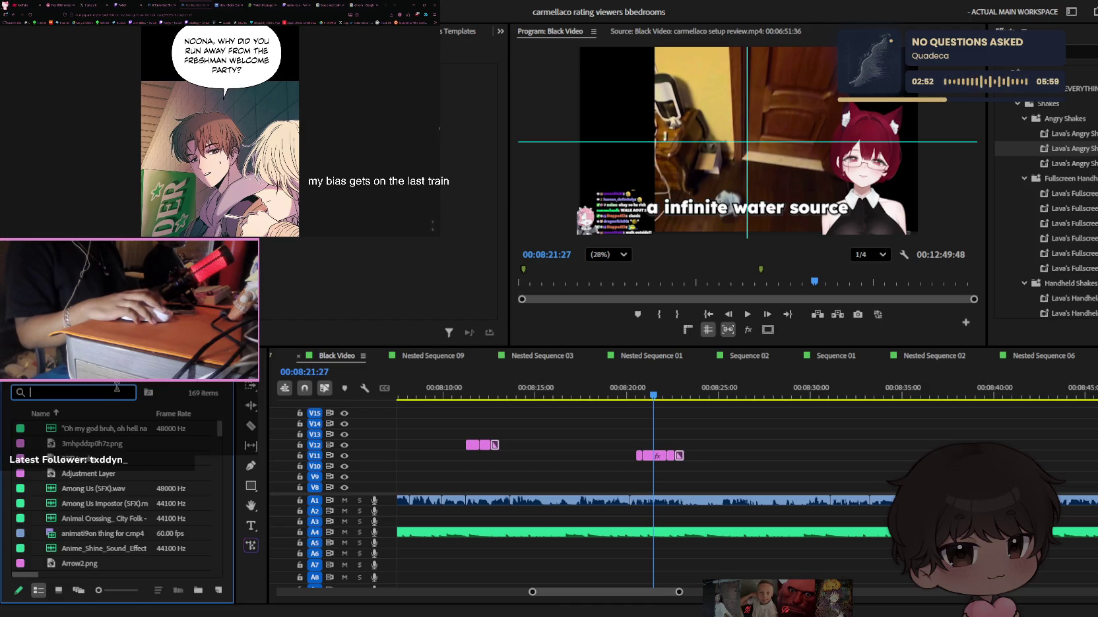
pyautogui.click(751, 472)
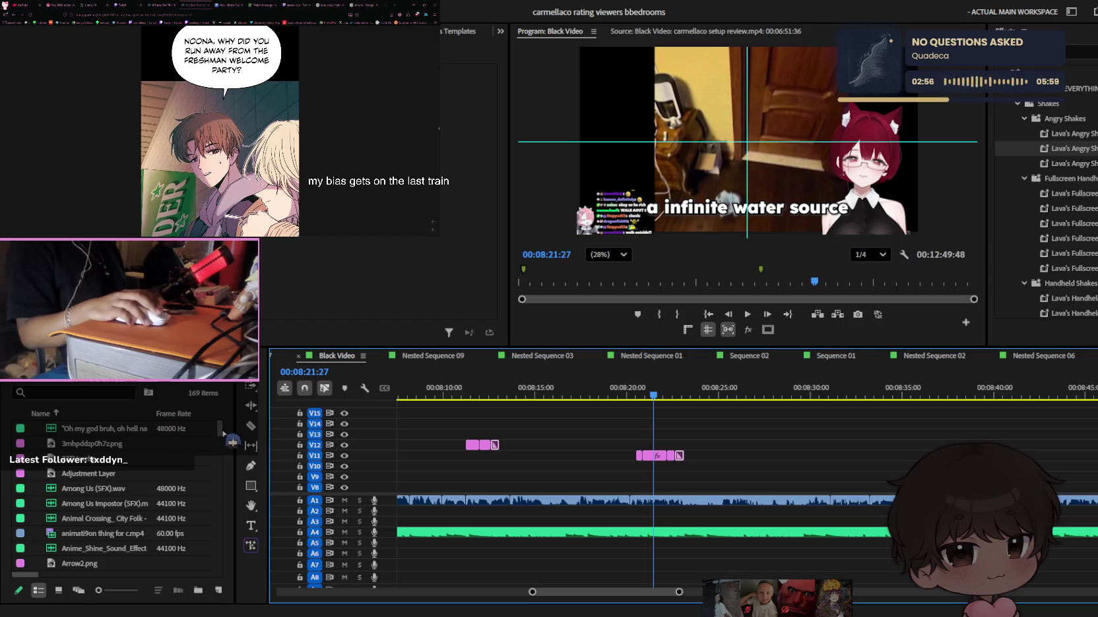
pyautogui.keyDown('alt'); pyautogui.scroll(2, 728, 469); pyautogui.keyUp('alt')
pyautogui.scroll(2, 728, 469)
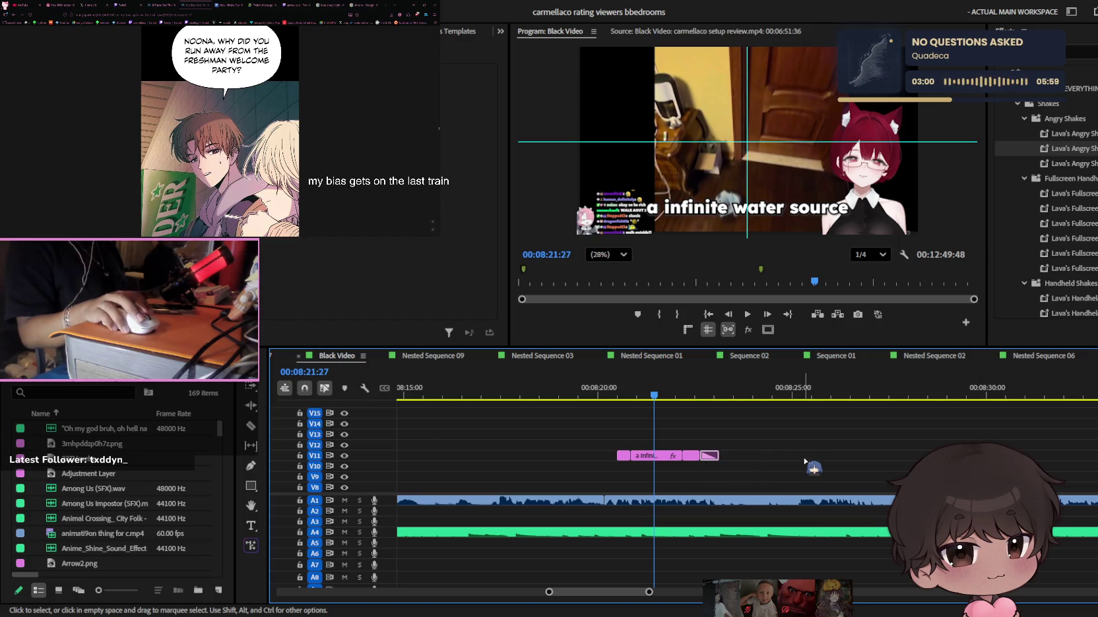
pyautogui.keyDown('alt'); pyautogui.scroll(1, 748, 470); pyautogui.keyUp('alt')
pyautogui.scroll(1, 753, 472)
pyautogui.scroll(1, 753, 473)
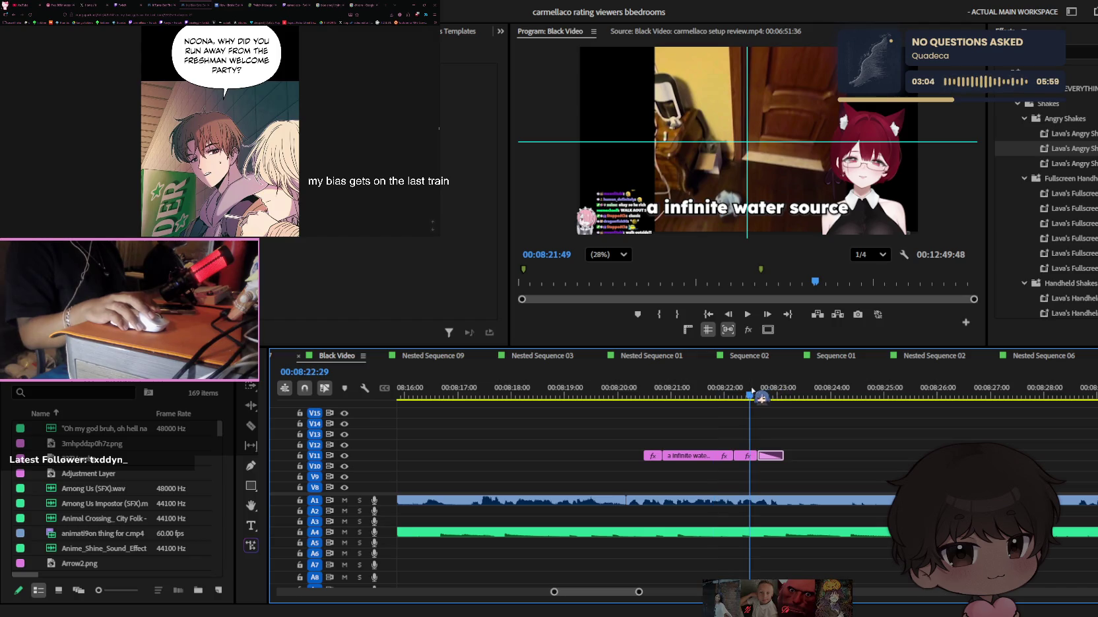
pyautogui.press('Left')
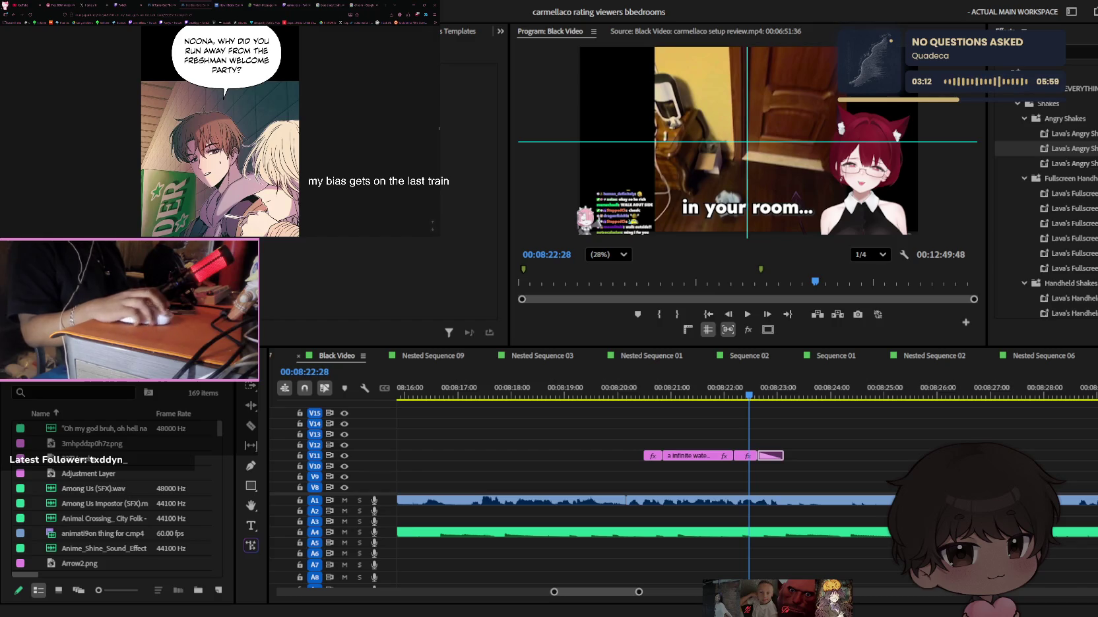
pyautogui.click(875, 449)
pyautogui.press('space')
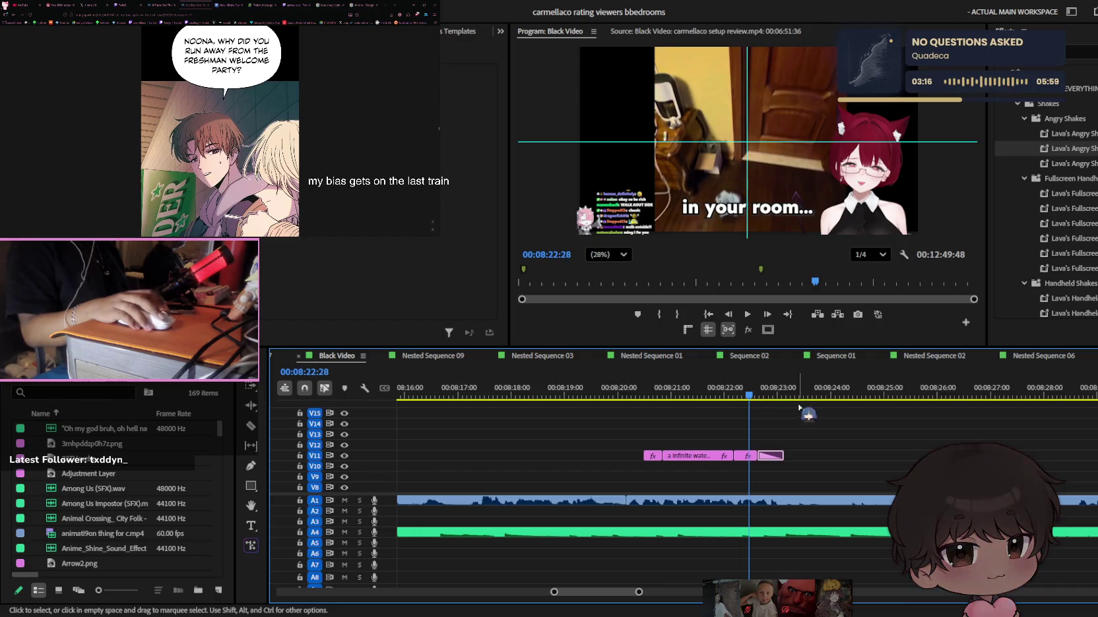
pyautogui.hotkey('shift', 'k')
pyautogui.press('=')
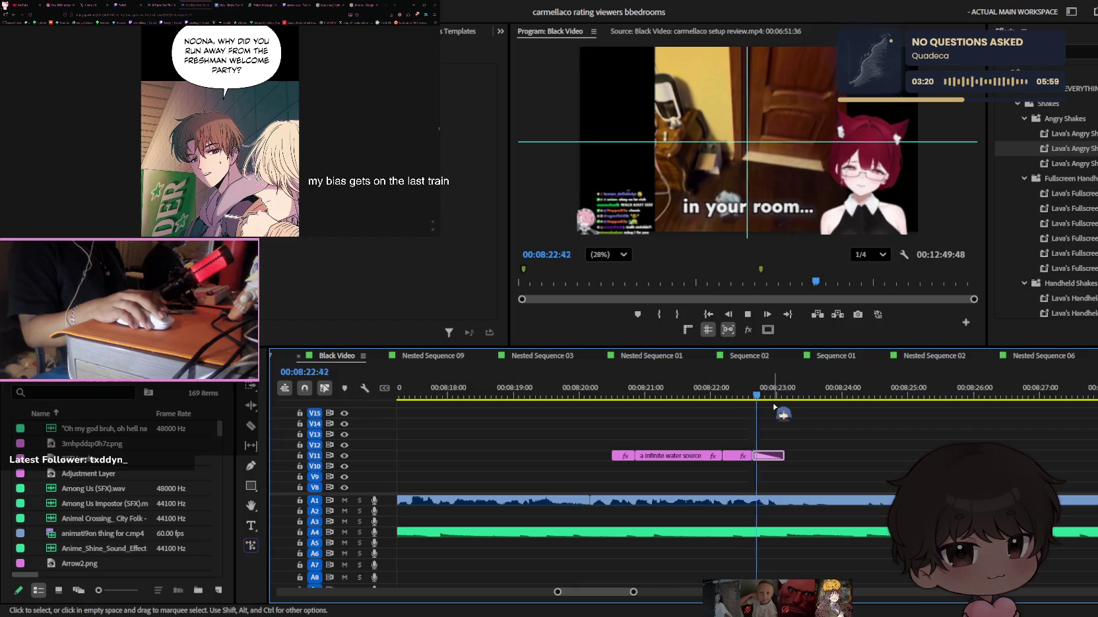
pyautogui.press('-')
pyautogui.press('-')
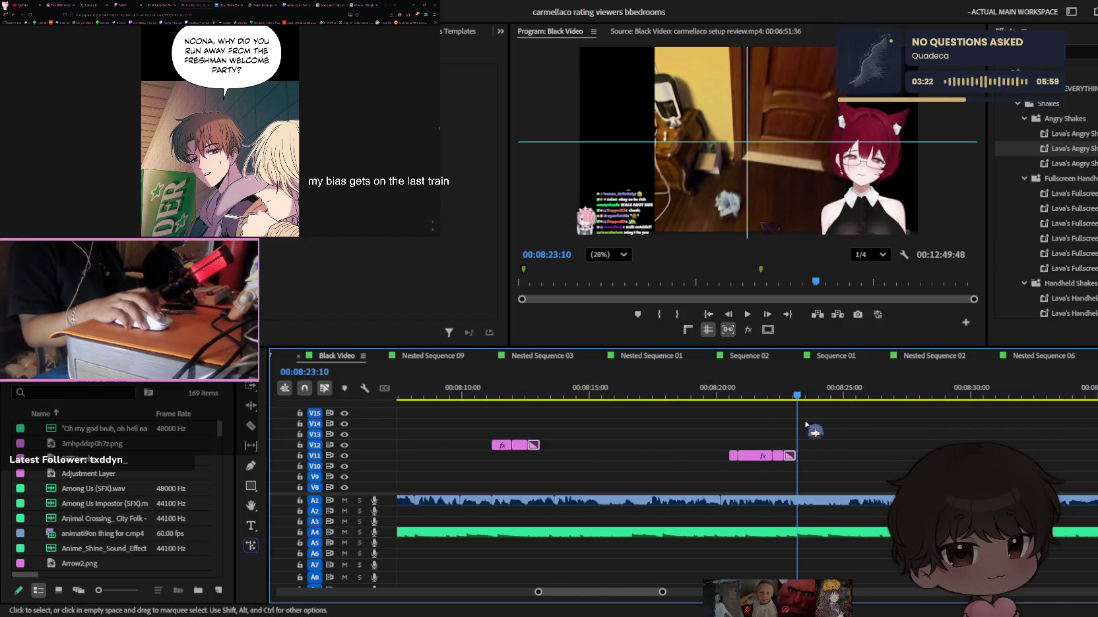
pyautogui.scroll(-3, 835, 463)
pyautogui.press('space')
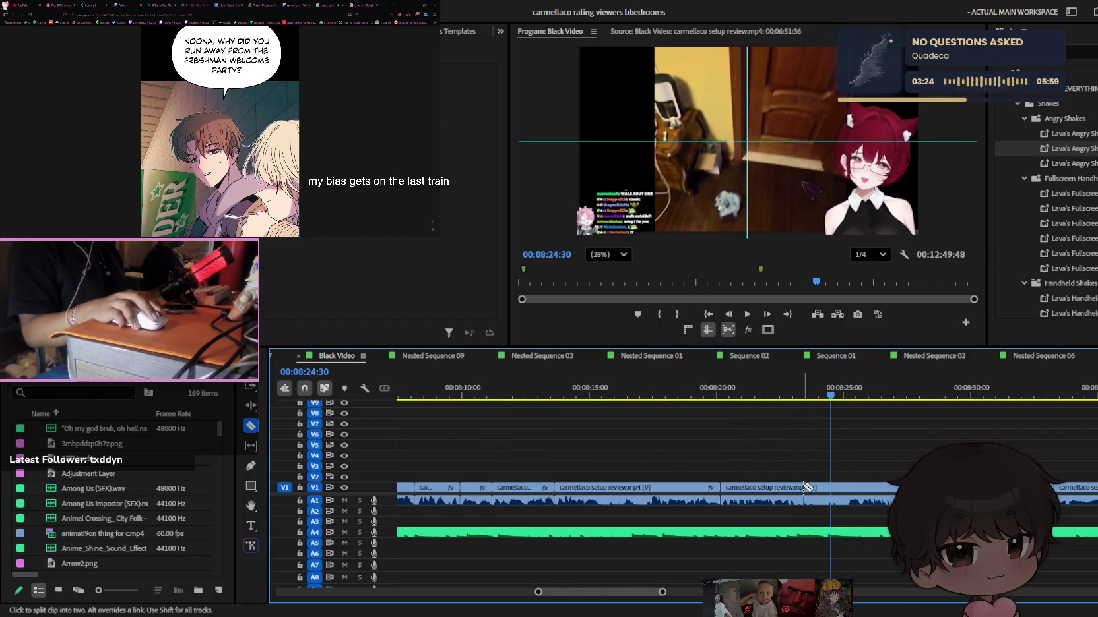
# Zoom in on the V11 captions around 8:25
pyautogui.click(832, 488)
pyautogui.press('space')
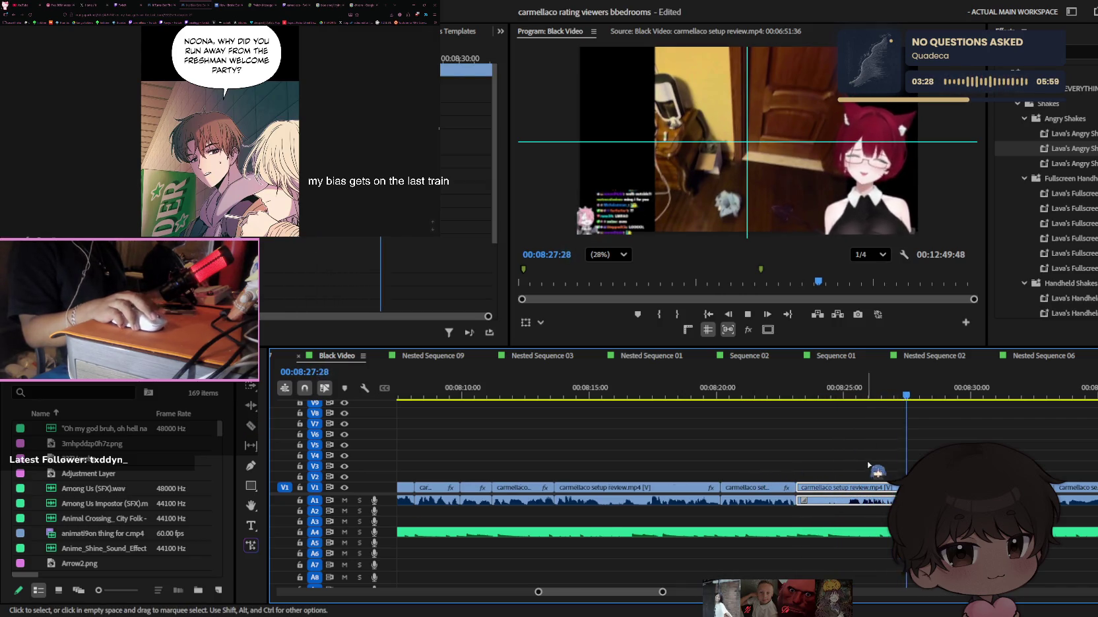
pyautogui.press('space')
pyautogui.press('-')
pyautogui.scroll(3, 894, 455)
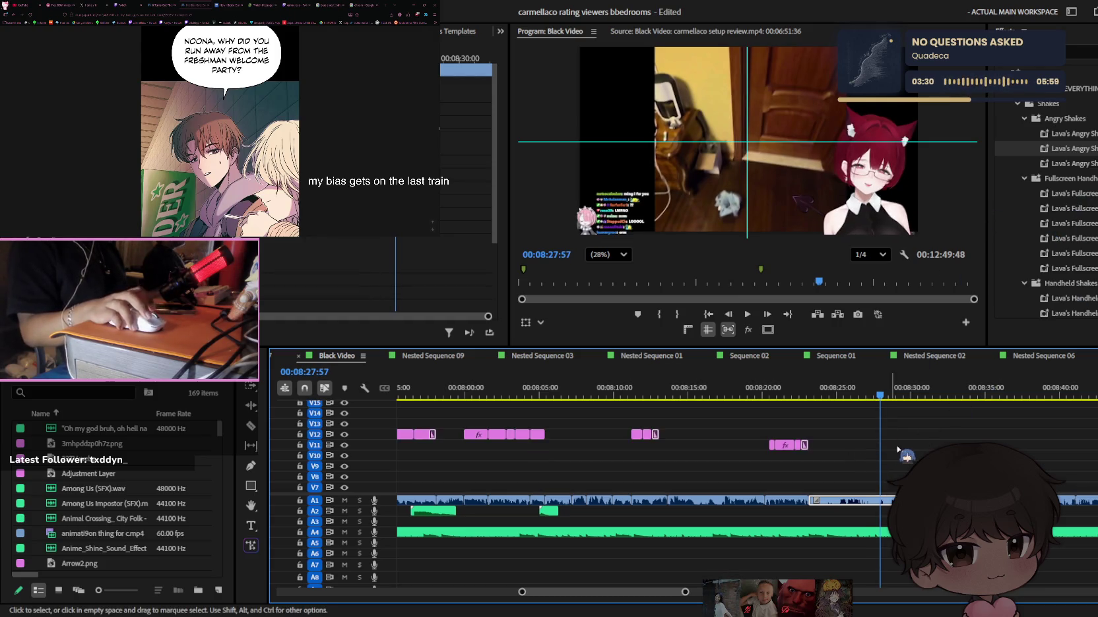
pyautogui.press('=')
pyautogui.scroll(-1, 574, 443)
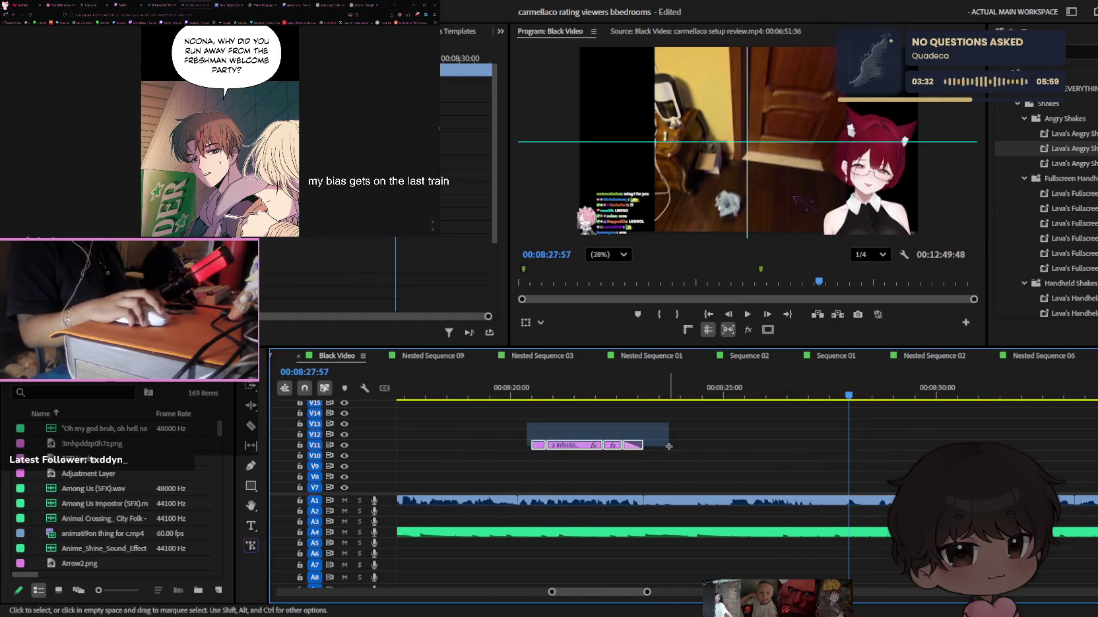
# Duplicate the 'a infinite water source' caption after 8:25, keeping one clip
pyautogui.moveTo(559, 445)
pyautogui.mouseDown()
pyautogui.moveTo(821, 456)
pyautogui.moveTo(803, 456)
pyautogui.mouseUp()
pyautogui.press('=')
pyautogui.press('space')
pyautogui.press('space')
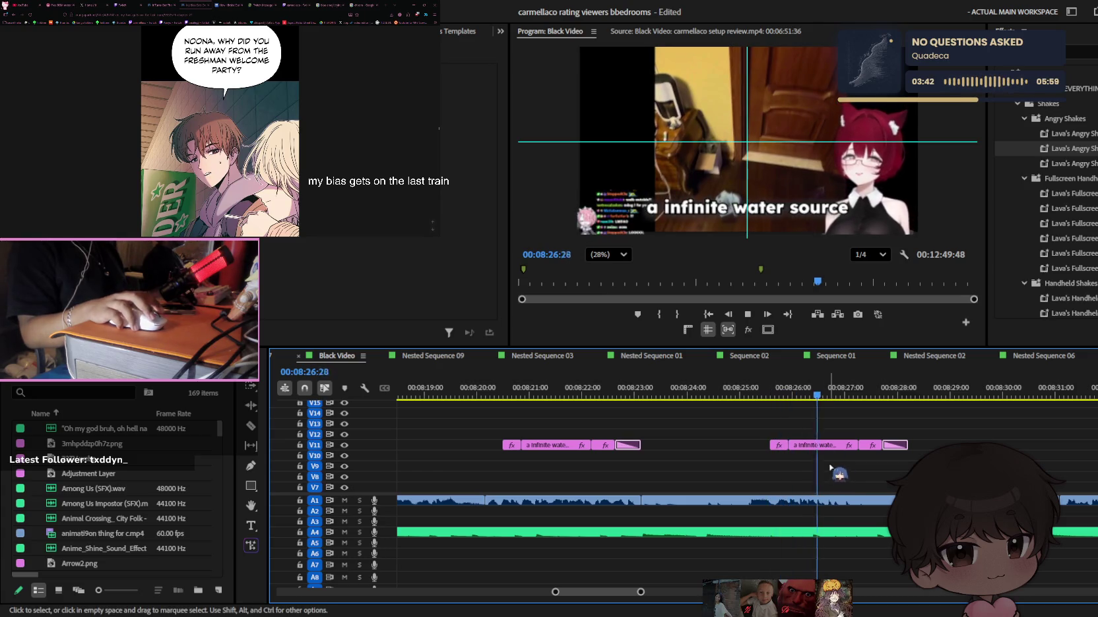
pyautogui.press('space')
pyautogui.press('Delete')
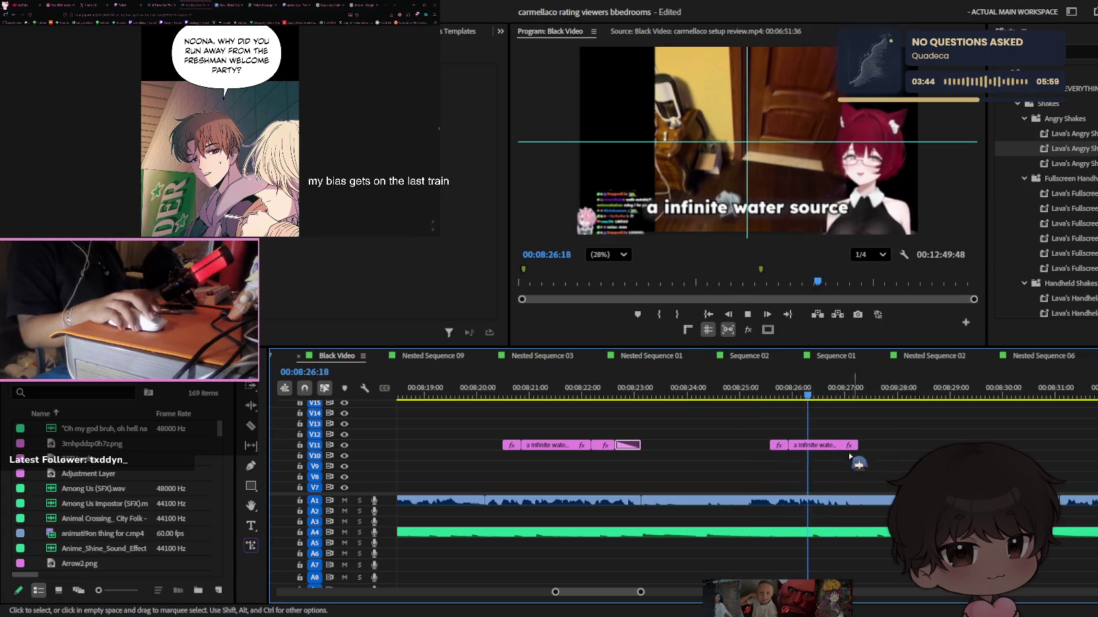
pyautogui.click(769, 396)
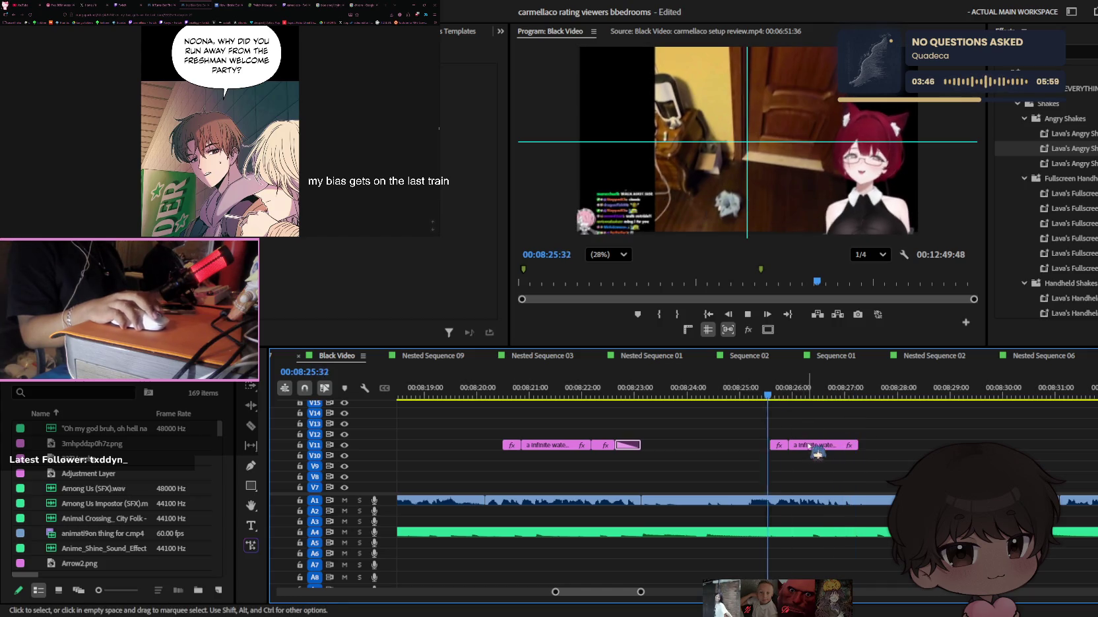
pyautogui.moveTo(790, 446); pyautogui.dragTo(870, 446)
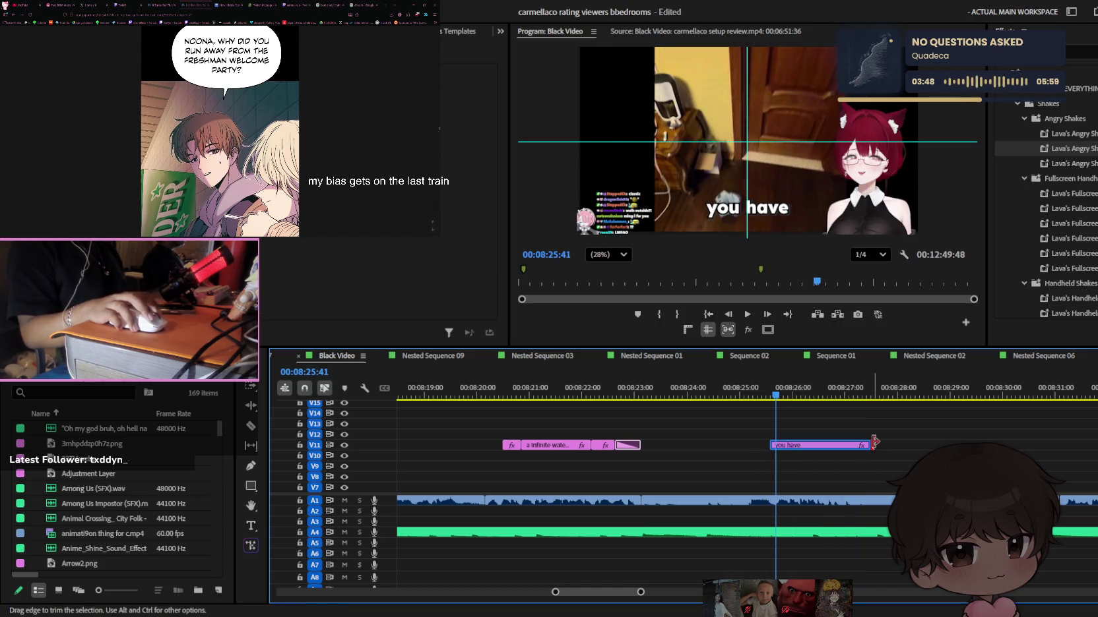
# Retype the duplicate as 'you just have a-', shorten it, and save
pyautogui.press('t')
pyautogui.click(767, 208)
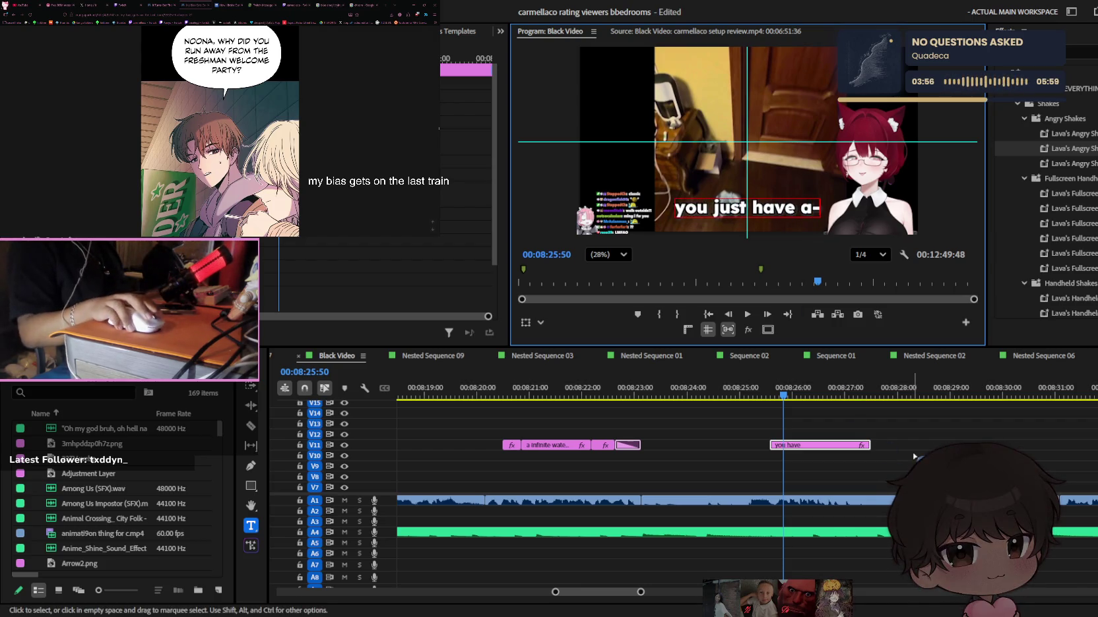
pyautogui.moveTo(870, 445); pyautogui.dragTo(827, 445)
pyautogui.hotkey('ctrl', 's')
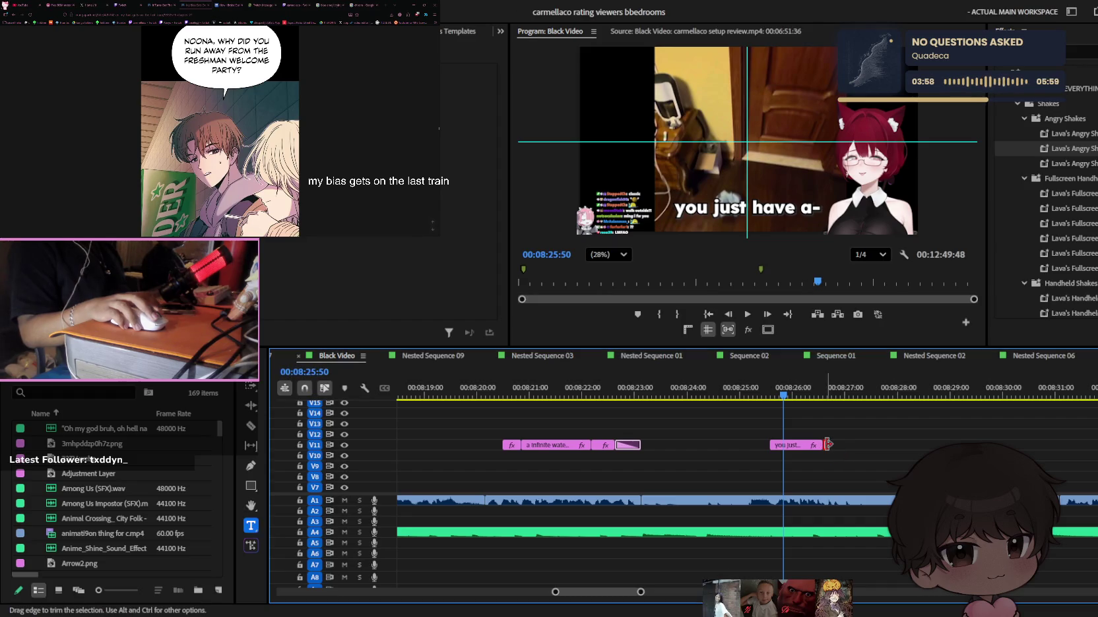
# Razor-cut the caption's end piece and apply an effect to it
pyautogui.press('Down')
pyautogui.press('c')
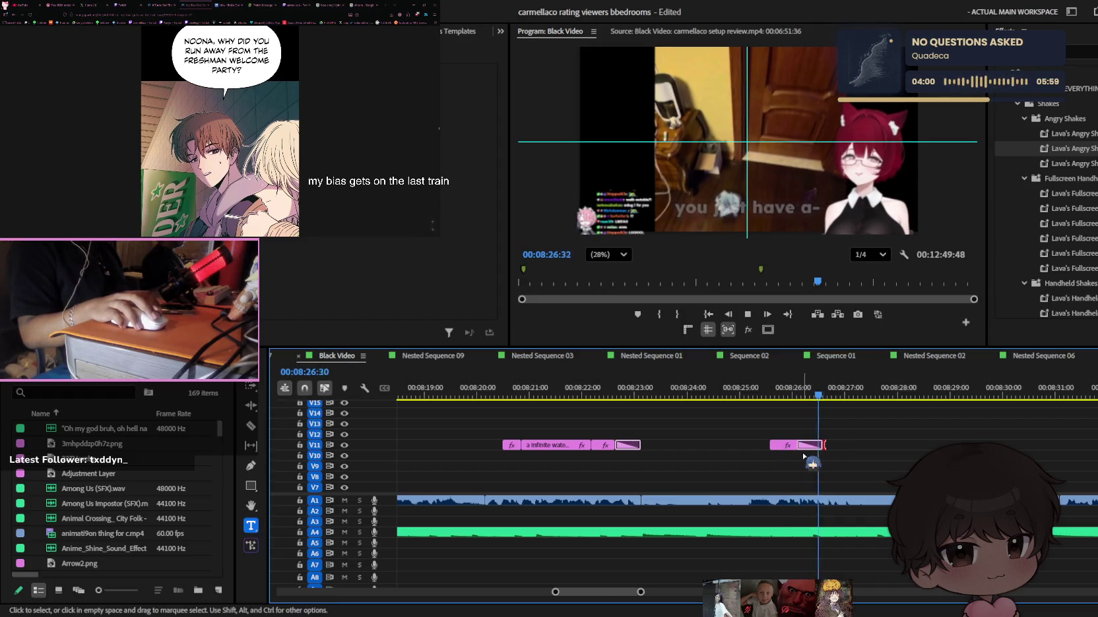
pyautogui.press('v')
pyautogui.click(813, 445)
pyautogui.moveTo(1065, 148); pyautogui.dragTo(811, 444)
pyautogui.click(791, 390)
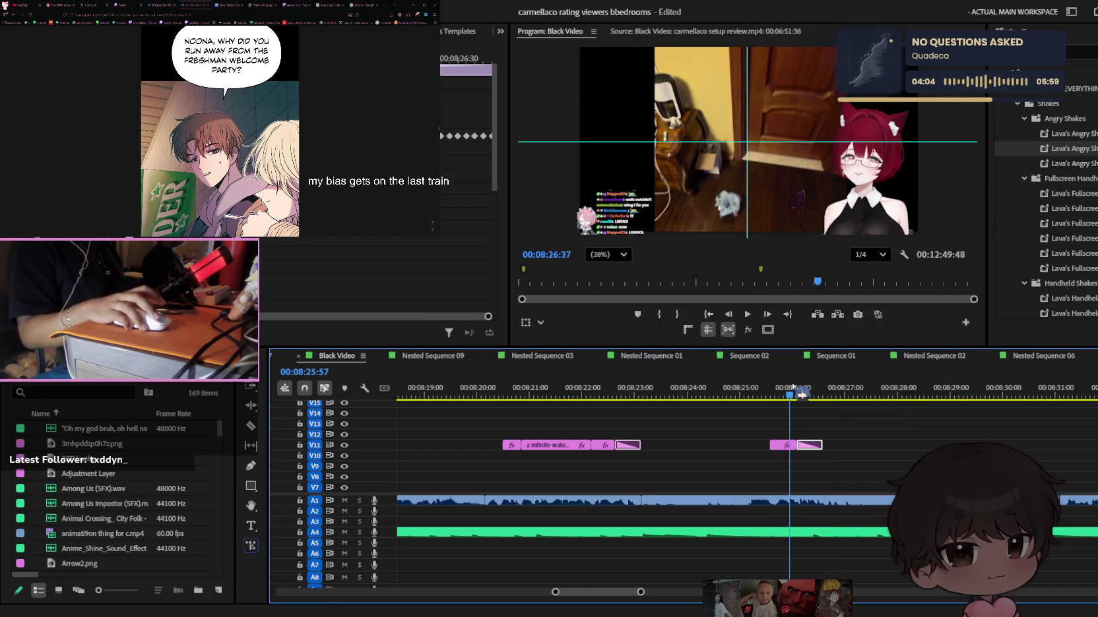
# Save the project and zoom the timeline out to survey the captions
pyautogui.hotkey('ctrl', 's')
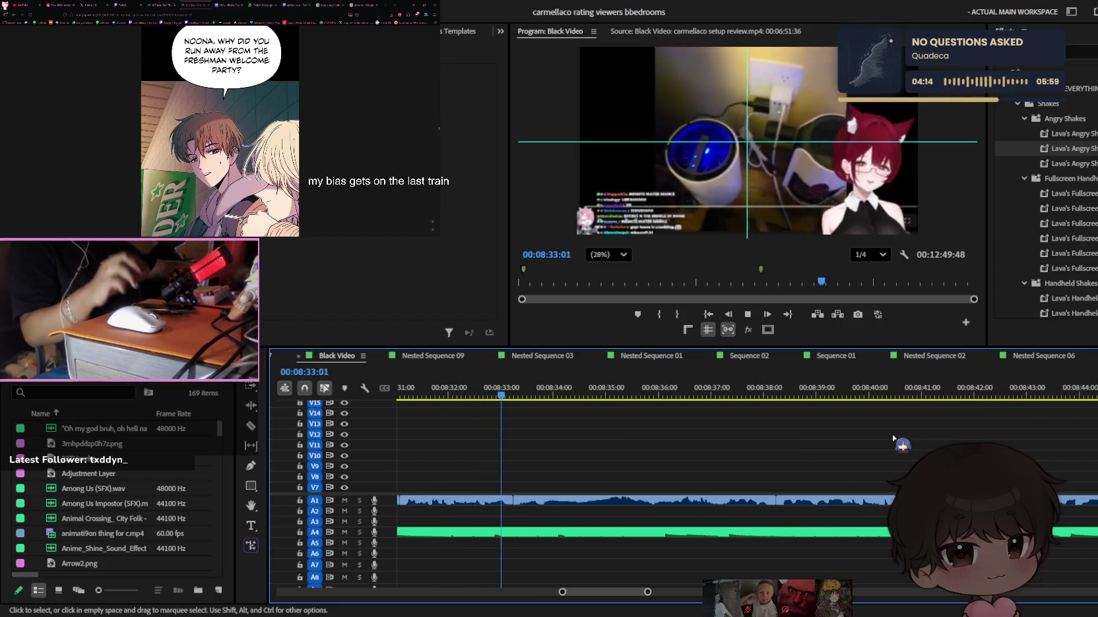
pyautogui.press('-')
pyautogui.press('-')
pyautogui.press('-')
pyautogui.press('-')
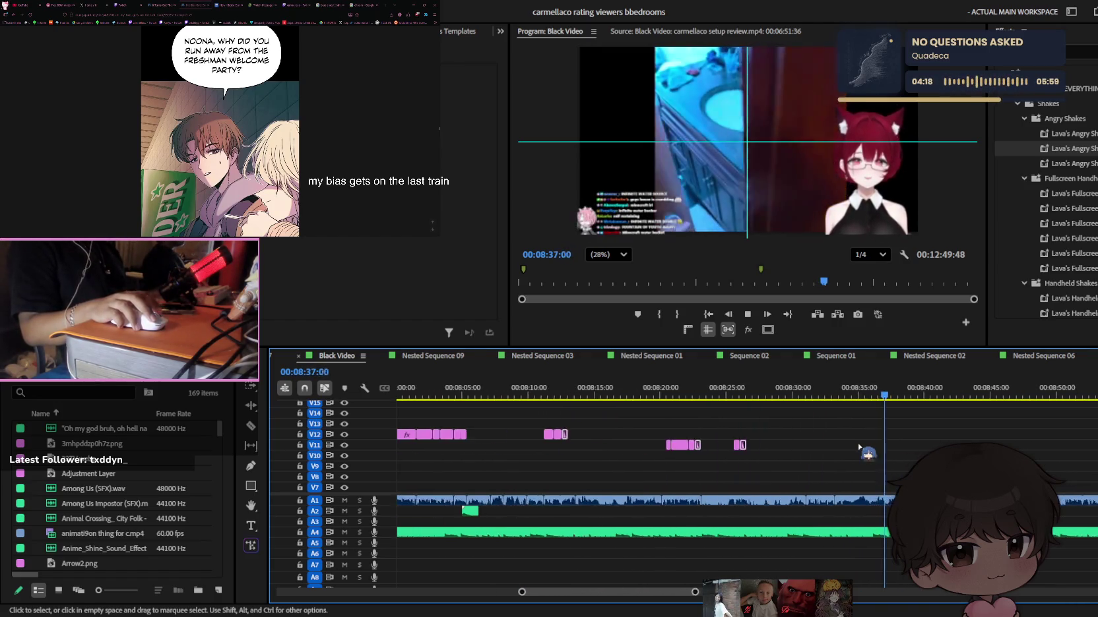
pyautogui.press('-')
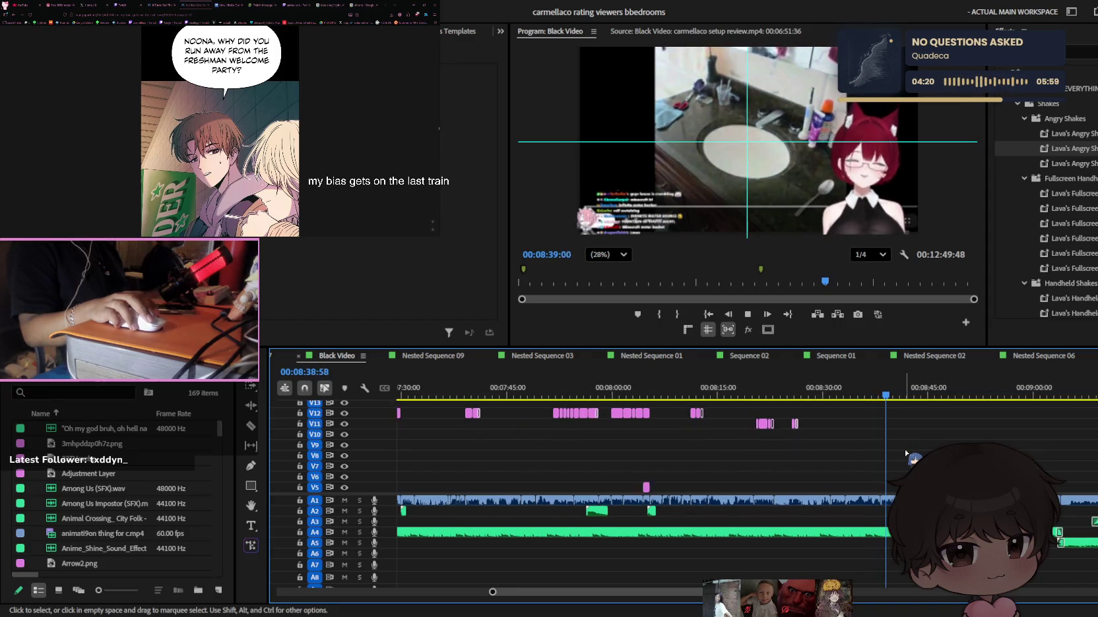
pyautogui.scroll(-2, 905, 452)
pyautogui.press('-')
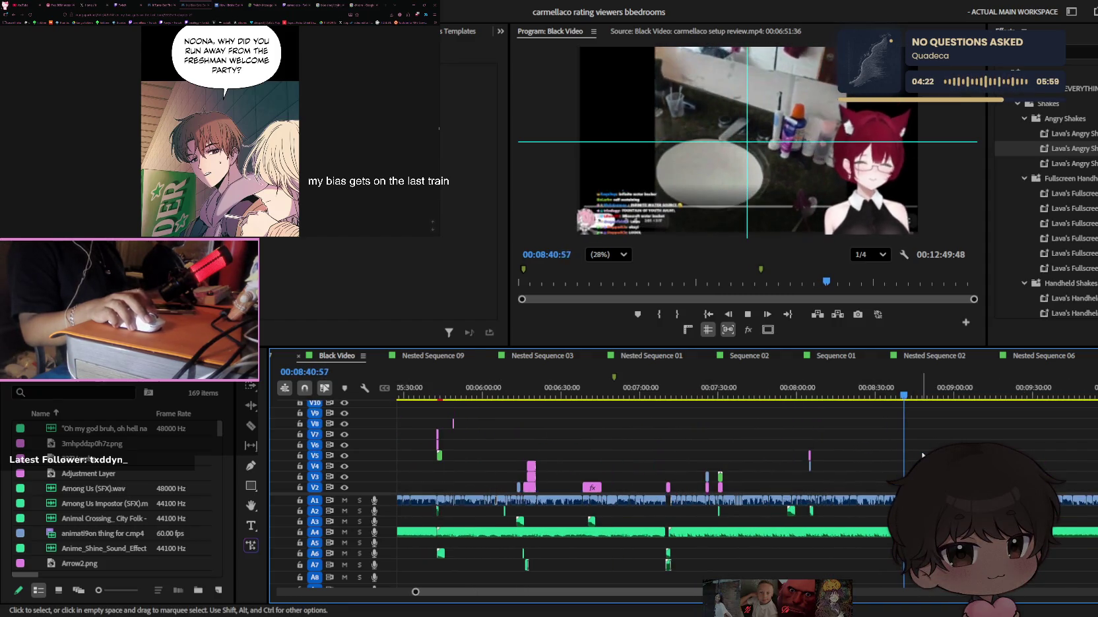
pyautogui.scroll(2, 922, 455)
pyautogui.press('=')
pyautogui.press('=')
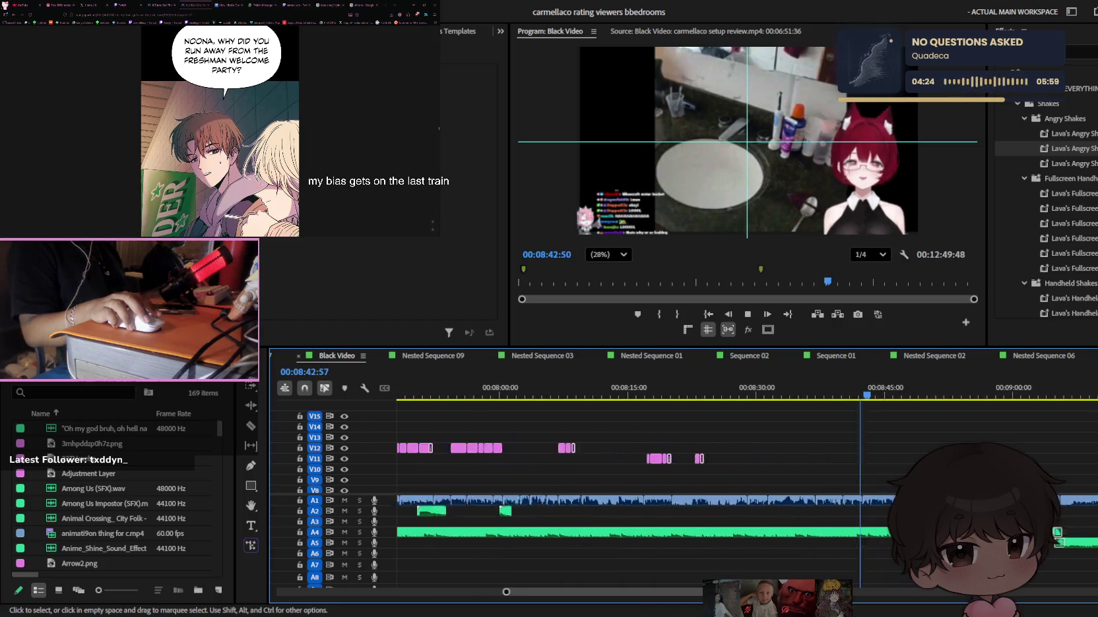
pyautogui.moveTo(860, 395); pyautogui.dragTo(769, 429)
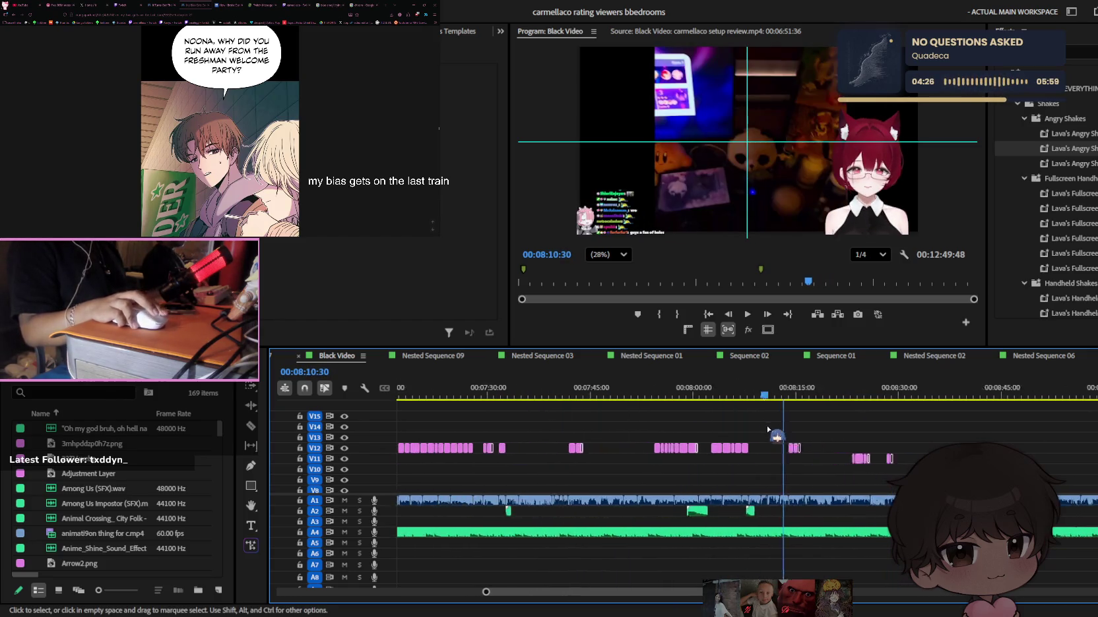
pyautogui.hscroll(-3, 769, 429)
# Play back earlier captions like 'has your parents -' and 'in his laugh..' around 6:40–6:57
pyautogui.moveTo(626, 397); pyautogui.dragTo(499, 390)
pyautogui.press('space')
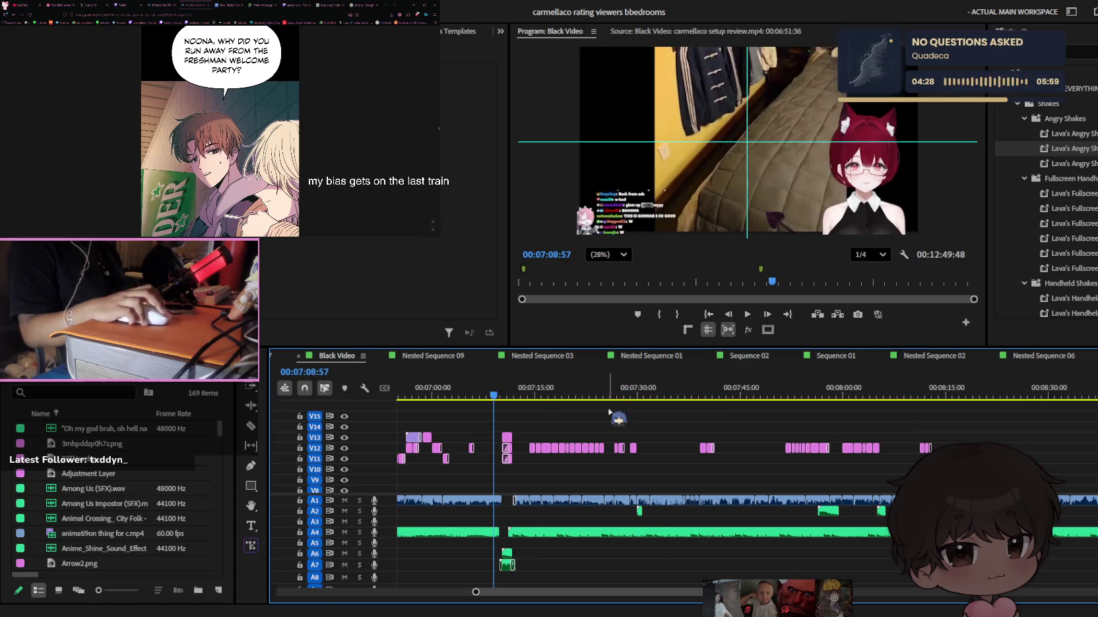
pyautogui.press('=')
pyautogui.press('-')
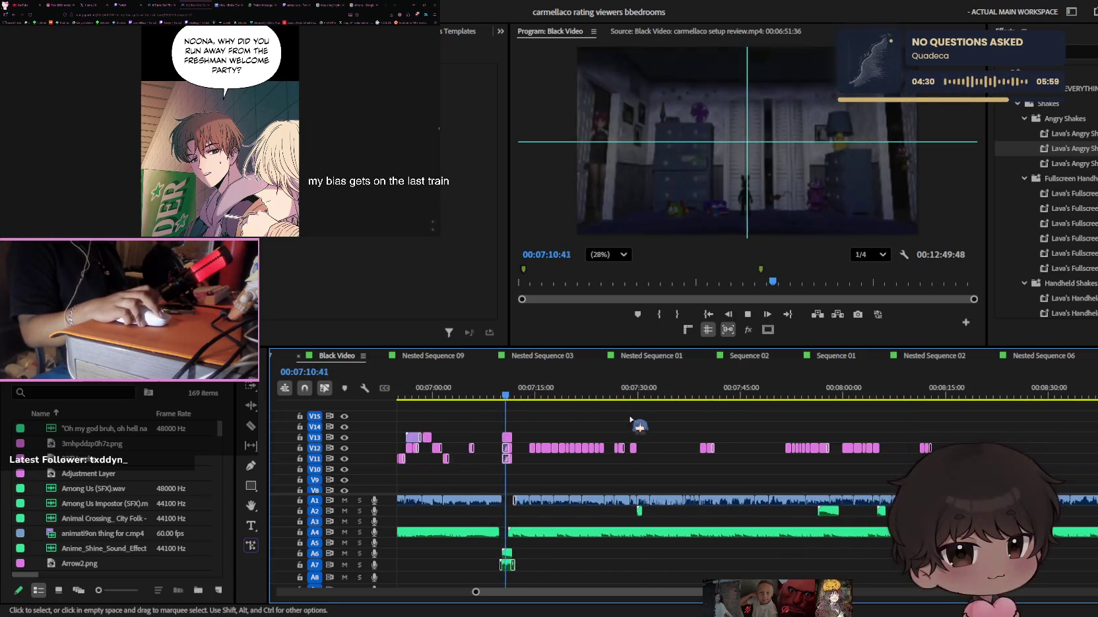
pyautogui.press('space')
pyautogui.hscroll(-2, 712, 422)
pyautogui.hscroll(-1, 759, 426)
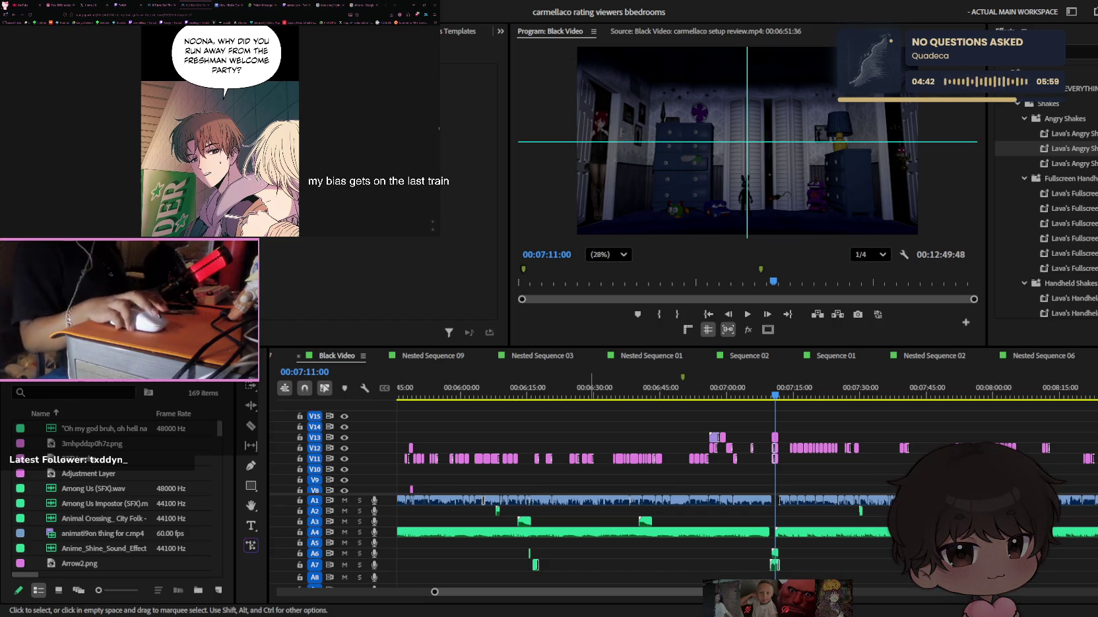
pyautogui.click(750, 374)
pyautogui.scroll(-2, 765, 446)
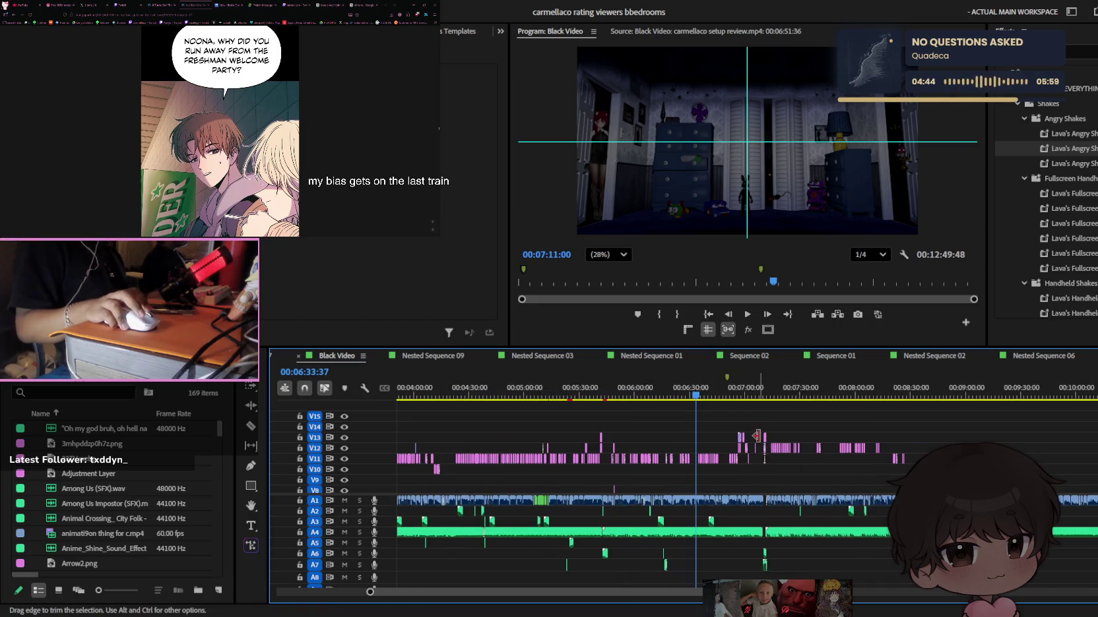
pyautogui.hscroll(-2, 757, 432)
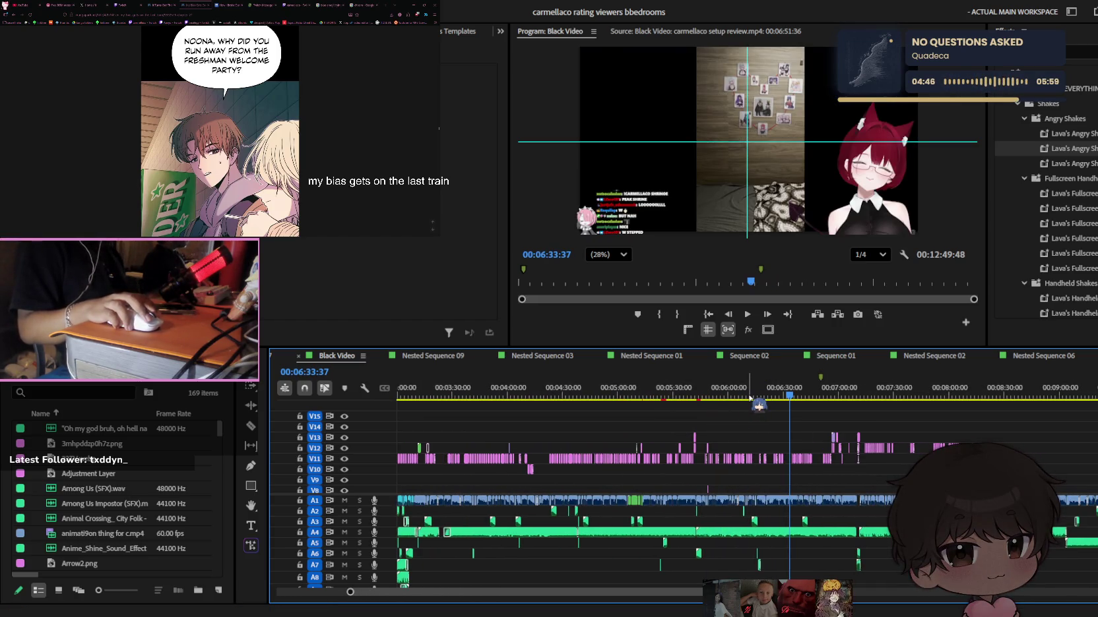
pyautogui.moveTo(750, 397)
pyautogui.mouseDown()
pyautogui.moveTo(712, 396)
pyautogui.moveTo(833, 395)
pyautogui.mouseUp()
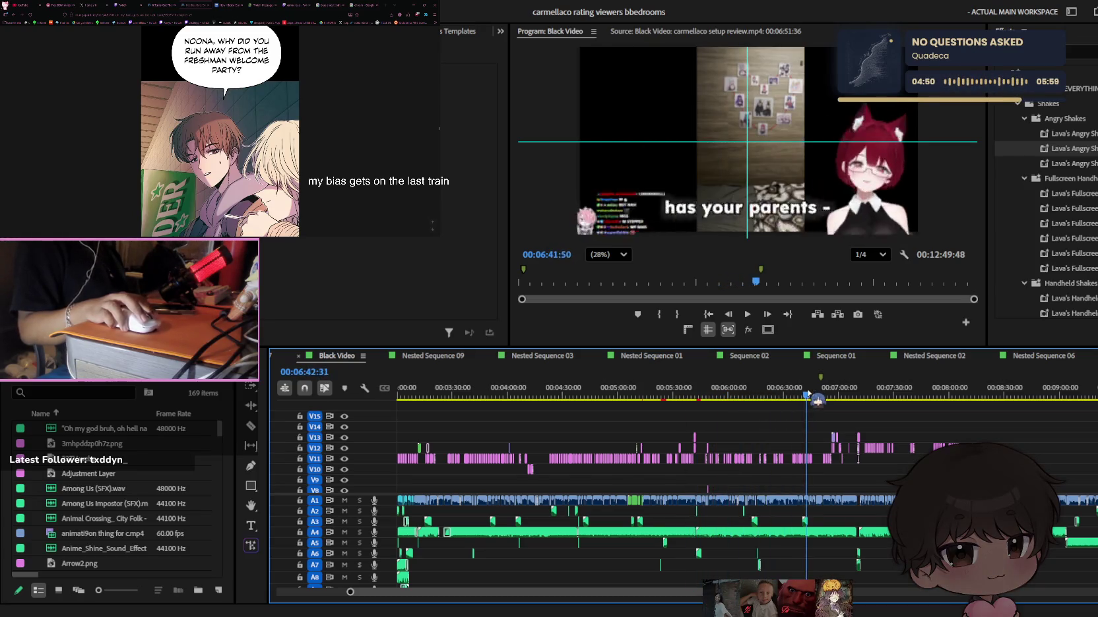
pyautogui.press('space')
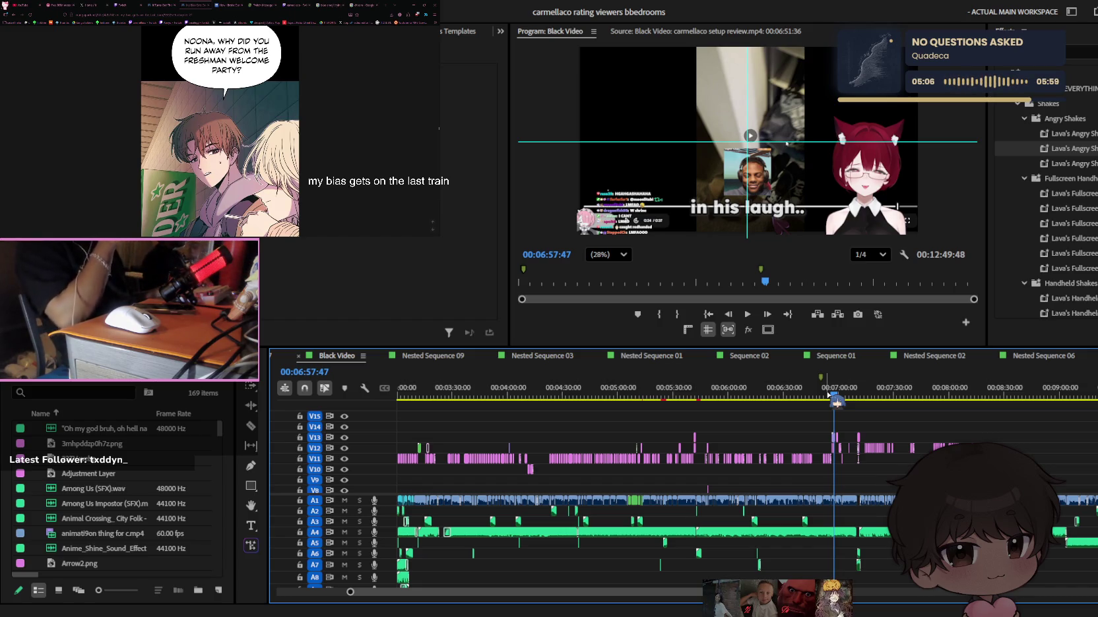
# Play back the pink word captions from about 6:55, scroll-zooming to follow them
pyautogui.scroll(3, 829, 394)
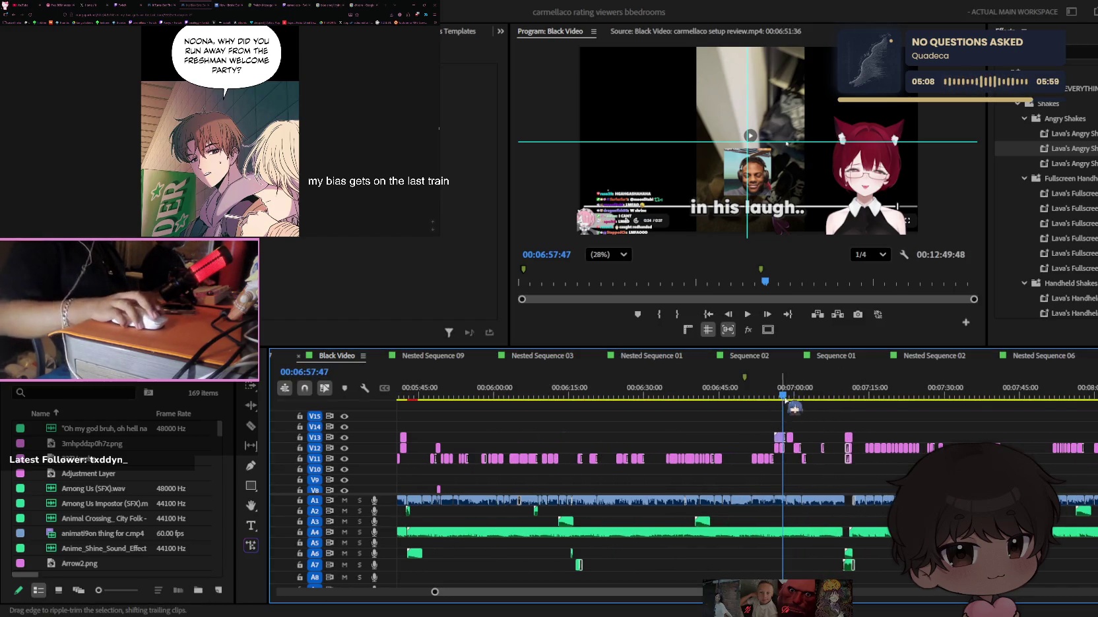
pyautogui.press('space')
pyautogui.scroll(2, 776, 390)
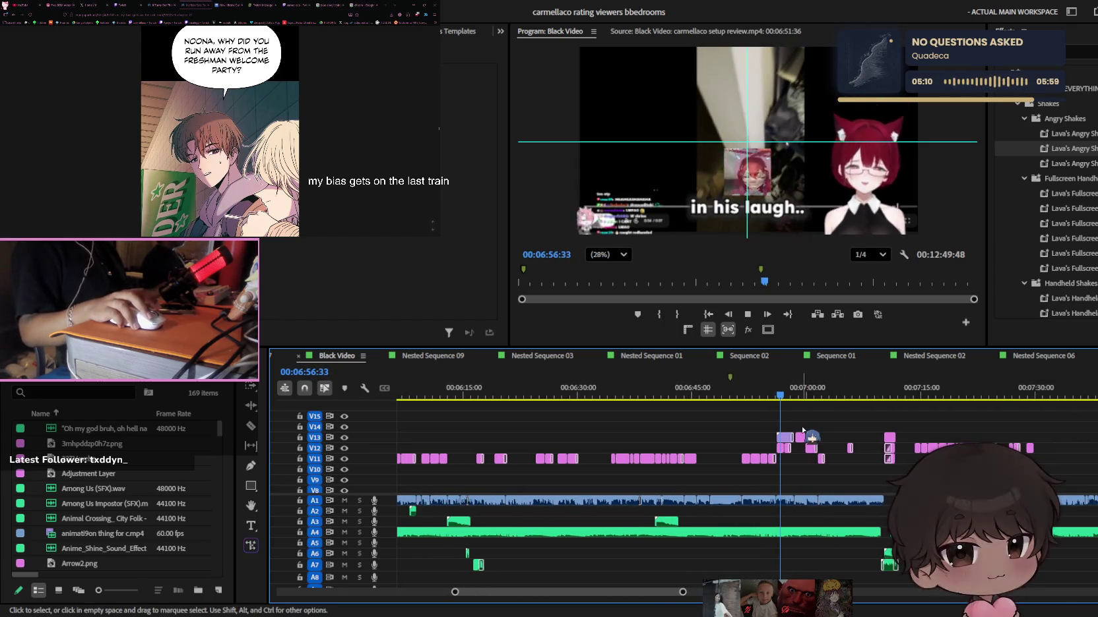
pyautogui.scroll(2, 810, 426)
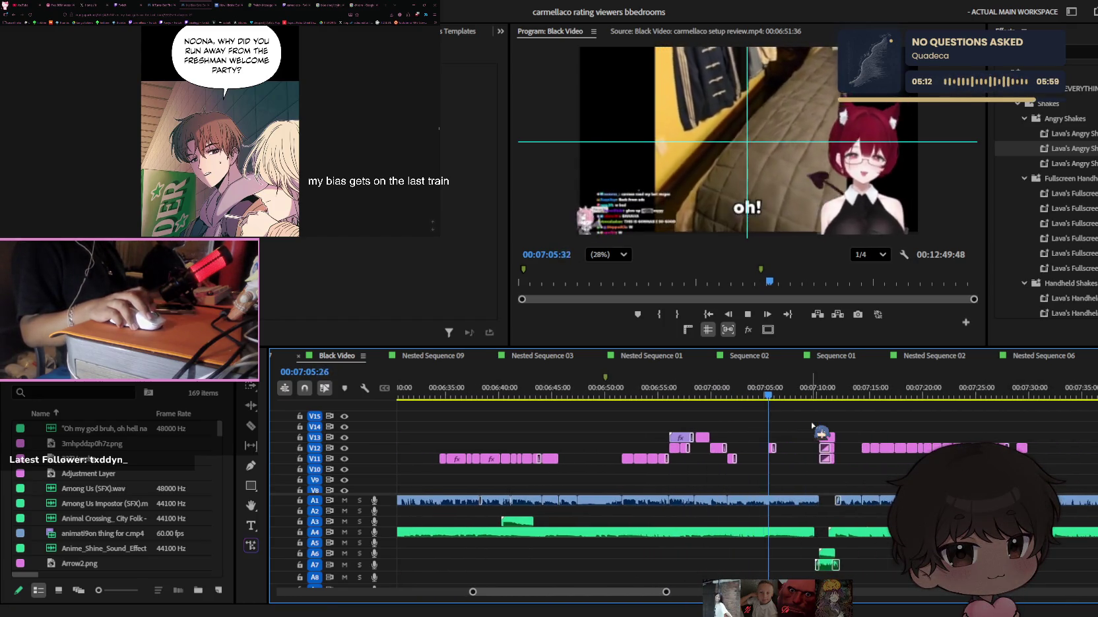
pyautogui.scroll(1, 813, 429)
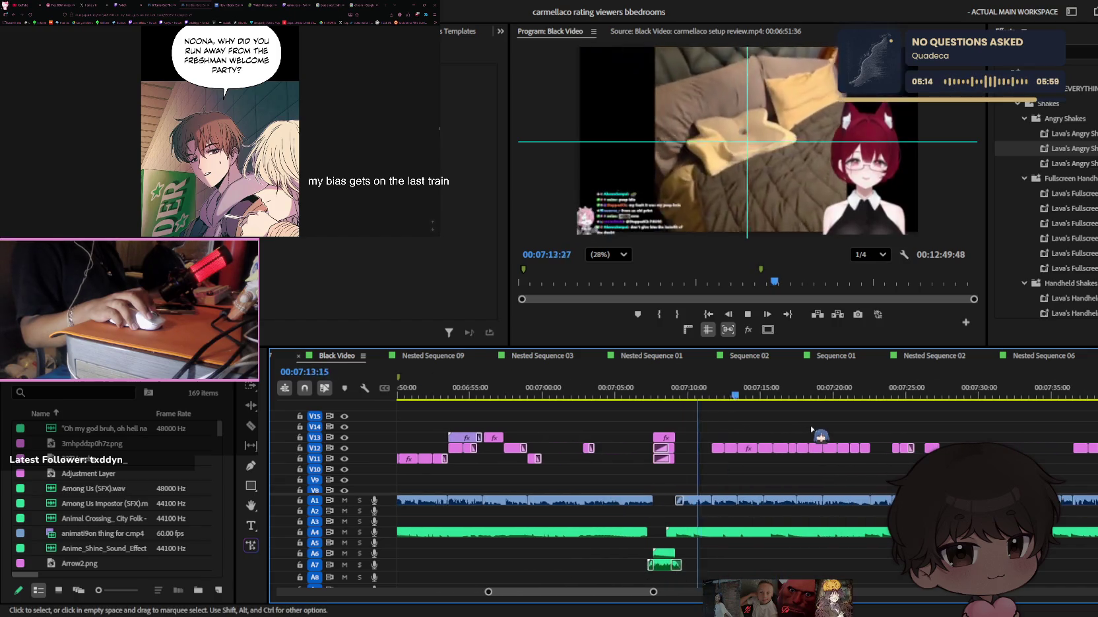
pyautogui.scroll(1, 813, 430)
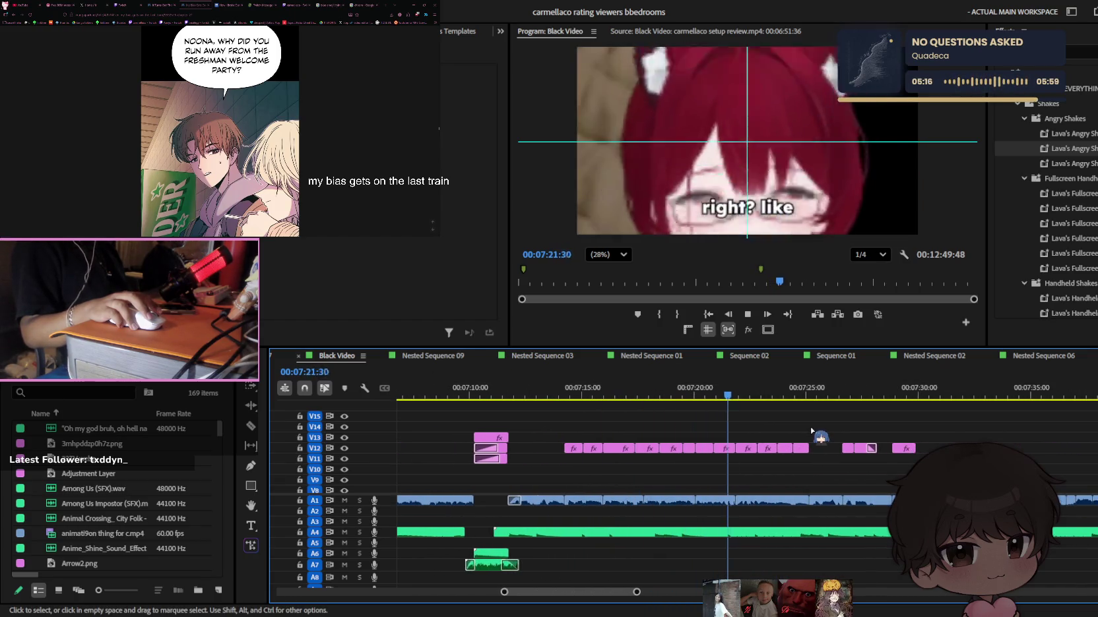
pyautogui.scroll(-1, 812, 430)
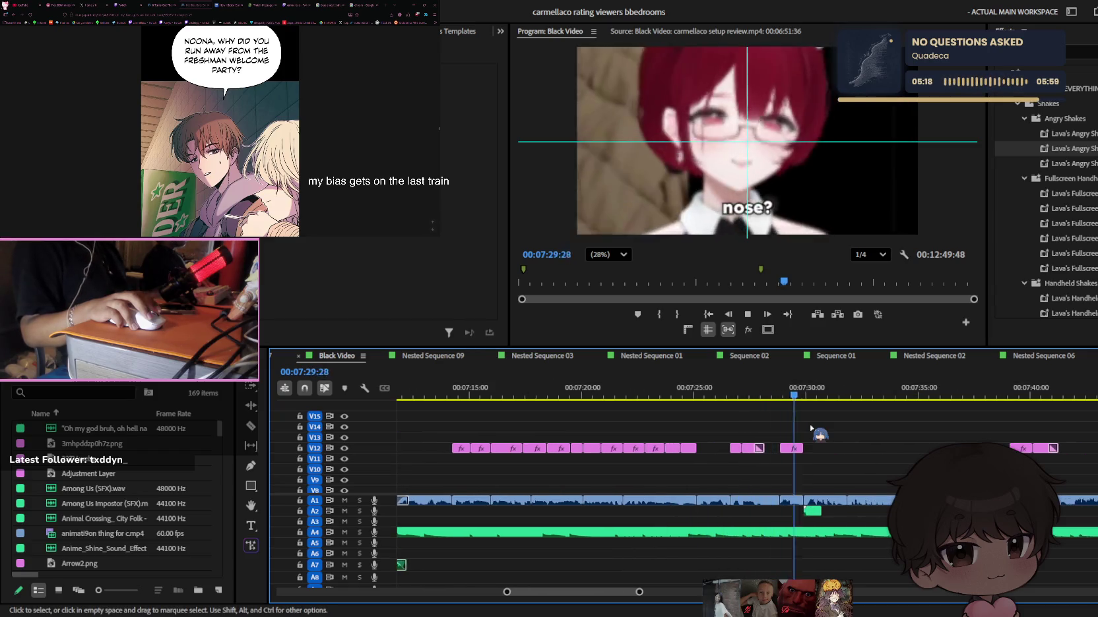
pyautogui.scroll(-1, 810, 427)
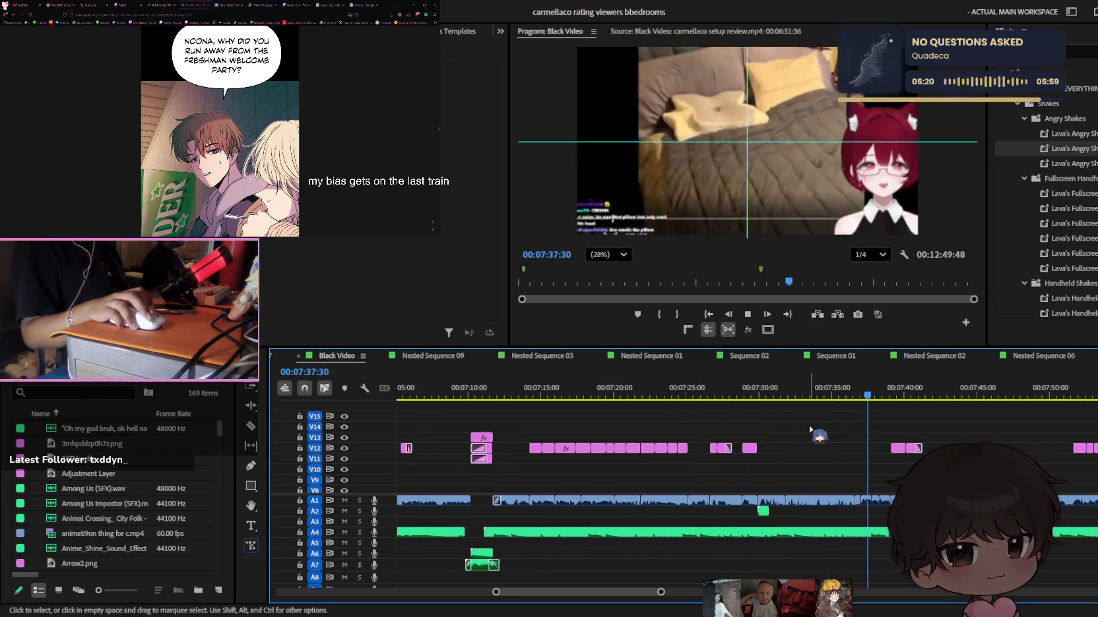
pyautogui.scroll(-2, 811, 429)
# Stop playback at 08:28 and bring the V1 footage track into view
pyautogui.scroll(1, 810, 429)
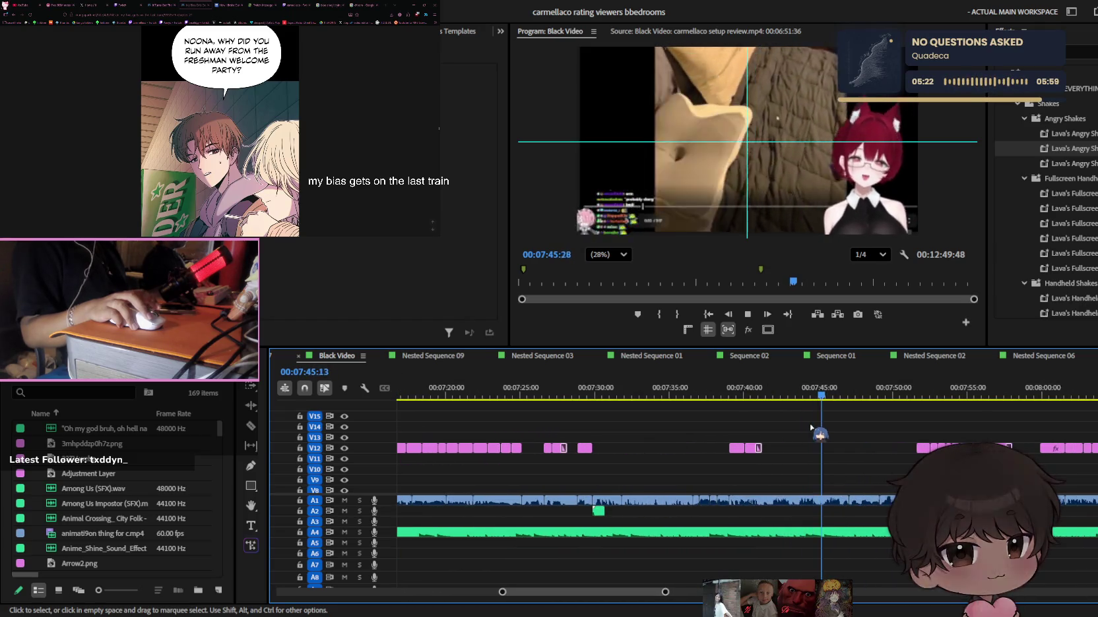
pyautogui.scroll(-1, 811, 428)
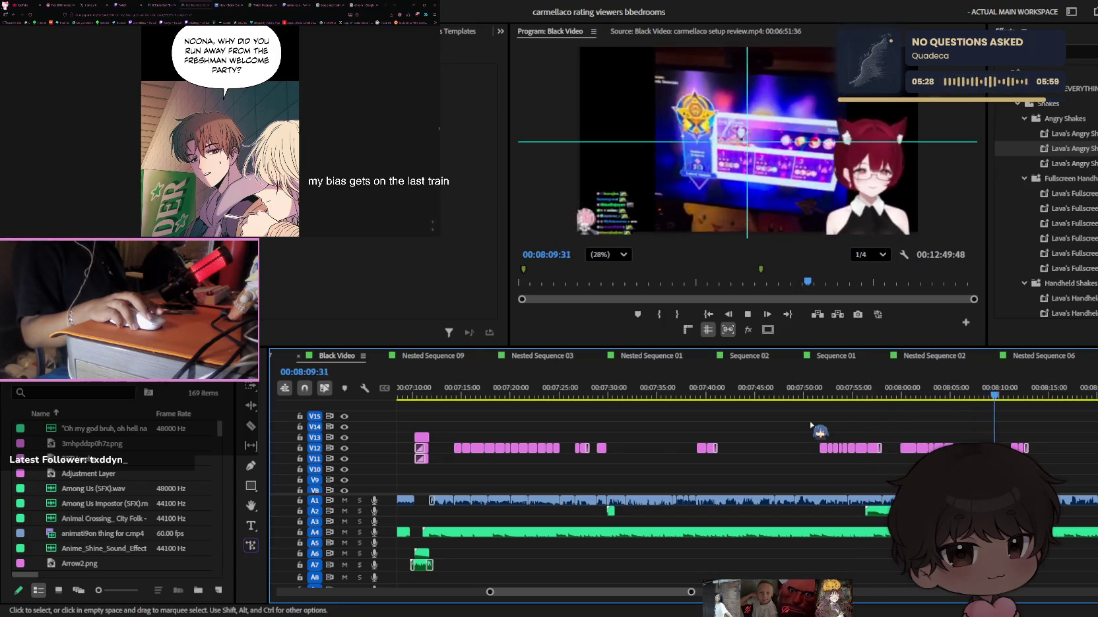
pyautogui.scroll(-1, 812, 425)
pyautogui.scroll(1, 815, 428)
pyautogui.scroll(-2, 820, 429)
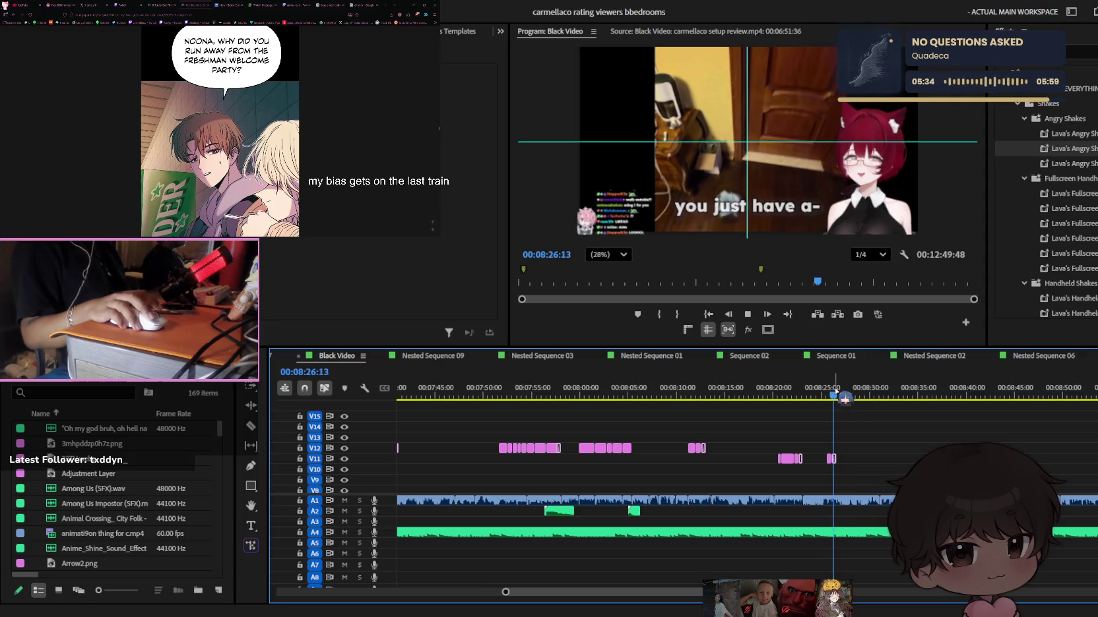
pyautogui.scroll(-1, 851, 432)
pyautogui.press('space')
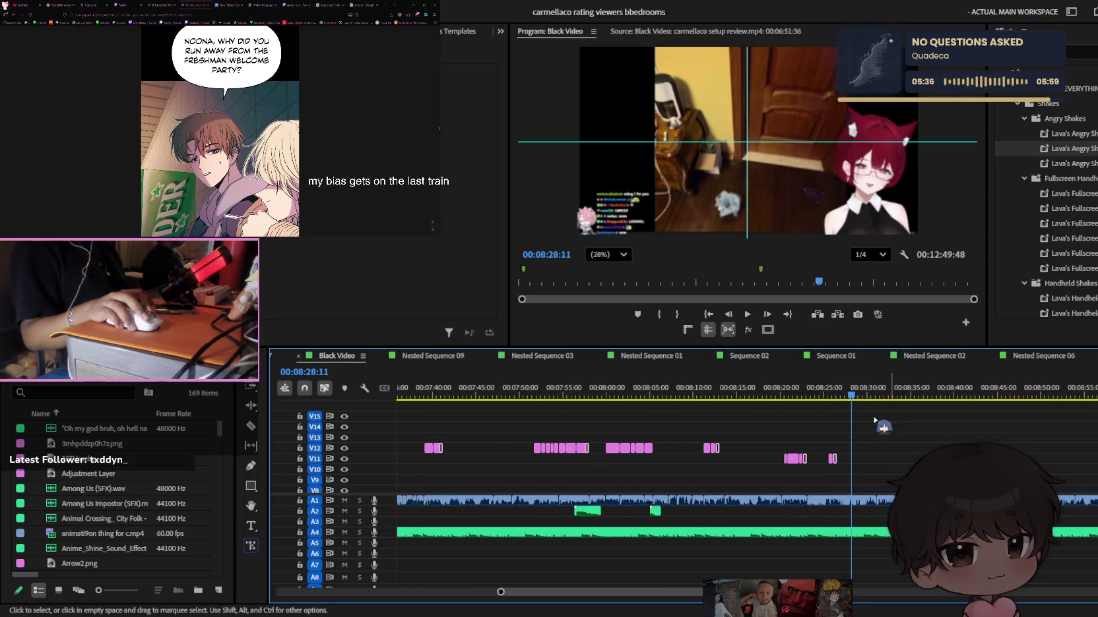
pyautogui.scroll(-3, 868, 473)
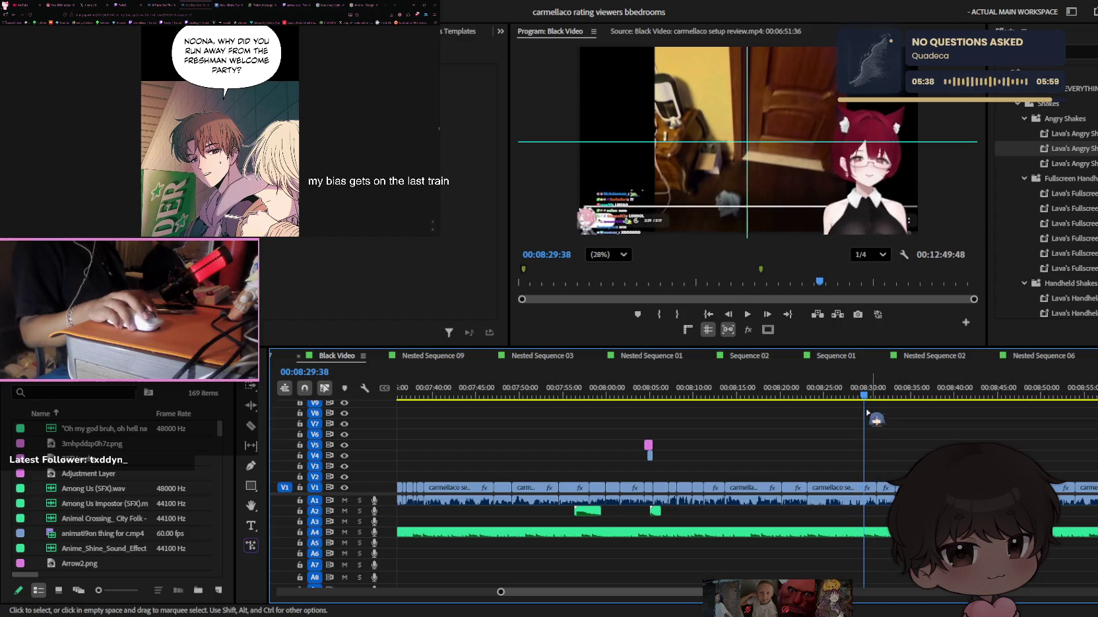
# Razor the V1/A1 footage clip at about 08:29:48
pyautogui.scroll(2, 847, 484)
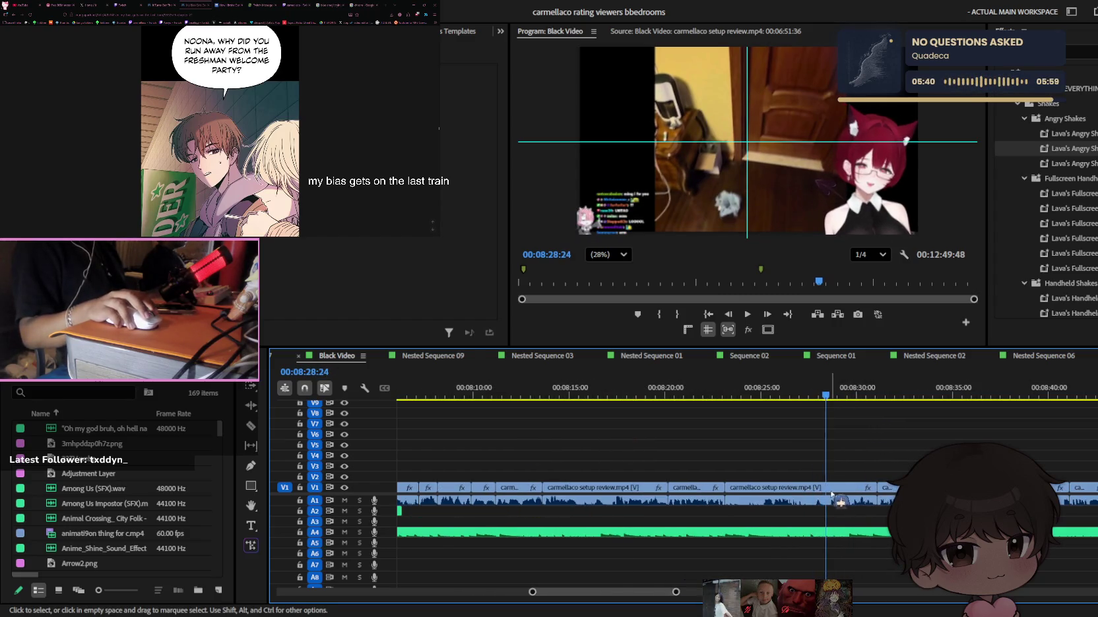
pyautogui.press('v')
pyautogui.click(856, 499)
pyautogui.press('space')
pyautogui.scroll(1, 851, 490)
pyautogui.press('c')
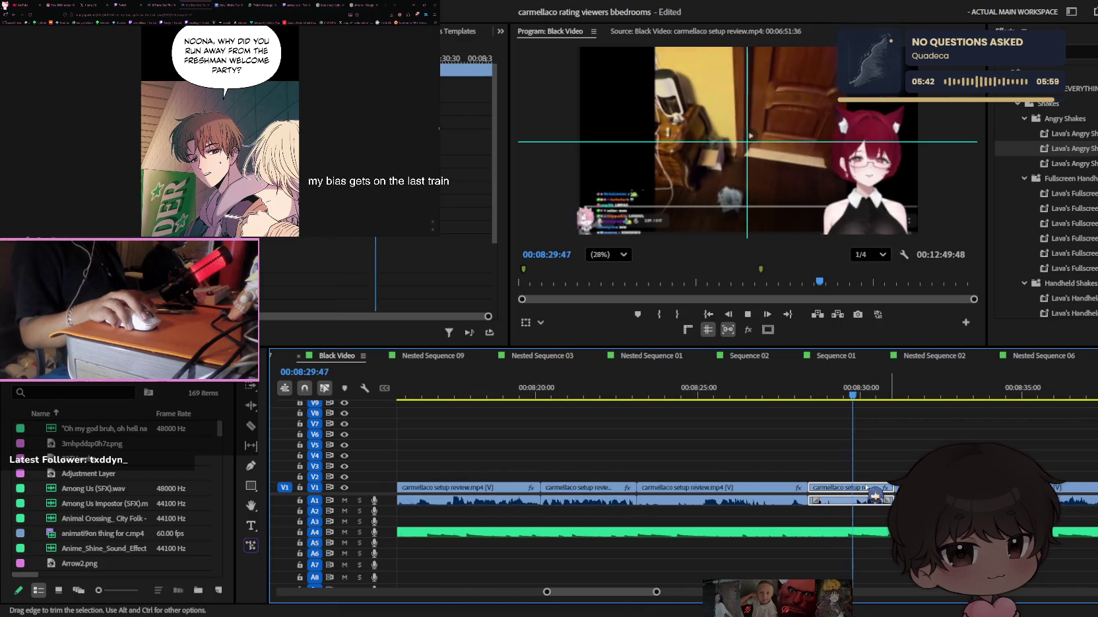
pyautogui.press('space')
pyautogui.press('v')
pyautogui.press('j')
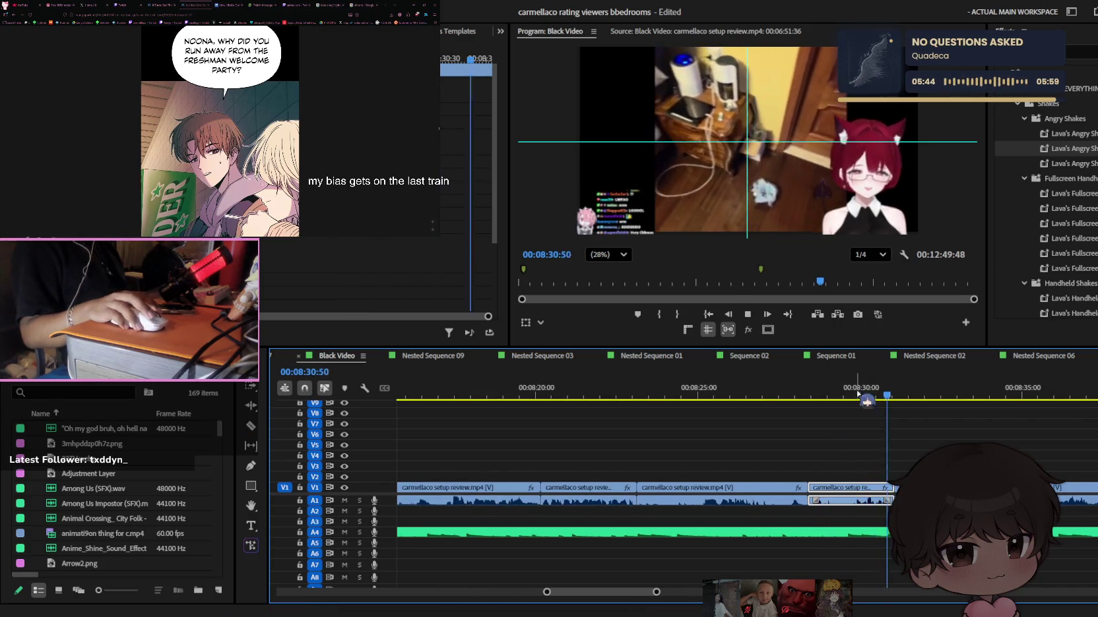
pyautogui.press('c')
pyautogui.click(854, 488)
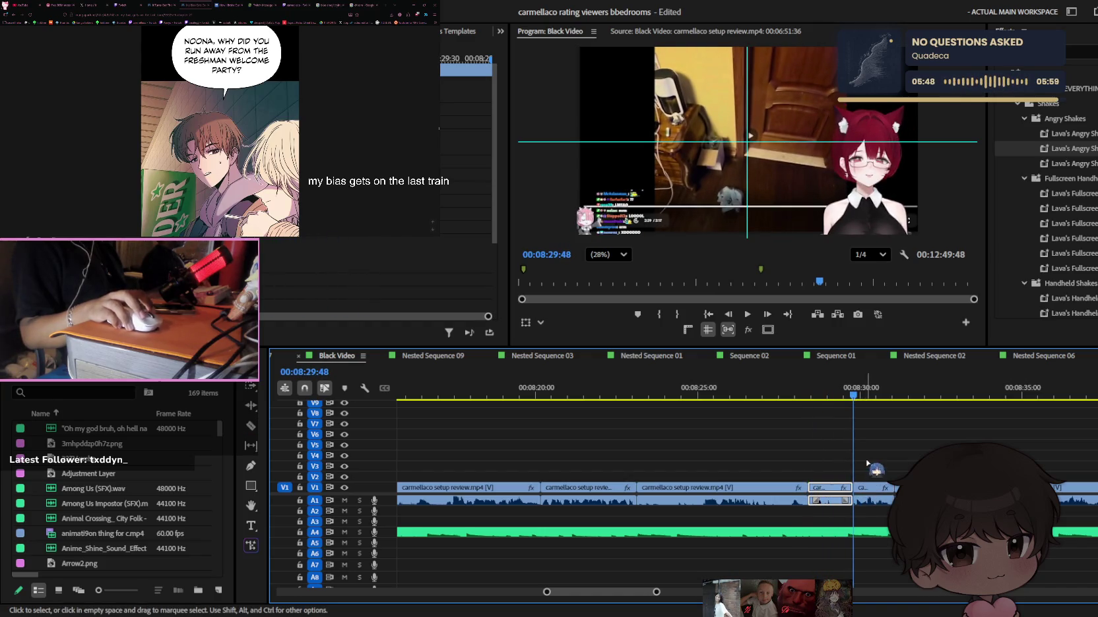
# Replay the edit from around 07:55 to check the new cut
pyautogui.press('-')
pyautogui.press('-')
pyautogui.press('-')
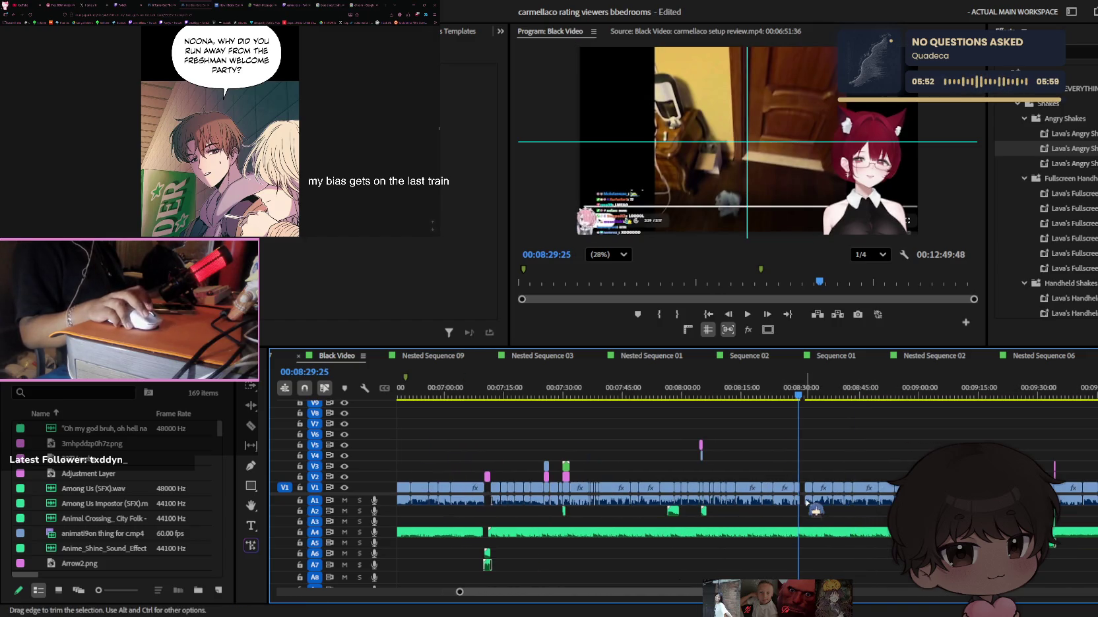
pyautogui.press('space')
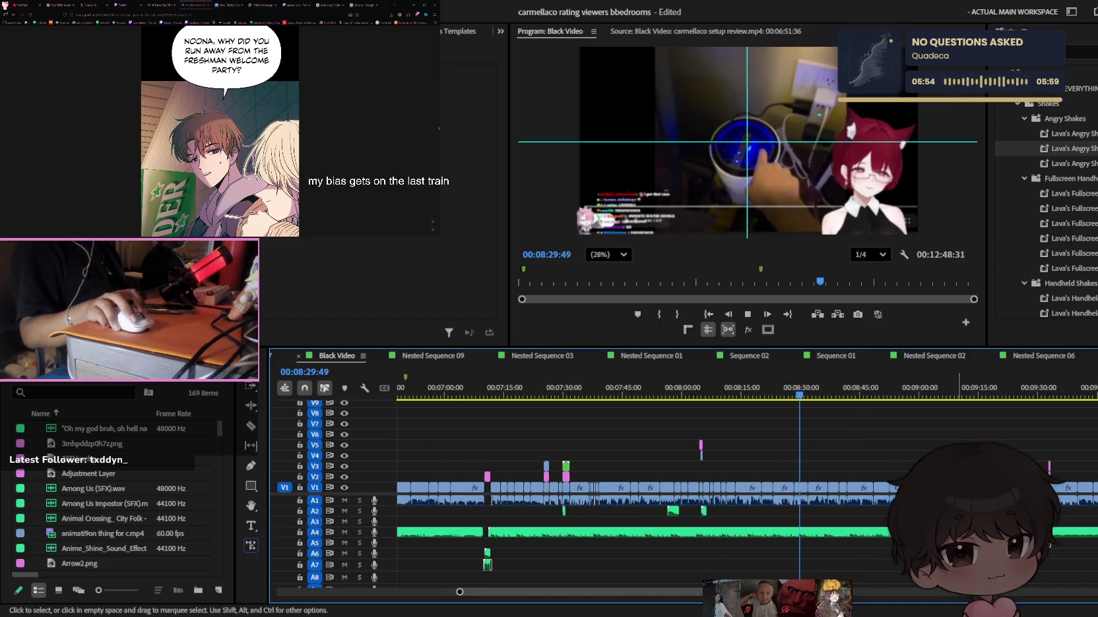
pyautogui.press('=')
pyautogui.press('=')
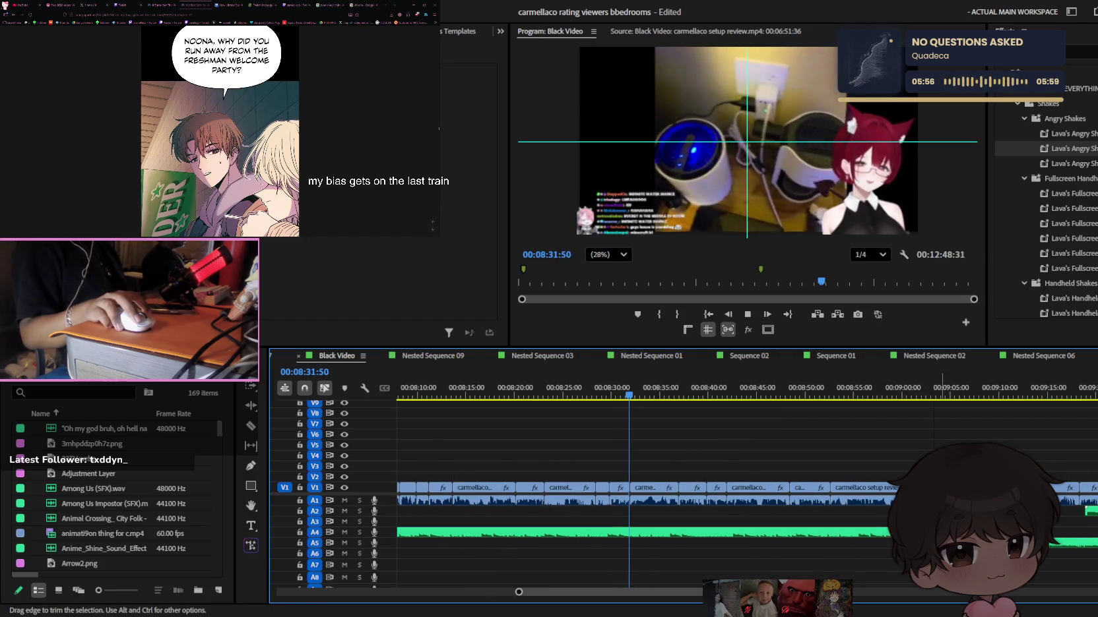
pyautogui.press('-')
pyautogui.press('-')
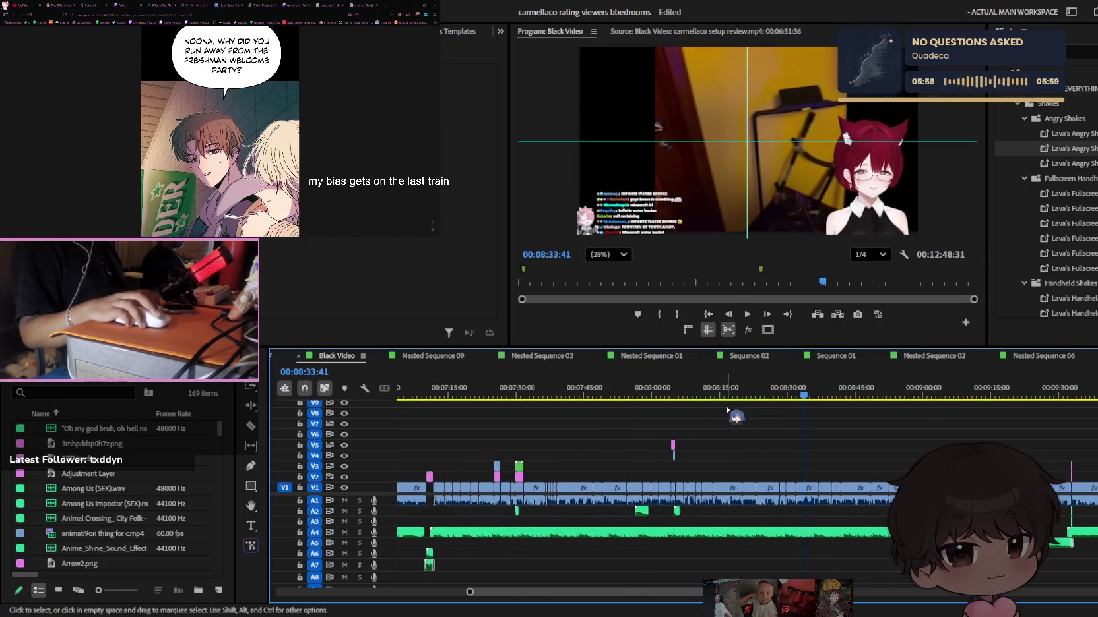
pyautogui.click(631, 391)
pyautogui.press('=')
pyautogui.press('=')
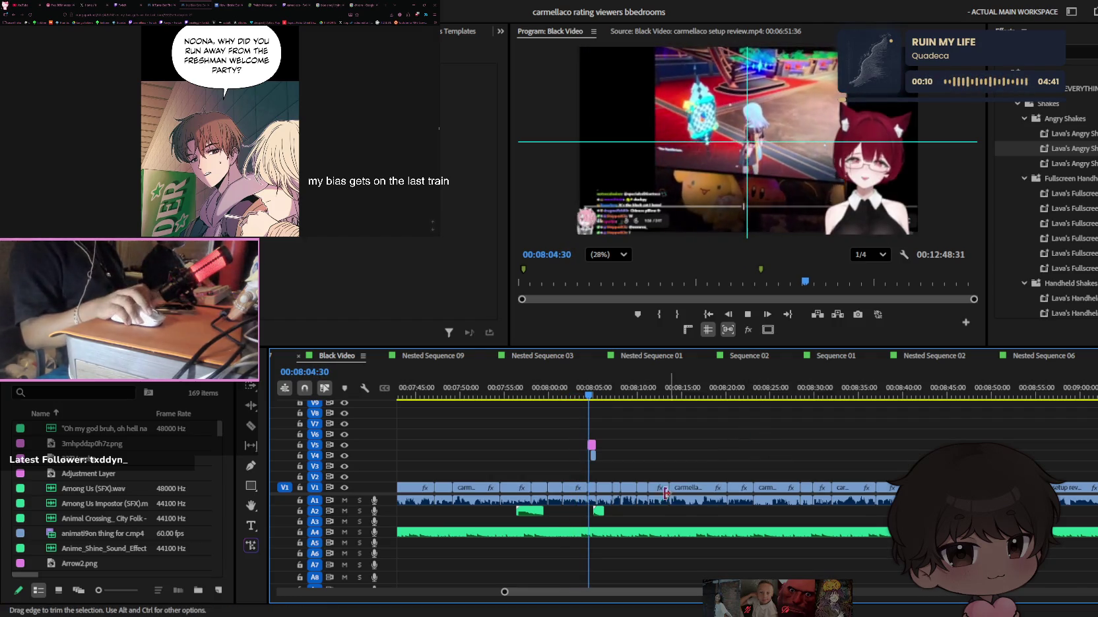
pyautogui.scroll(3, 627, 485)
pyautogui.scroll(2, 582, 474)
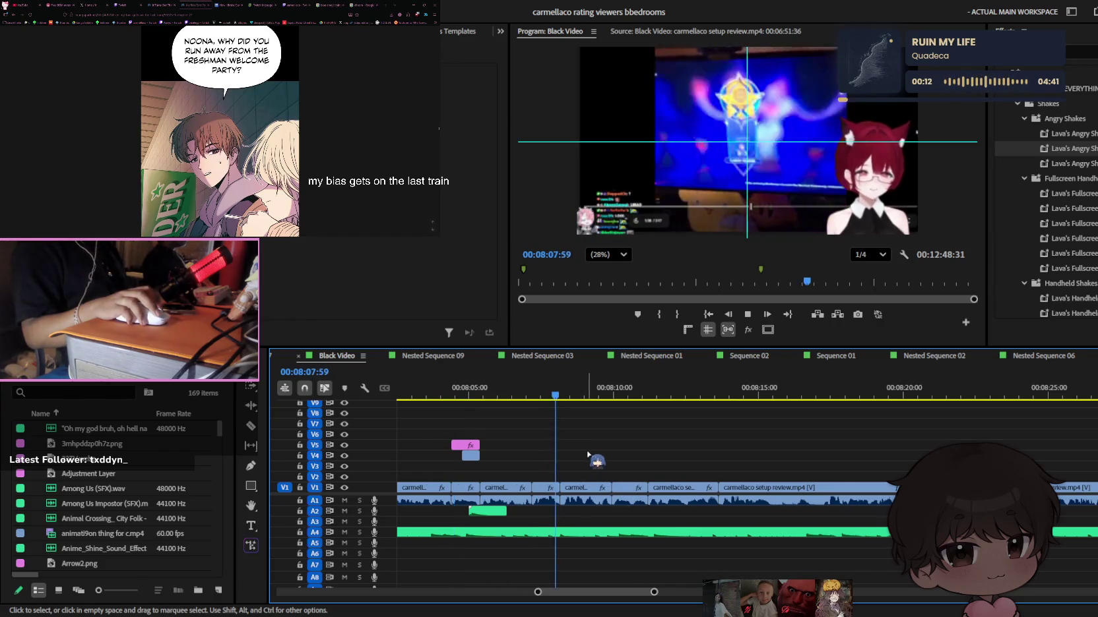
pyautogui.scroll(2, 588, 454)
pyautogui.scroll(-2, 584, 455)
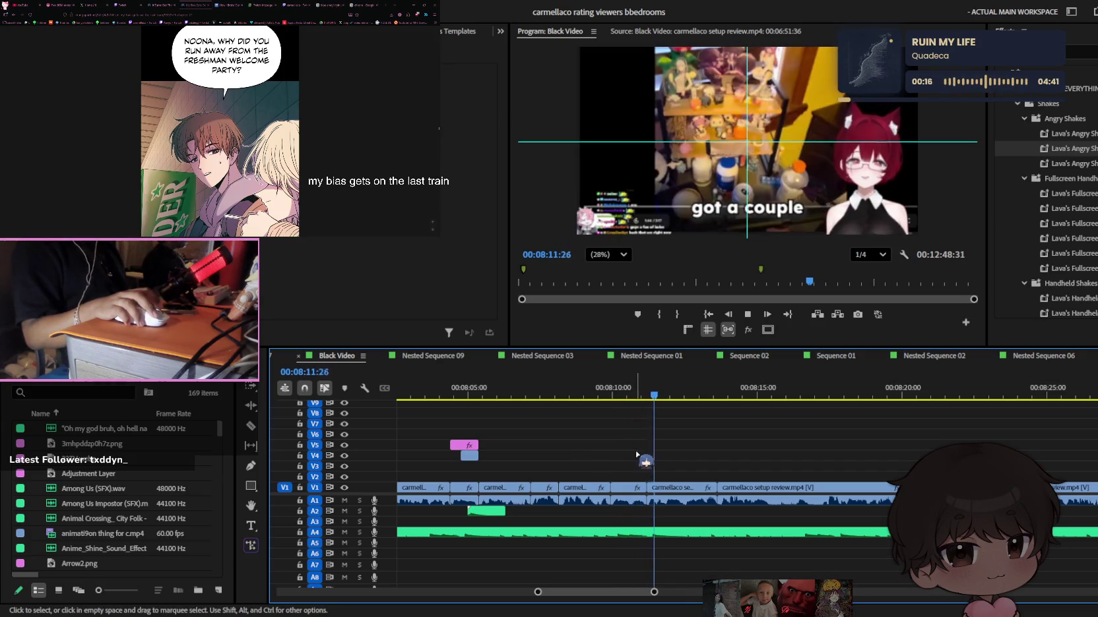
pyautogui.scroll(5, 640, 455)
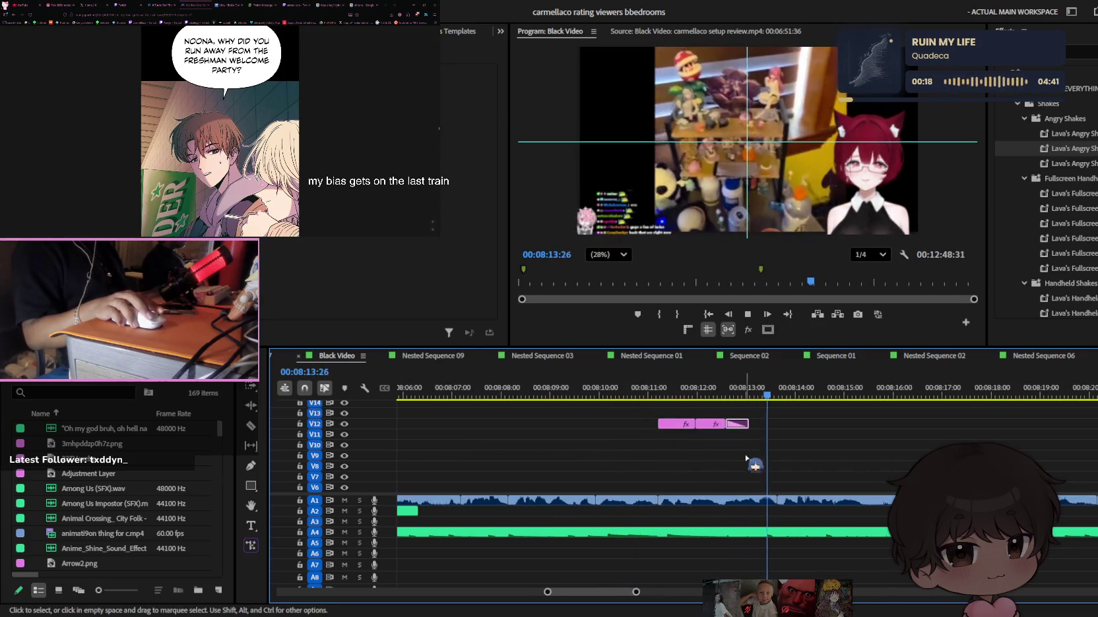
pyautogui.click(671, 389)
pyautogui.scroll(2, 711, 461)
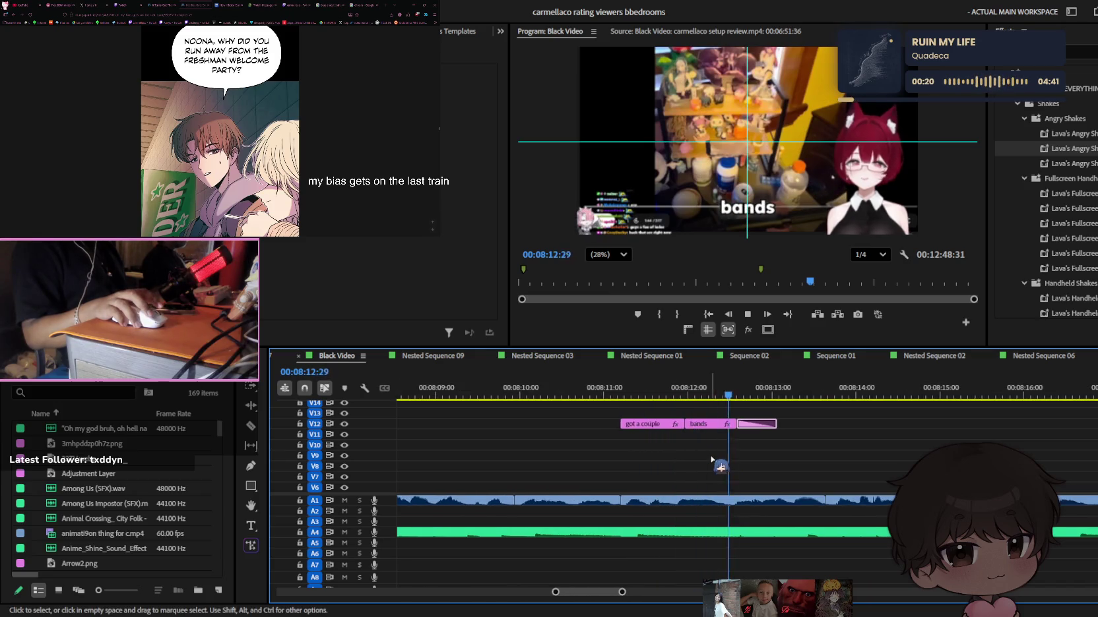
pyautogui.scroll(-2, 711, 459)
pyautogui.scroll(-2, 709, 456)
pyautogui.scroll(-2, 707, 455)
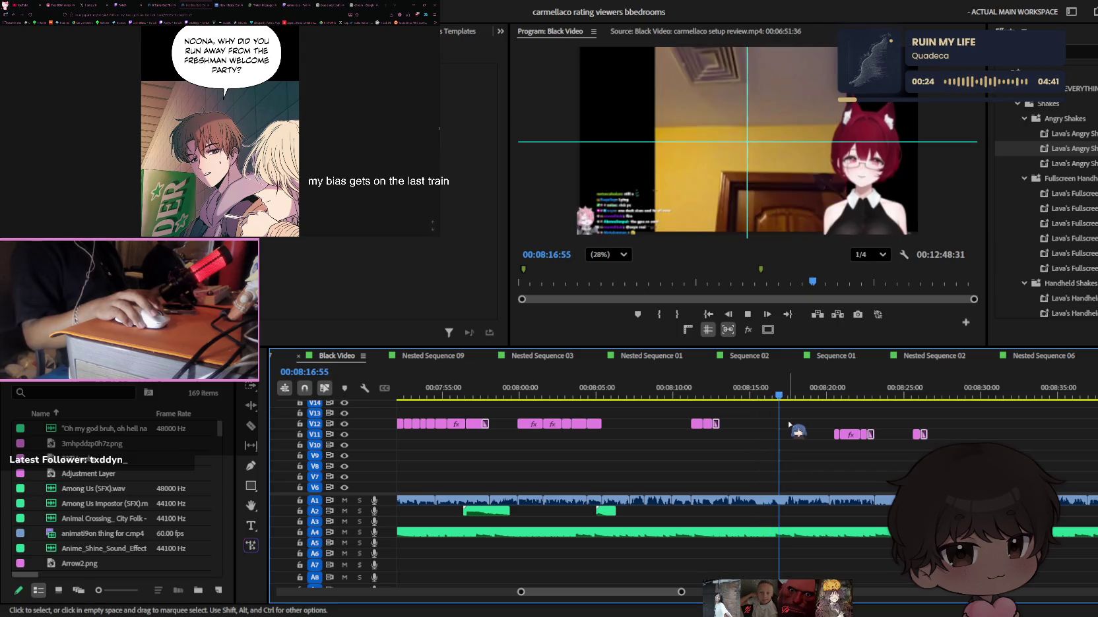
pyautogui.scroll(2, 784, 455)
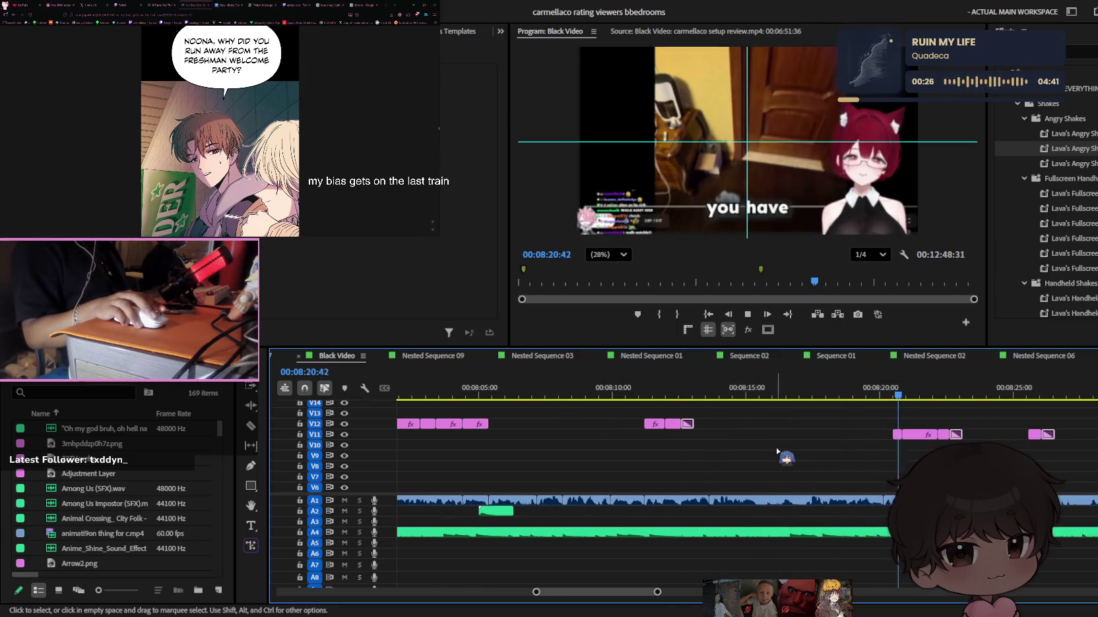
pyautogui.scroll(-2, 775, 453)
pyautogui.scroll(-2, 776, 455)
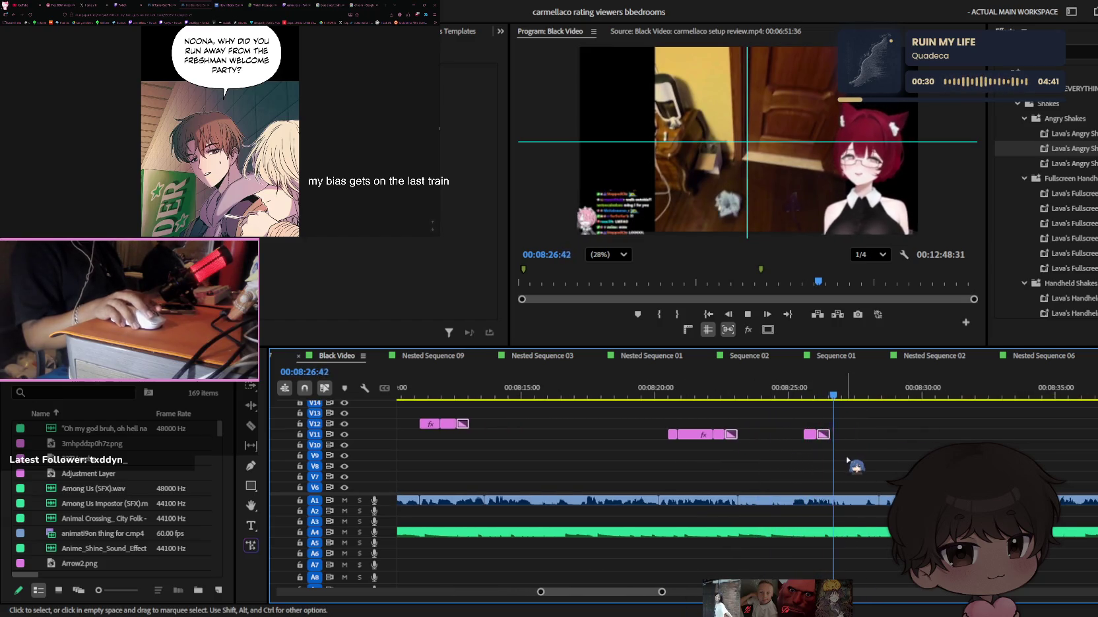
pyautogui.scroll(-2, 848, 460)
pyautogui.click(887, 488)
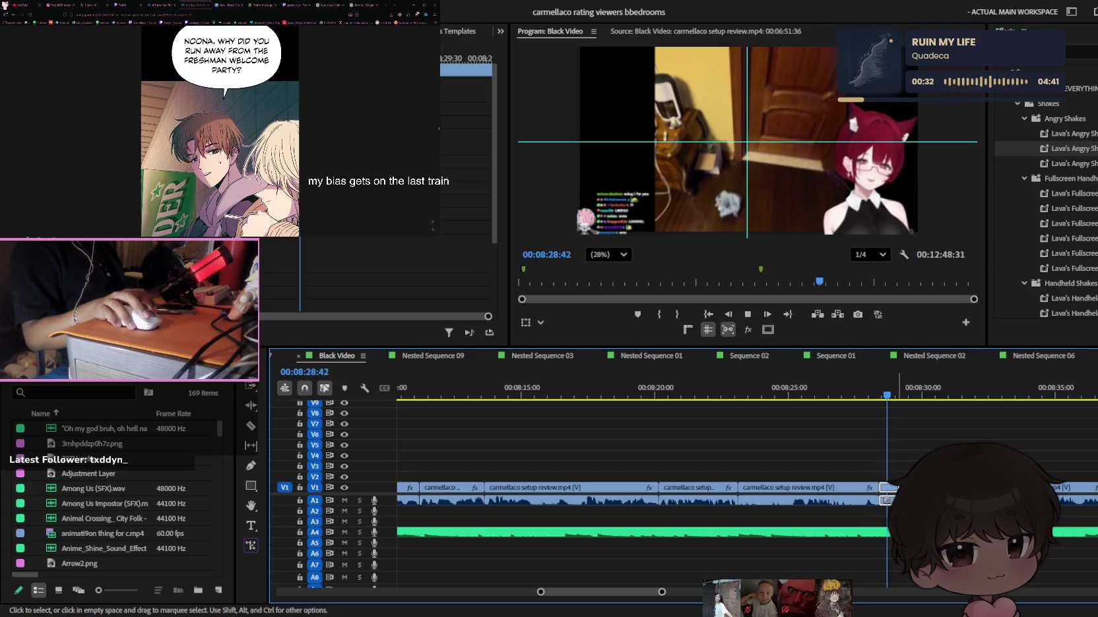
# Apply the Zoom Out effect to the short split V1 clip near 08:29
pyautogui.press('-')
pyautogui.press('-')
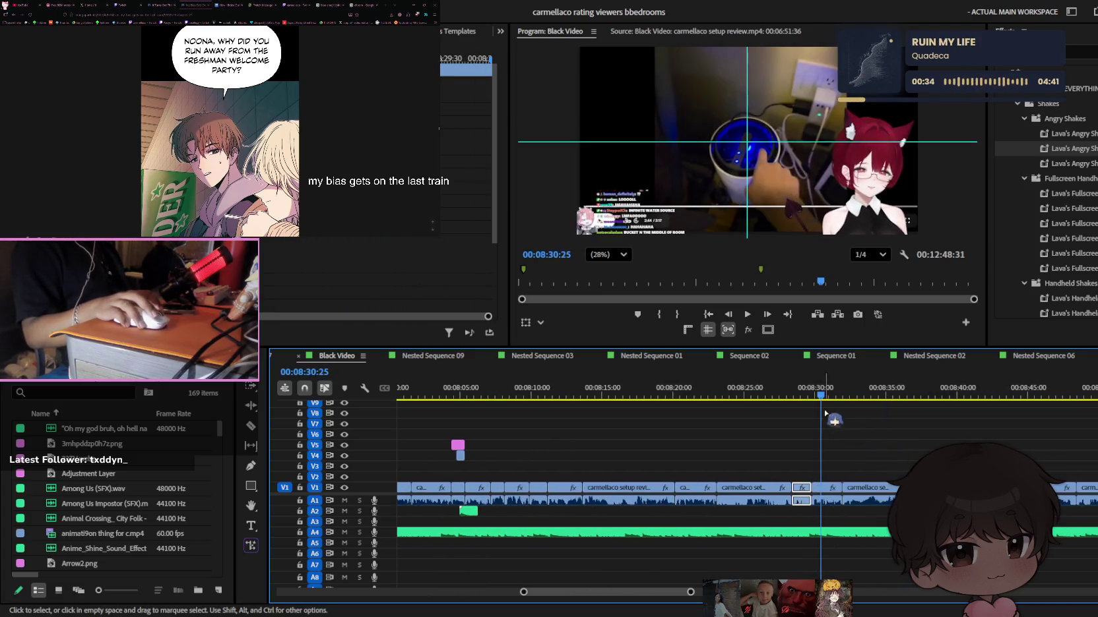
pyautogui.press('space')
pyautogui.scroll(5, 1055, 198)
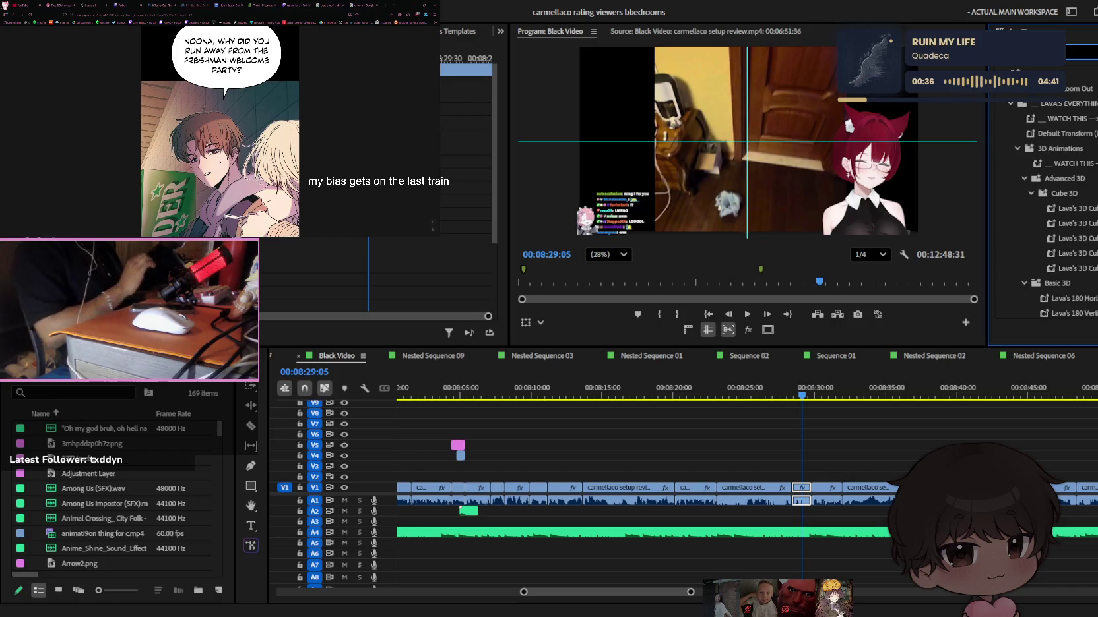
pyautogui.click(1010, 104)
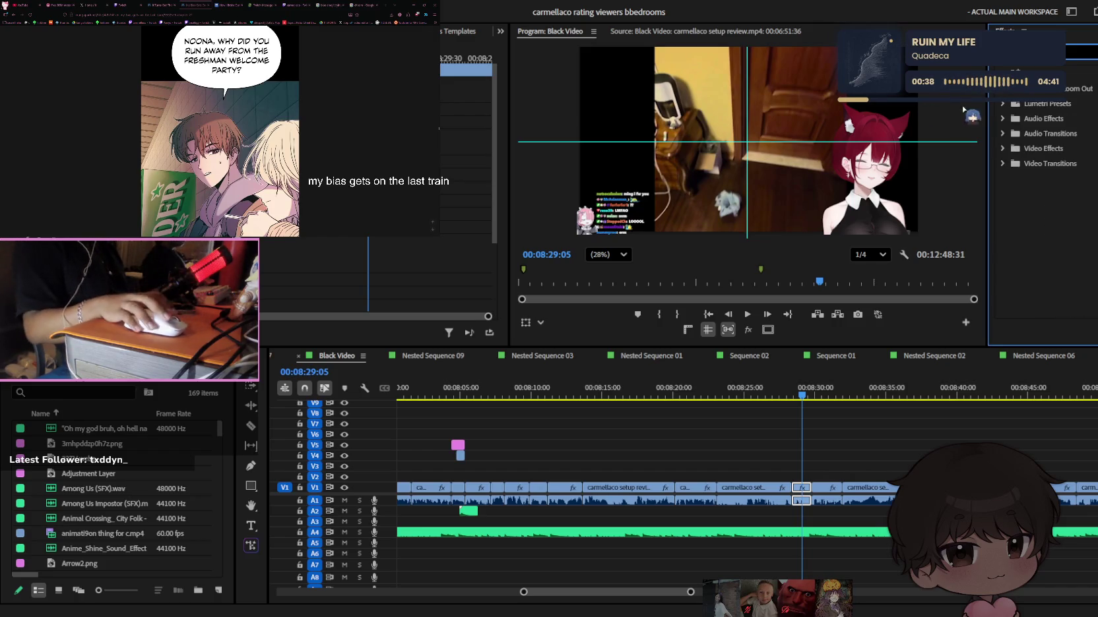
pyautogui.moveTo(1068, 88); pyautogui.dragTo(808, 484)
# Play back the Zoom Out edit, stopping at 08:31:15
pyautogui.press('j')
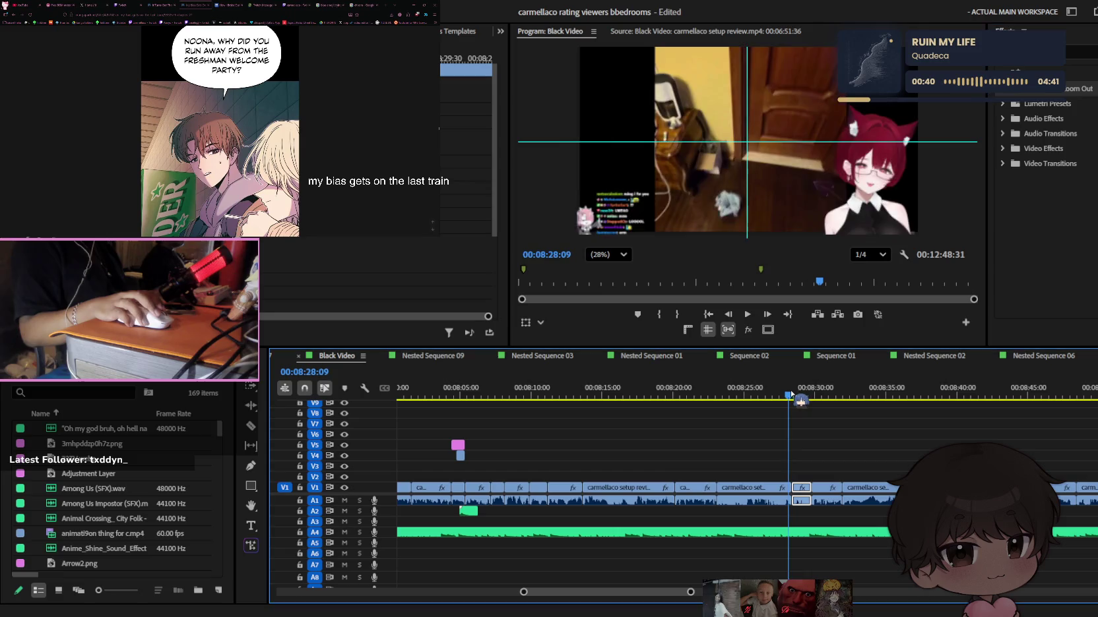
pyautogui.press('-')
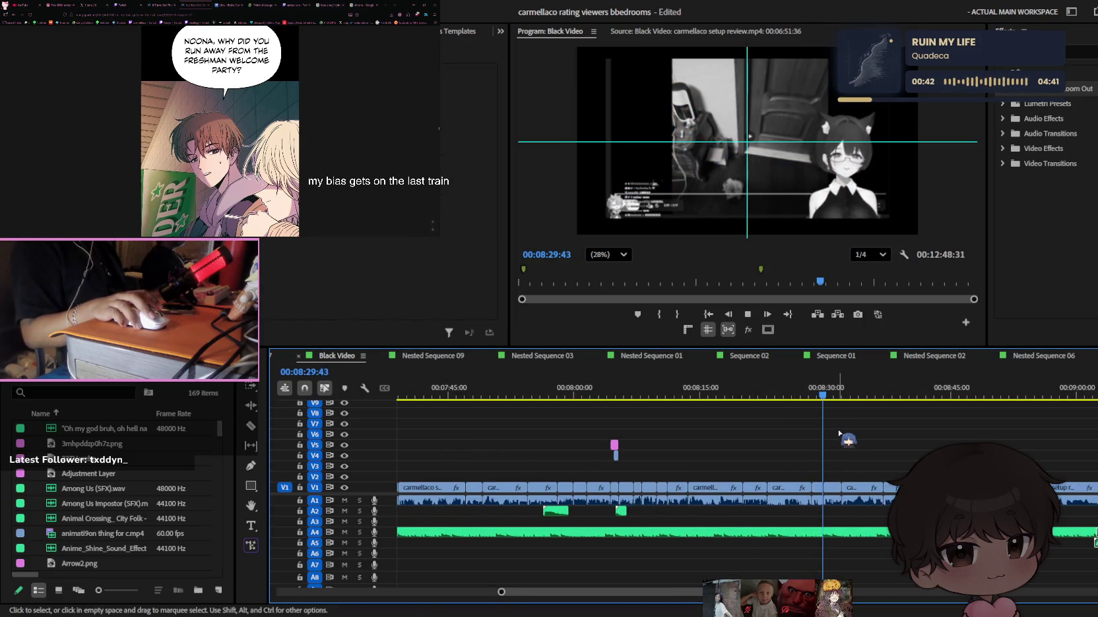
pyautogui.press('-')
pyautogui.press('-')
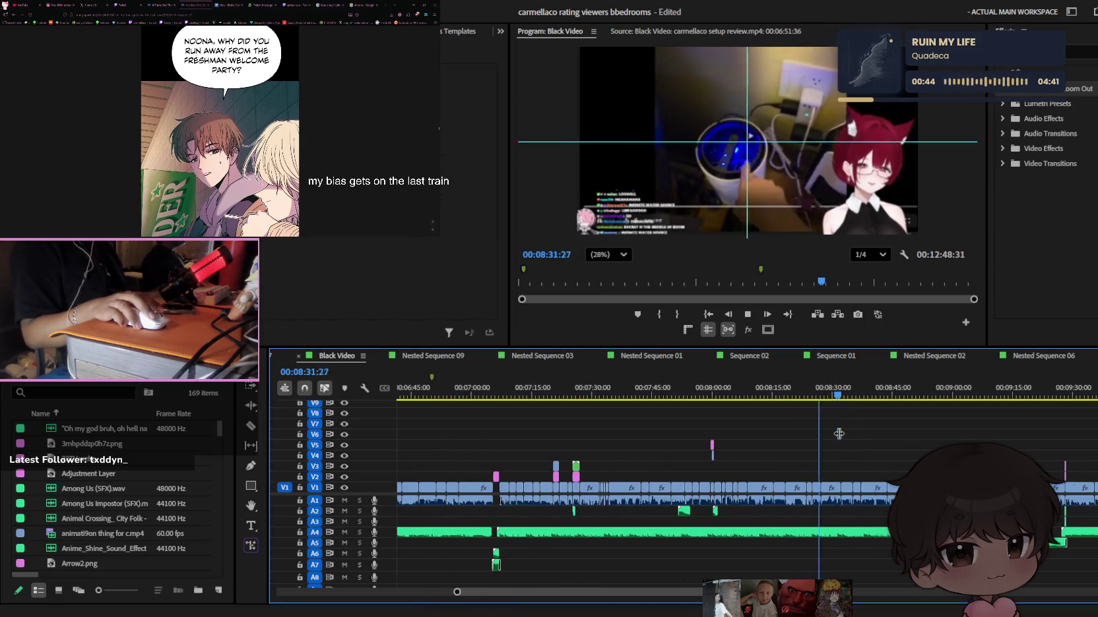
pyautogui.press('=')
pyautogui.press('=')
pyautogui.press('k')
pyautogui.press('space')
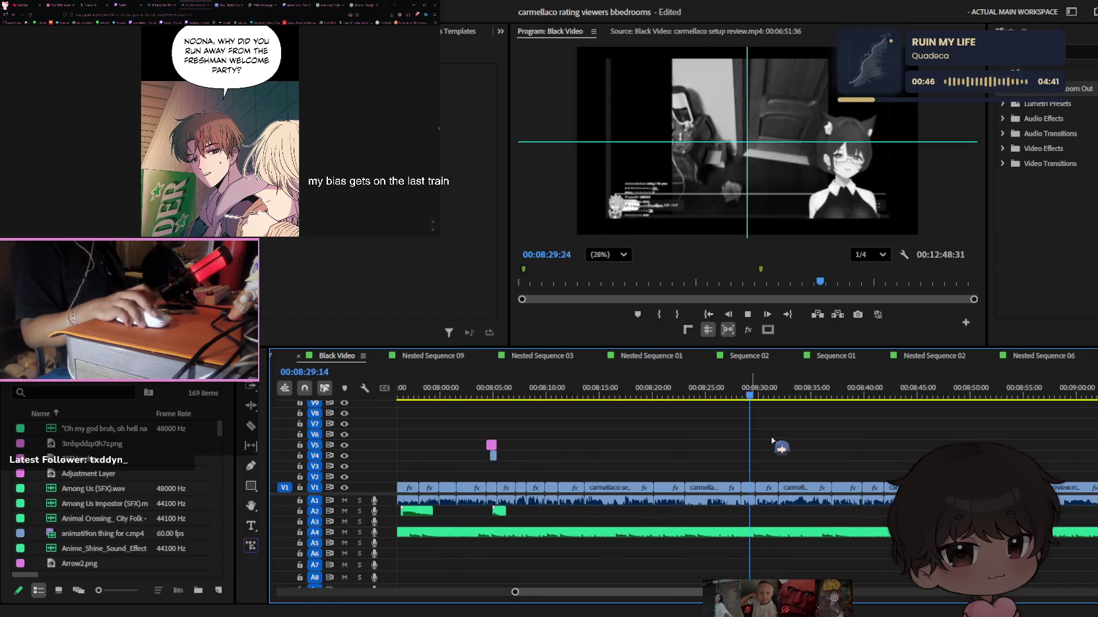
pyautogui.scroll(3, 745, 429)
pyautogui.press('=')
pyautogui.press('=')
pyautogui.press('space')
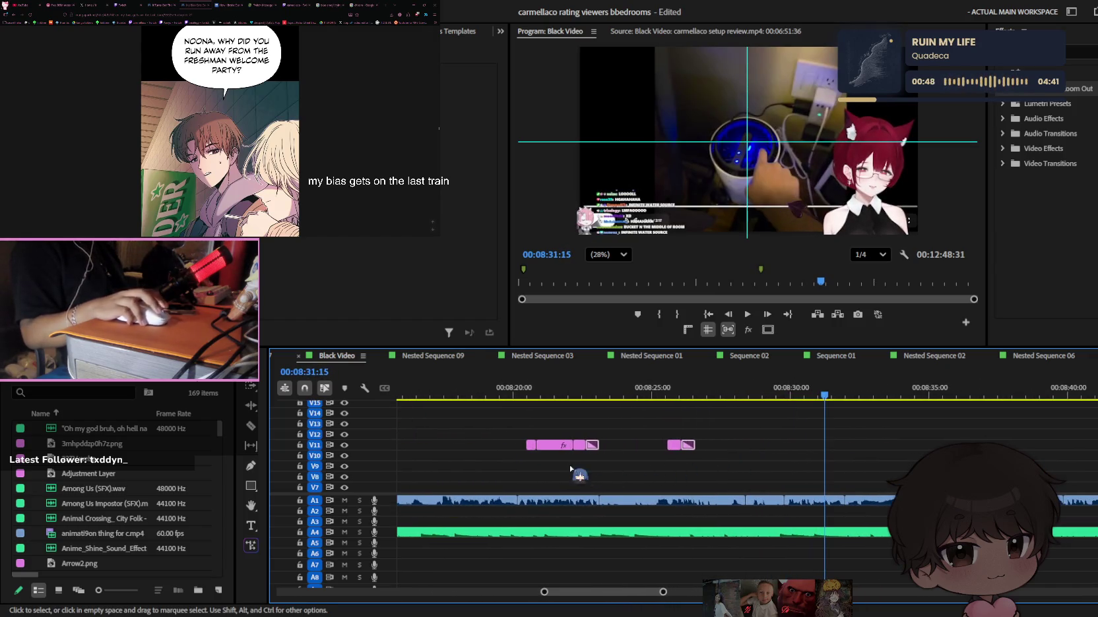
# Alt-drag a caption copy onto V11 at the playhead and lengthen it past 08:30:49
pyautogui.moveTo(597, 453); pyautogui.dragTo(813, 452)
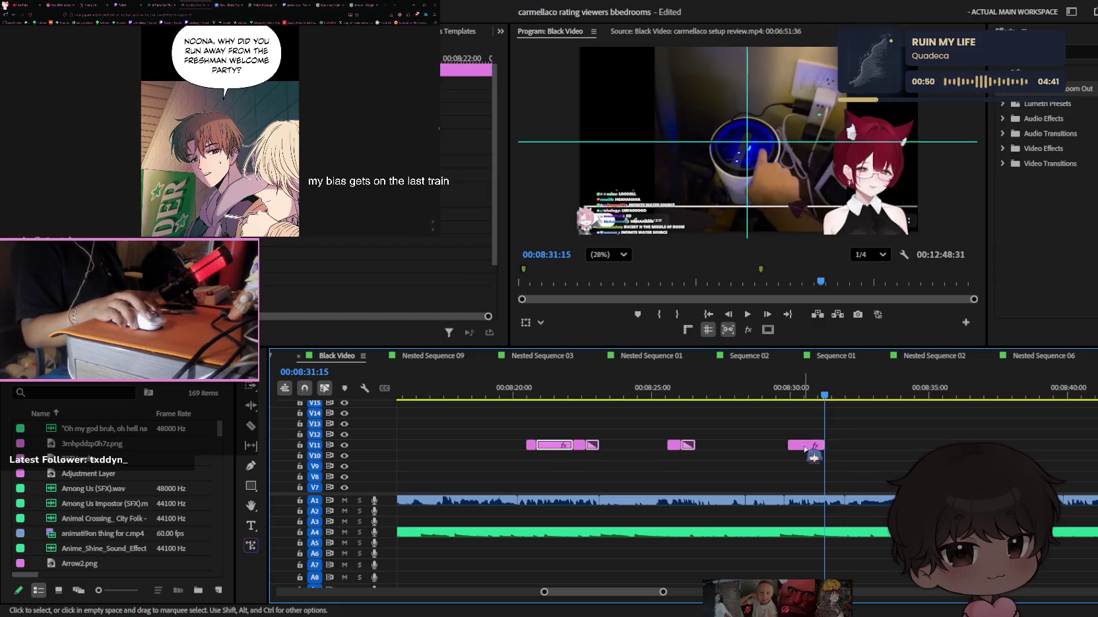
pyautogui.moveTo(848, 443); pyautogui.dragTo(843, 445)
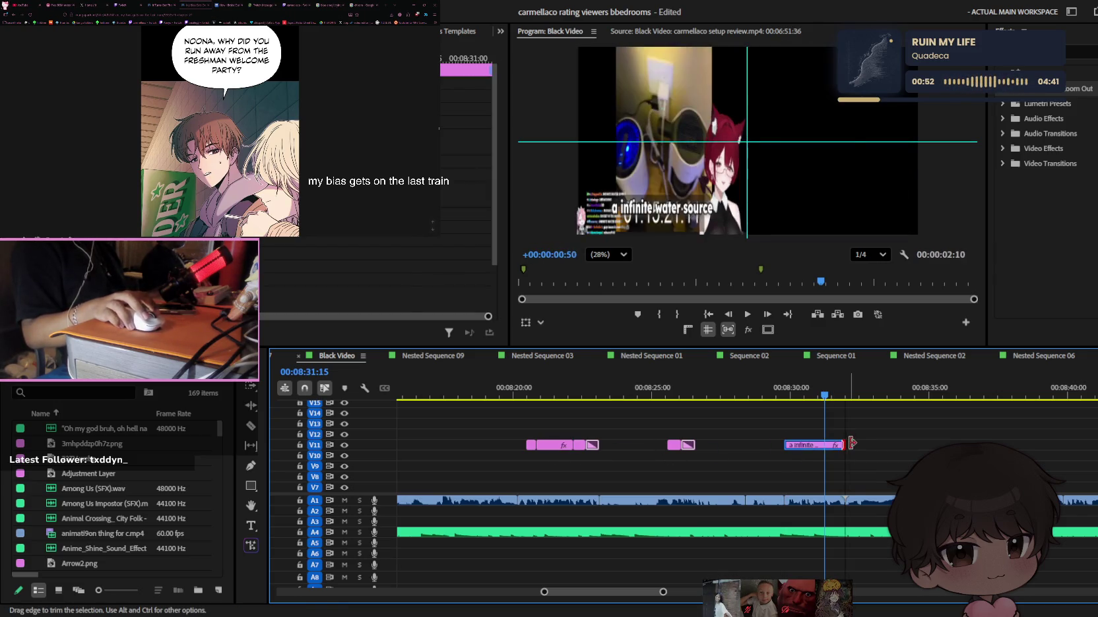
pyautogui.moveTo(790, 399); pyautogui.dragTo(813, 396)
pyautogui.press('=')
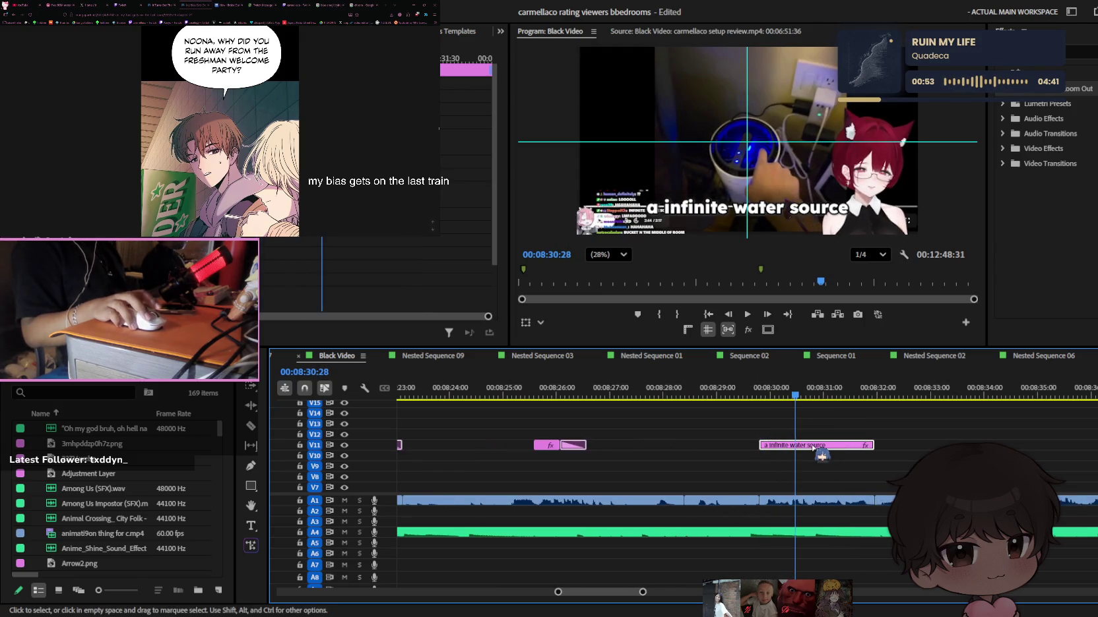
# Retype the new V11 caption to read "that's so chinese" in the Program monitor
pyautogui.press('t')
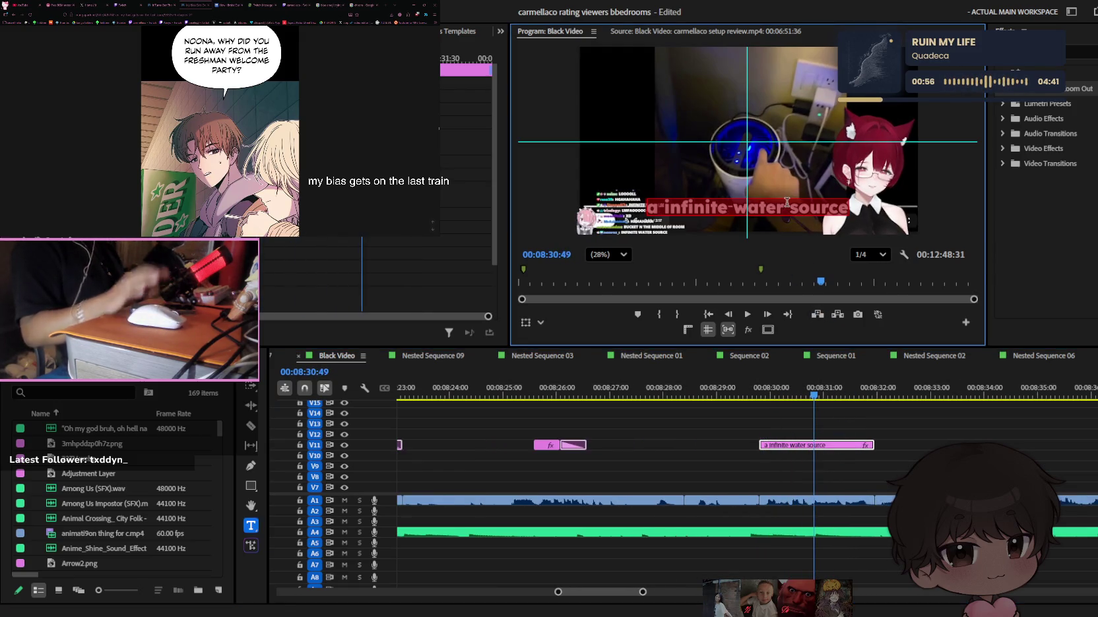
pyautogui.click(787, 202)
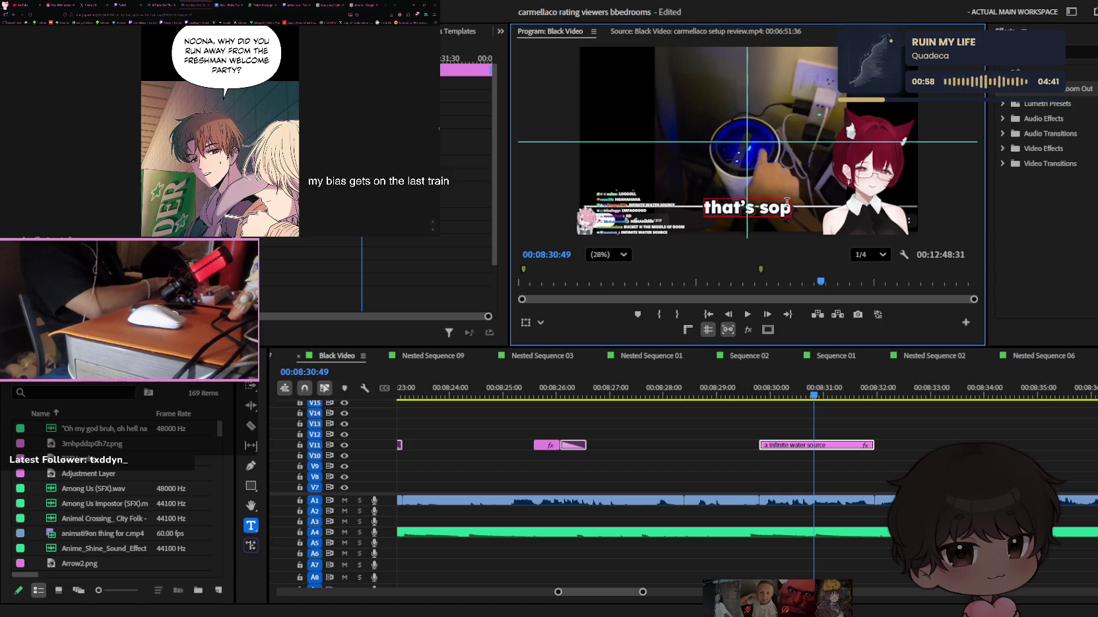
pyautogui.press('BackSpace')
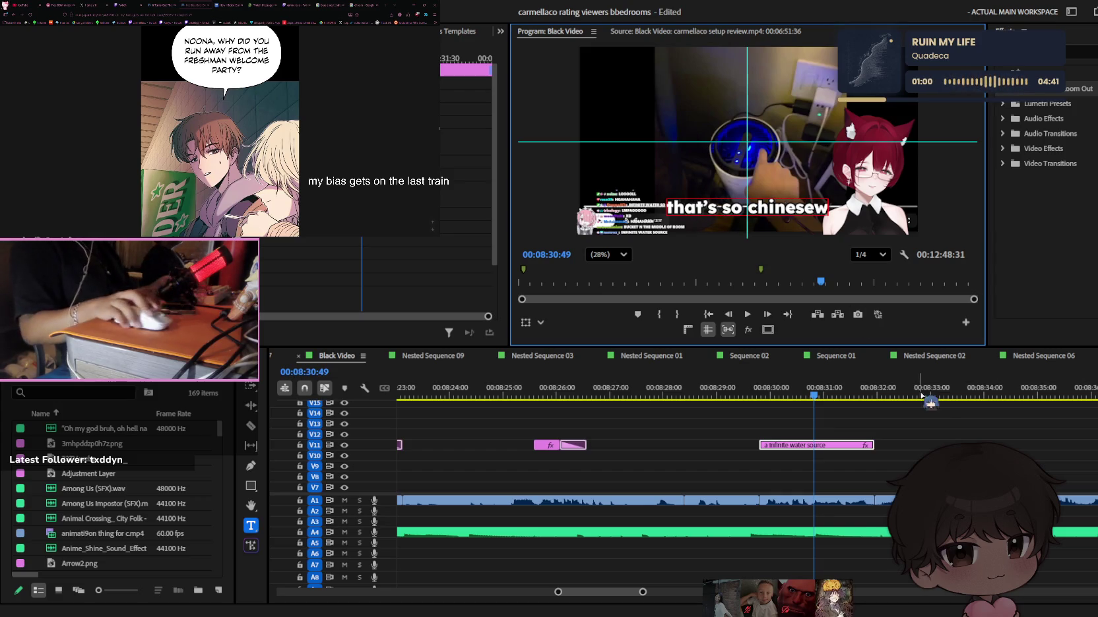
pyautogui.click(851, 422)
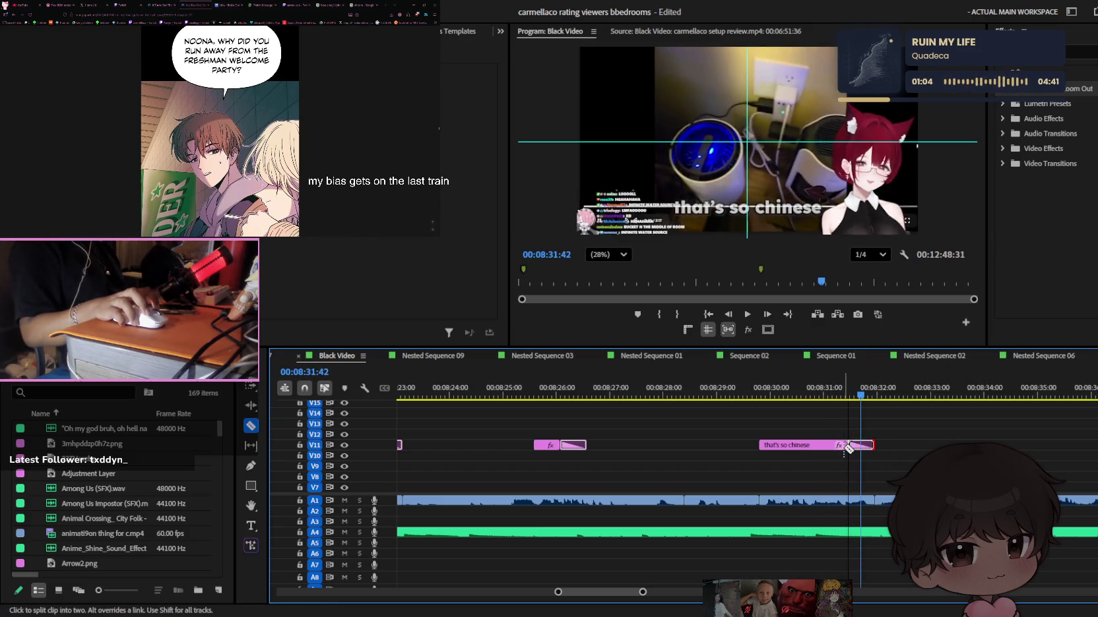
pyautogui.press('c')
pyautogui.press('-')
pyautogui.press('v')
pyautogui.press('-')
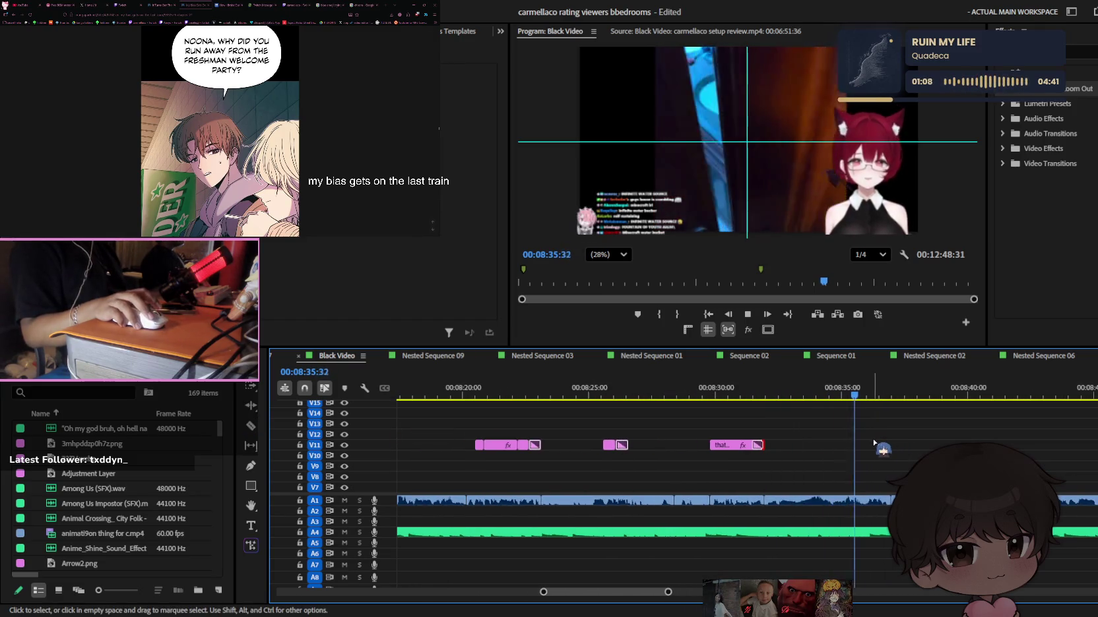
pyautogui.press('-')
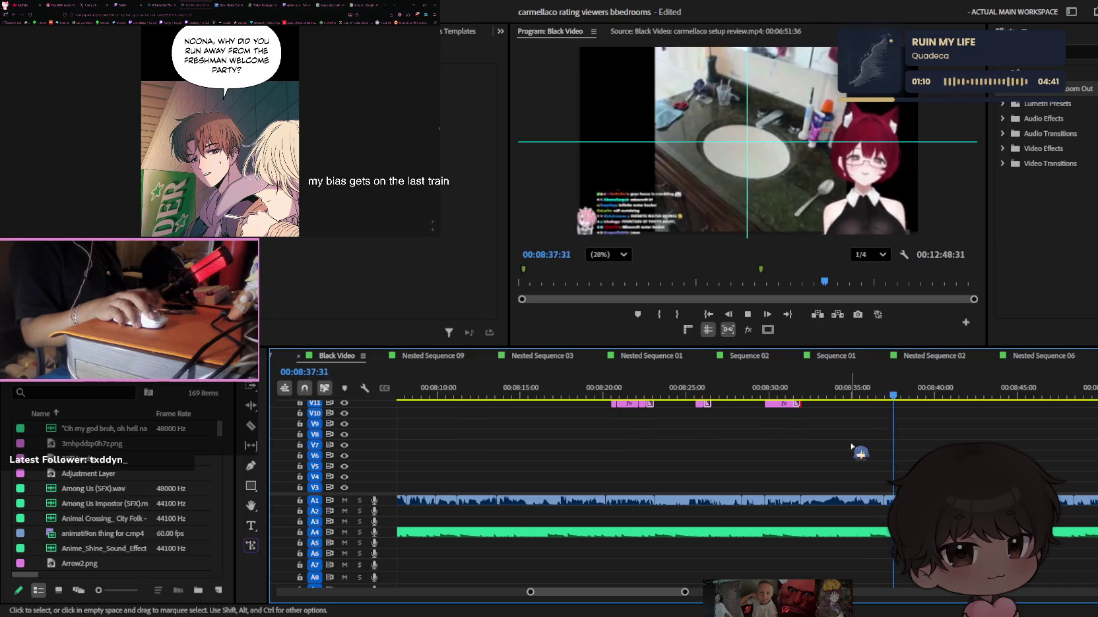
# Replay the captions from 08:35:15, stopping at 08:37:06
pyautogui.press('-')
pyautogui.scroll(-2, 858, 446)
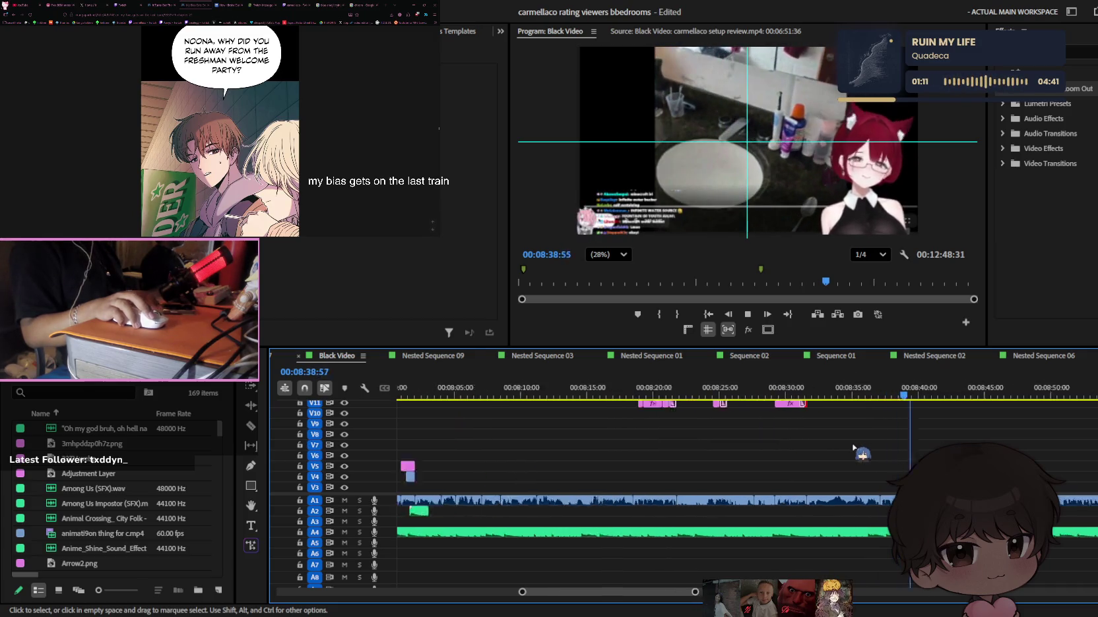
pyautogui.press('=')
pyautogui.press('=')
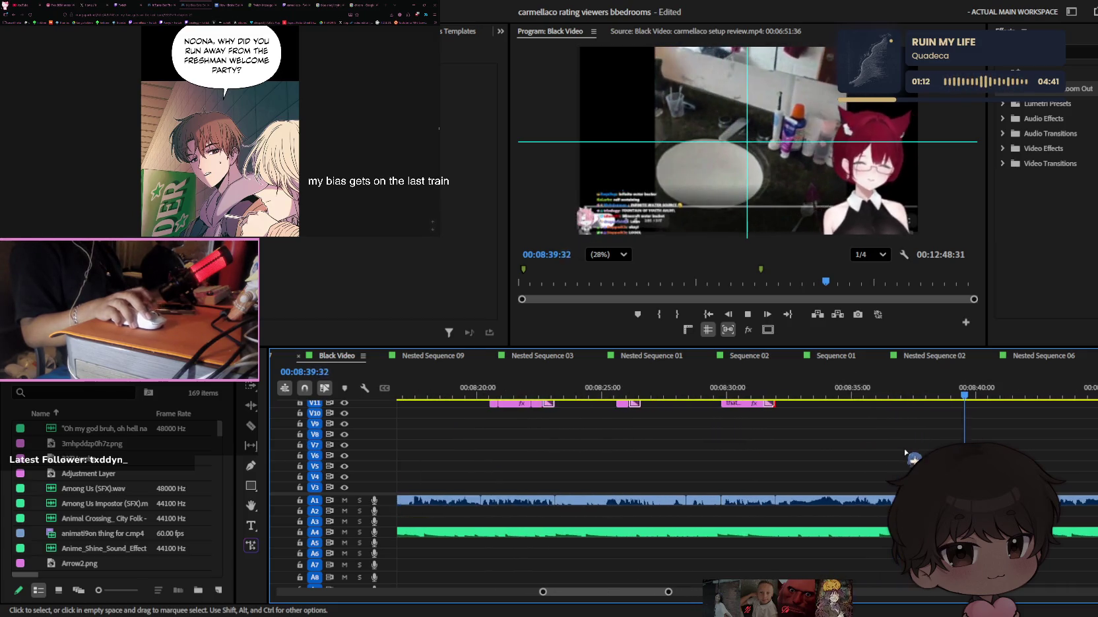
pyautogui.scroll(2, 910, 452)
pyautogui.click(889, 395)
pyautogui.click(857, 395)
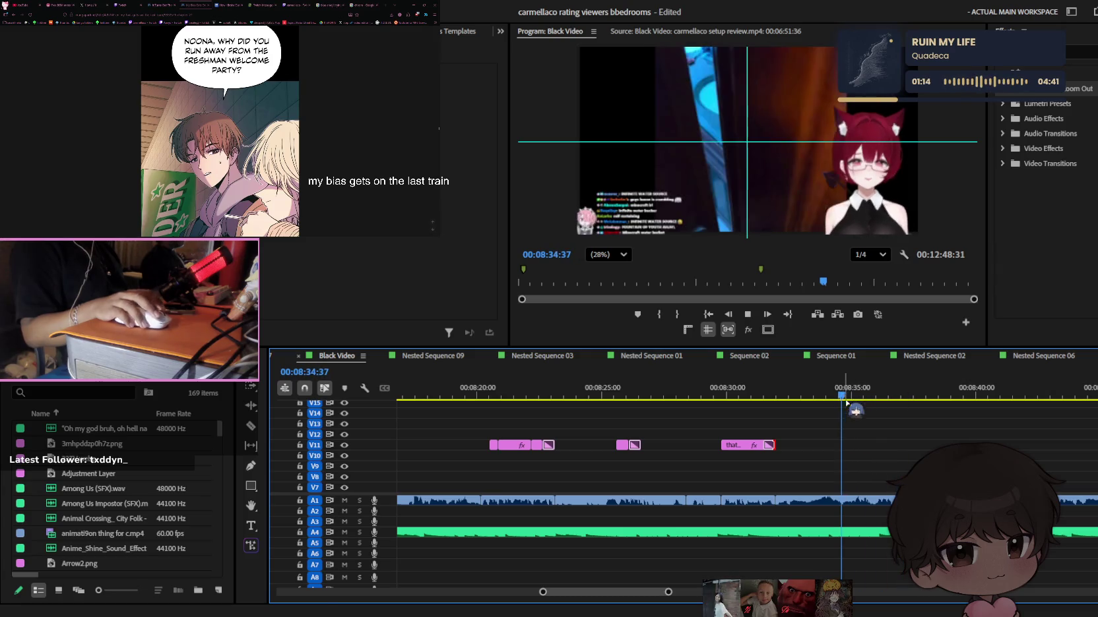
pyautogui.scroll(-2, 872, 453)
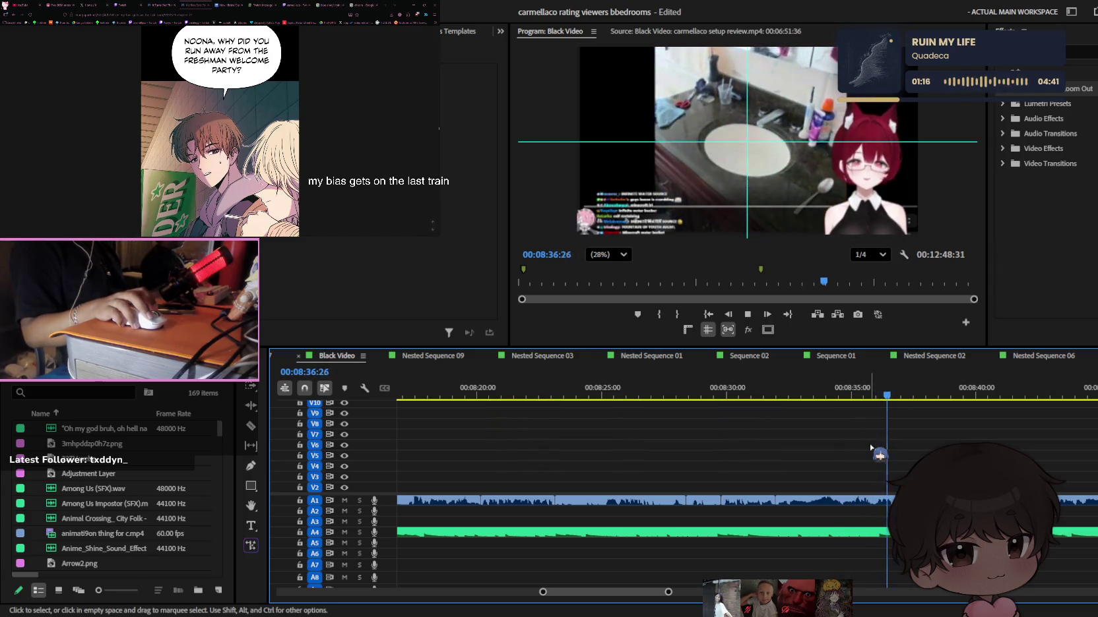
pyautogui.click(857, 395)
pyautogui.scroll(2, 725, 455)
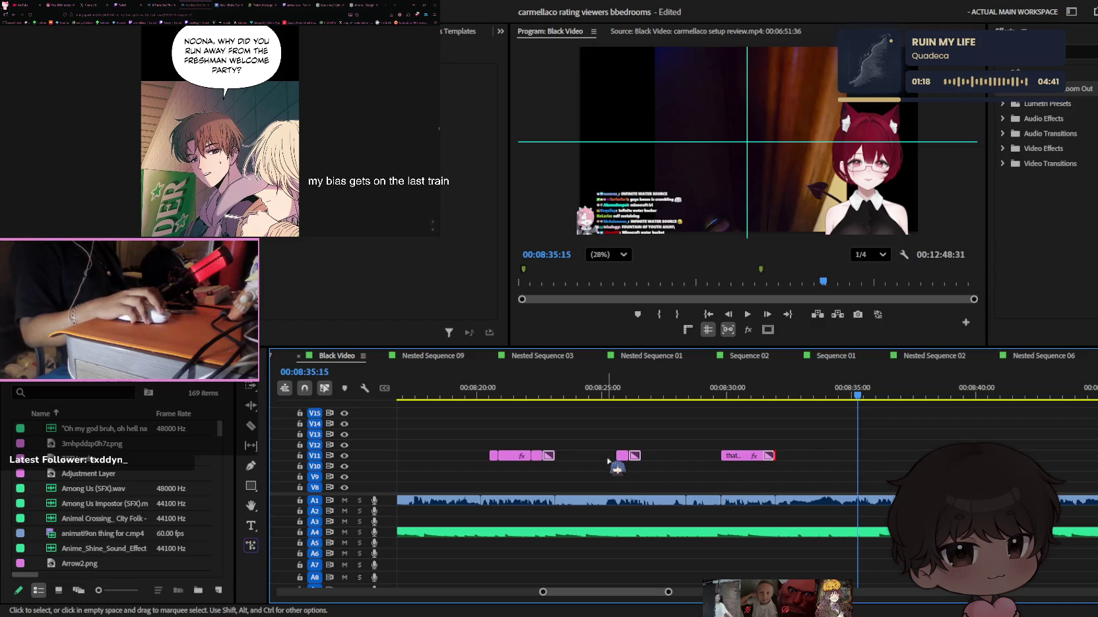
pyautogui.press('space')
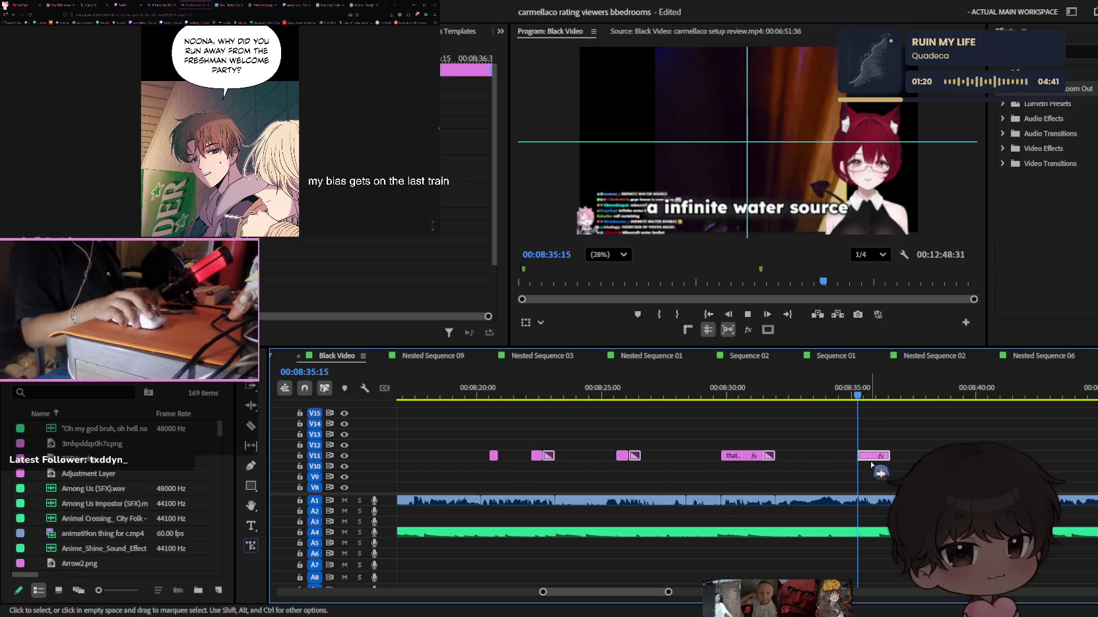
pyautogui.press('=')
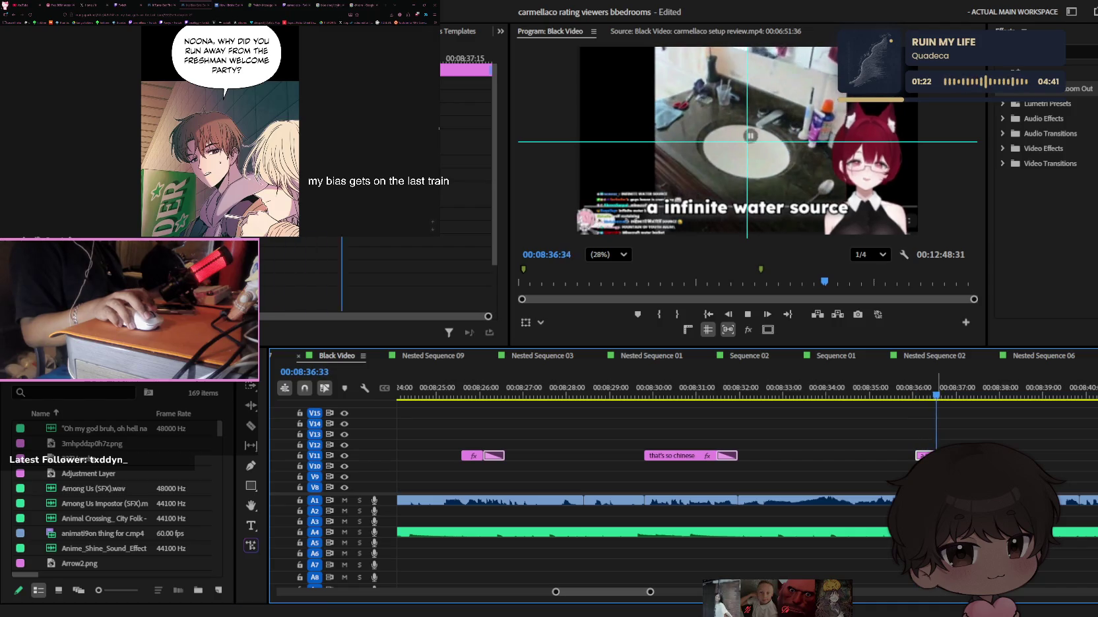
pyautogui.press('space')
# Copy a caption clip onto V11 ending at the playhead near 08:36 and select its text
pyautogui.press('-')
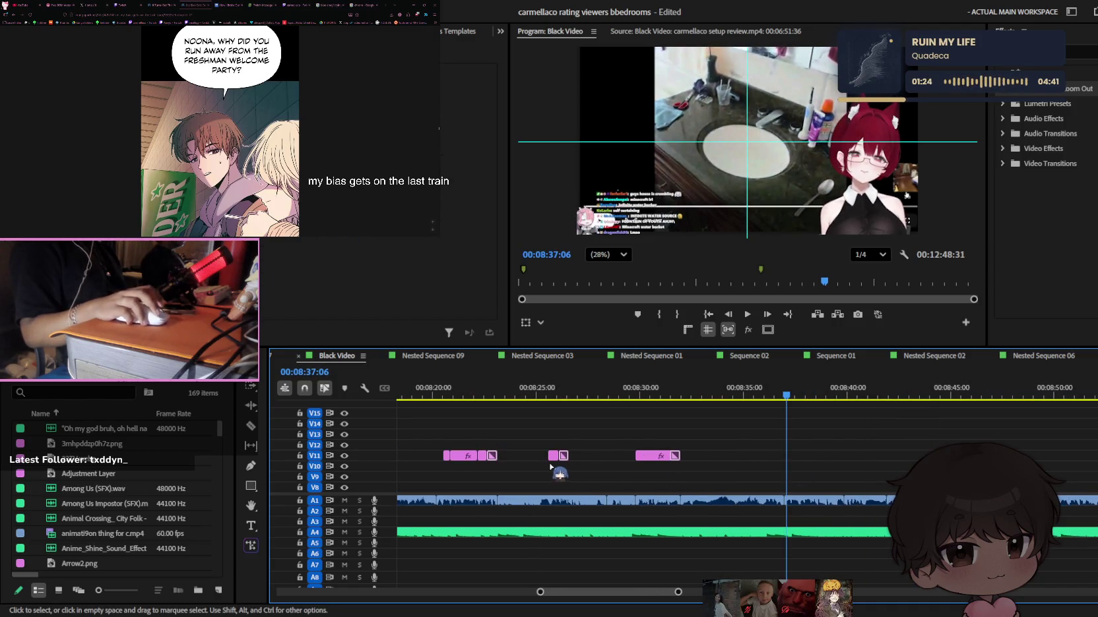
pyautogui.moveTo(462, 456); pyautogui.dragTo(776, 456)
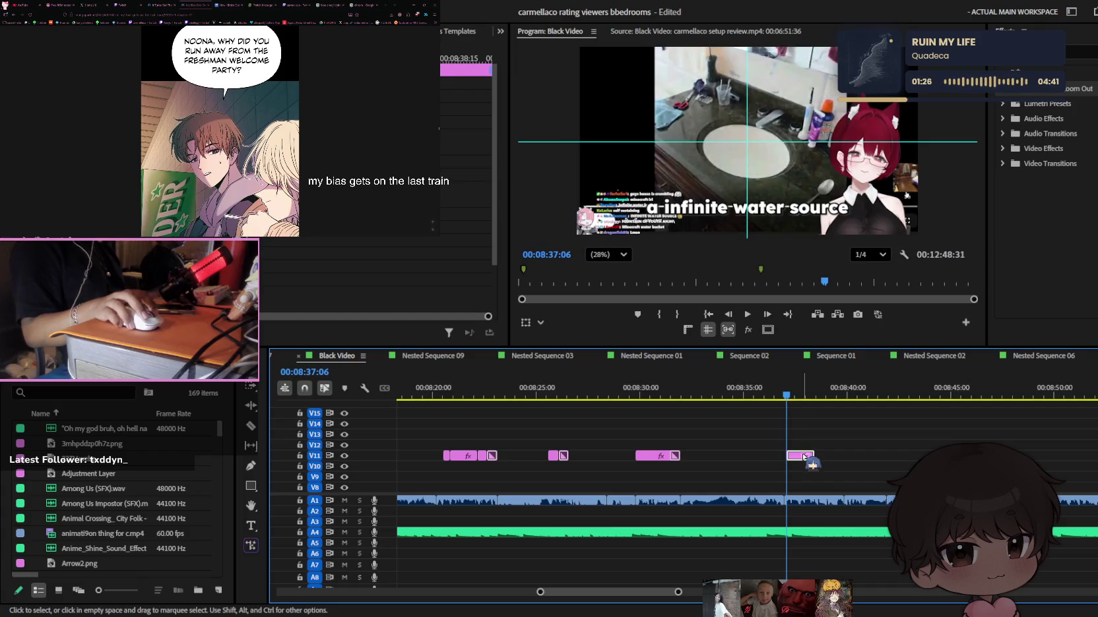
pyautogui.press('=')
pyautogui.press('space')
pyautogui.press('=')
pyautogui.moveTo(746, 391); pyautogui.dragTo(735, 398)
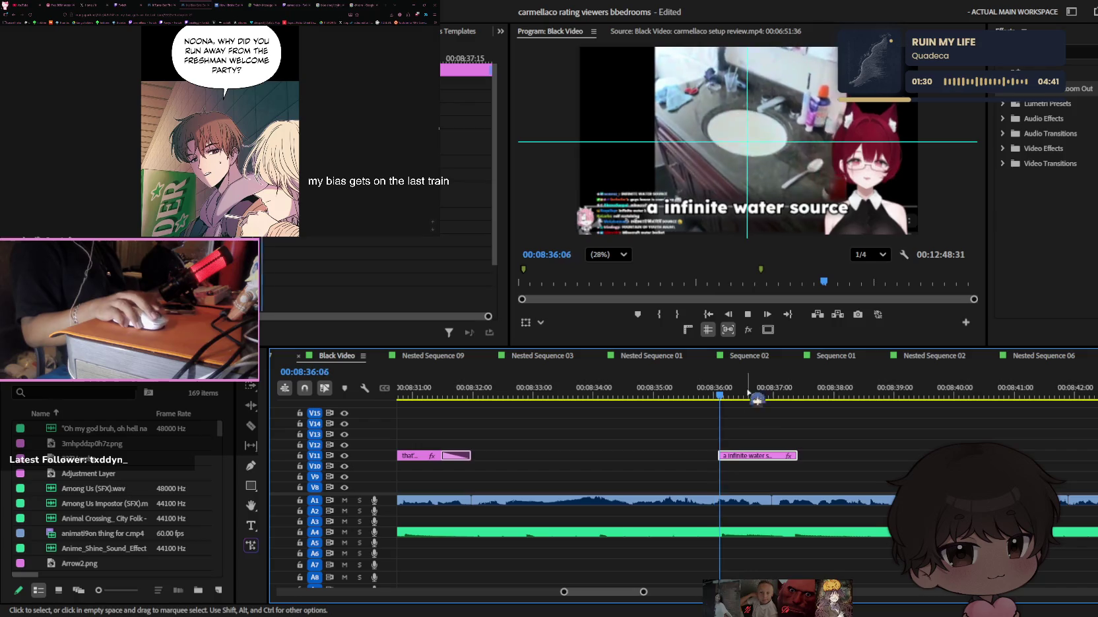
pyautogui.doubleClick(790, 202)
# Retype the caption as "oh ok-" and delete its leftover piece
pyautogui.write('oh ok')
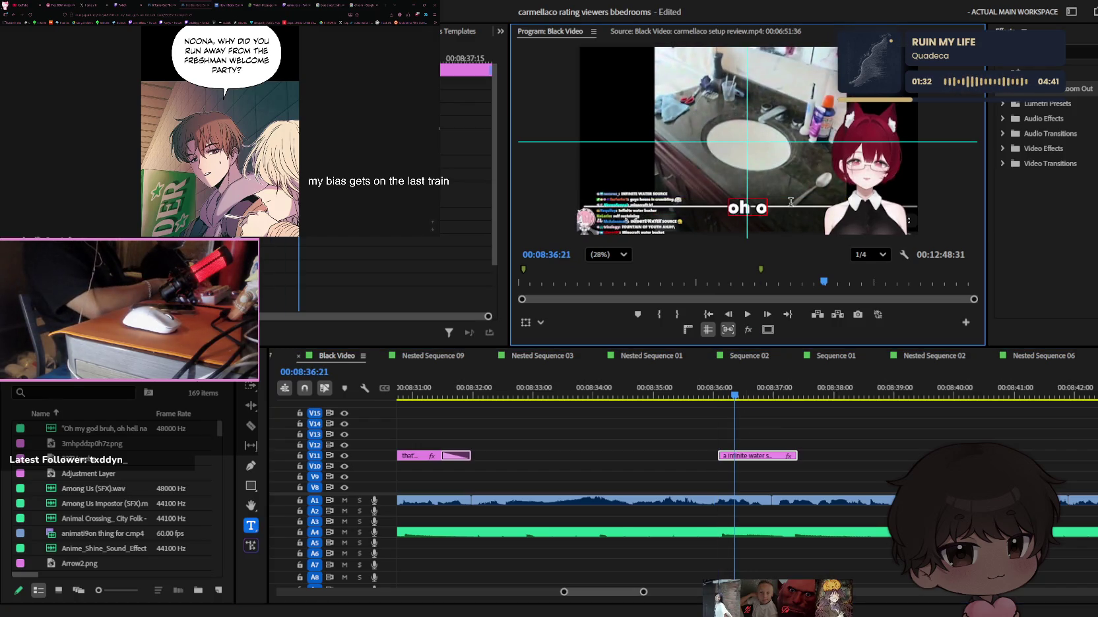
pyautogui.click(858, 462)
pyautogui.press('space')
pyautogui.press('c')
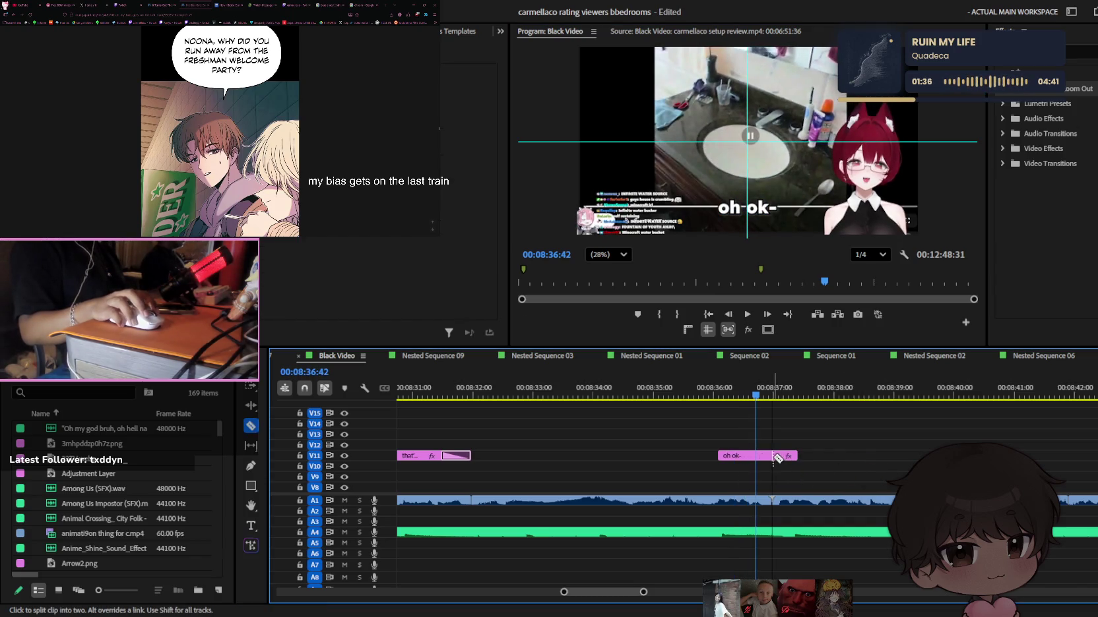
pyautogui.press('space')
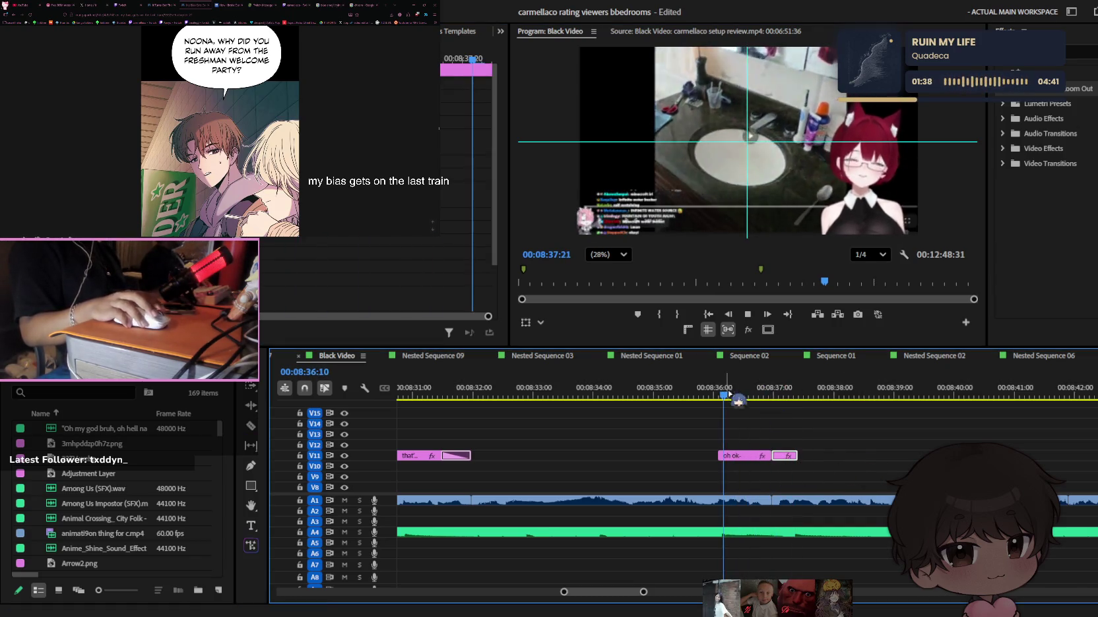
pyautogui.press('Delete')
# Save, split the "oh ok-" clip at 08:36:36 and add a default transition
pyautogui.hotkey('ctrl', 's')
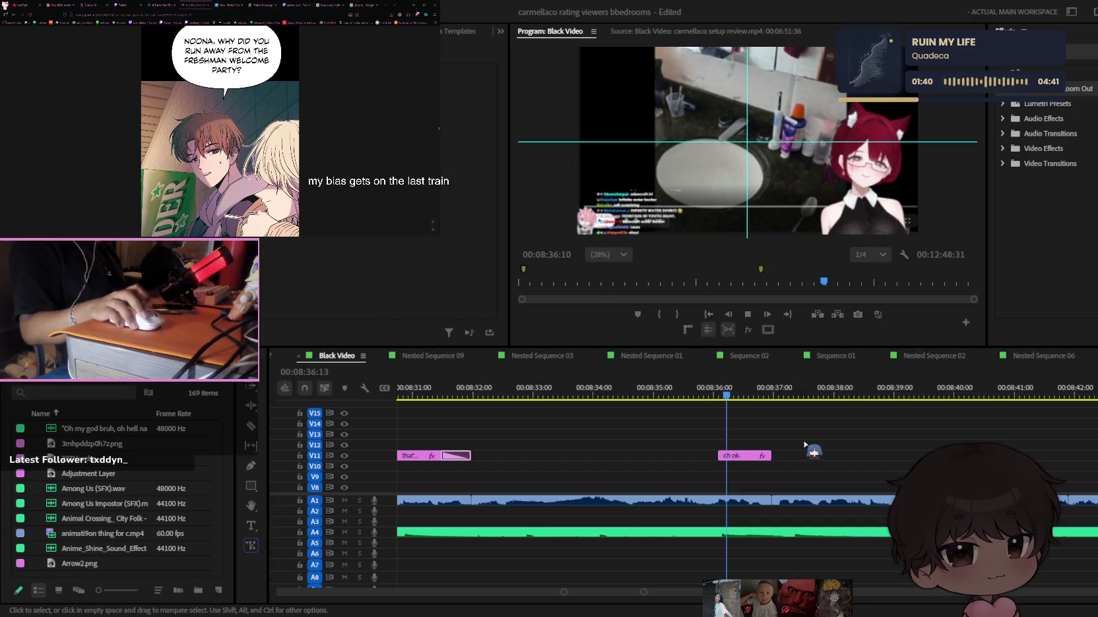
pyautogui.press('Left')
pyautogui.press('Left')
pyautogui.press('Left')
pyautogui.press('space')
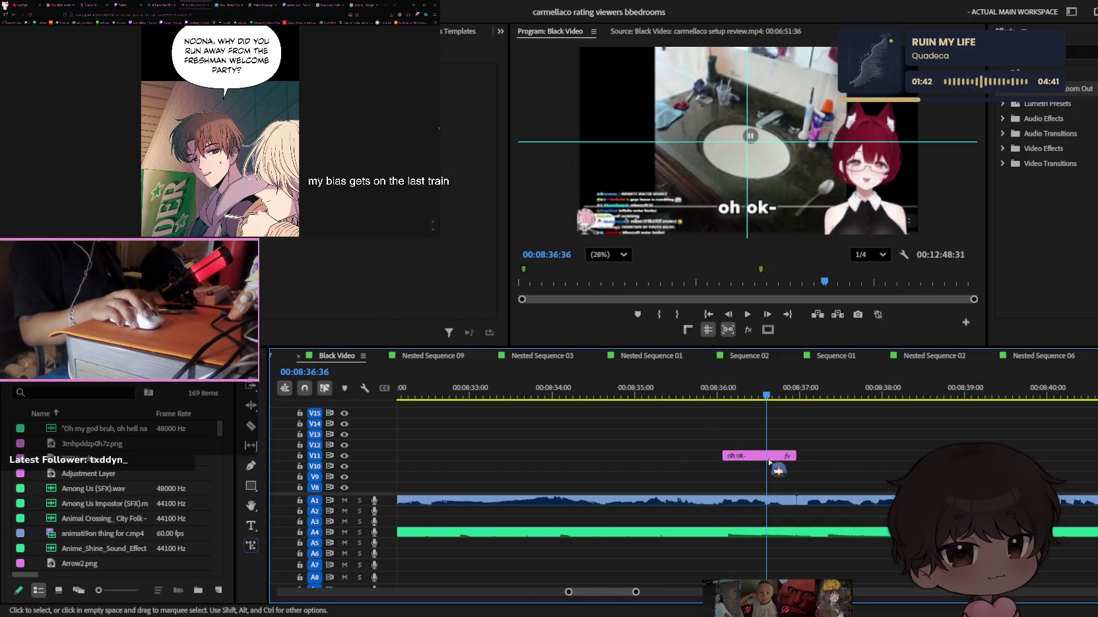
pyautogui.press('=')
pyautogui.hotkey('ctrl', 'k')
pyautogui.hotkey('ctrl', 'd')
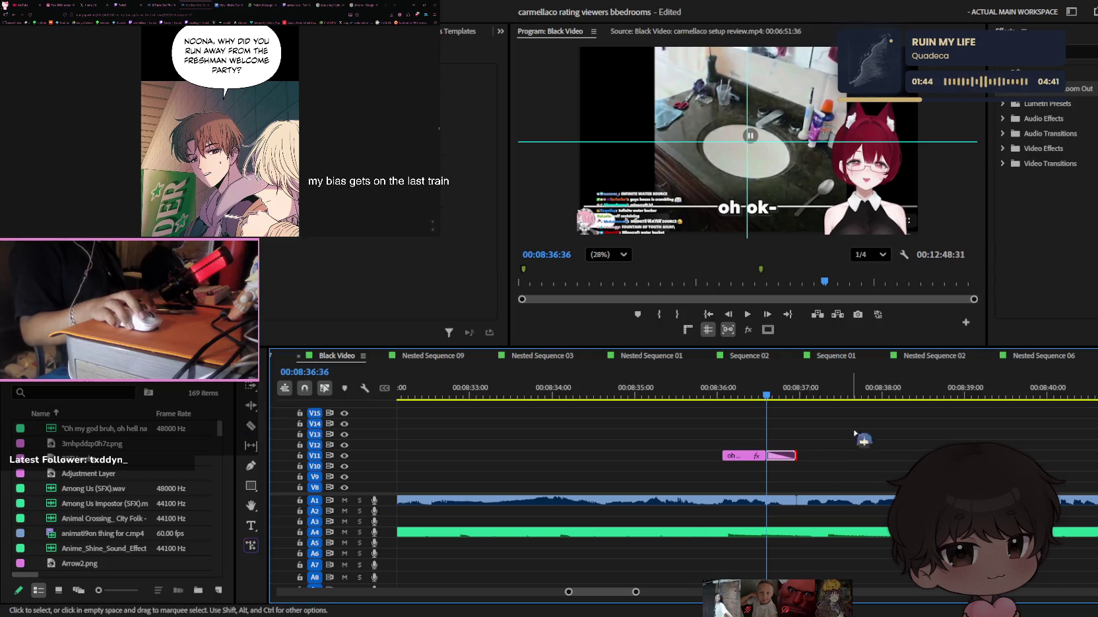
pyautogui.scroll(5, 1042, 198)
pyautogui.scroll(-5, 1042, 198)
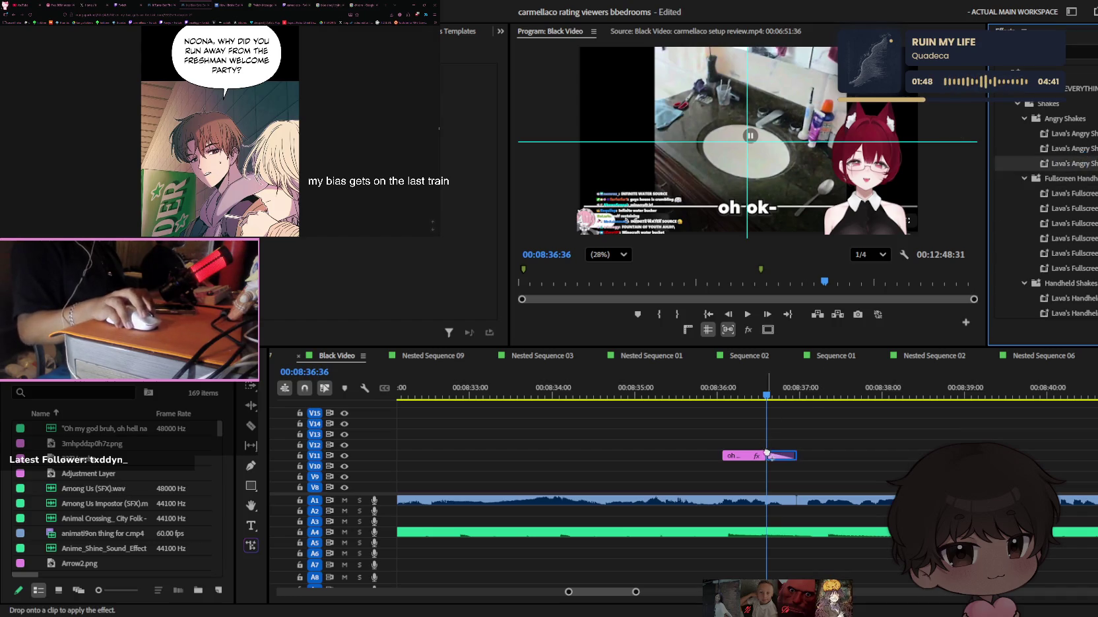
# Paste a copy of the "oh ok-" caption further along V11 and shorten its end
pyautogui.moveTo(767, 454); pyautogui.dragTo(785, 456)
pyautogui.press('space')
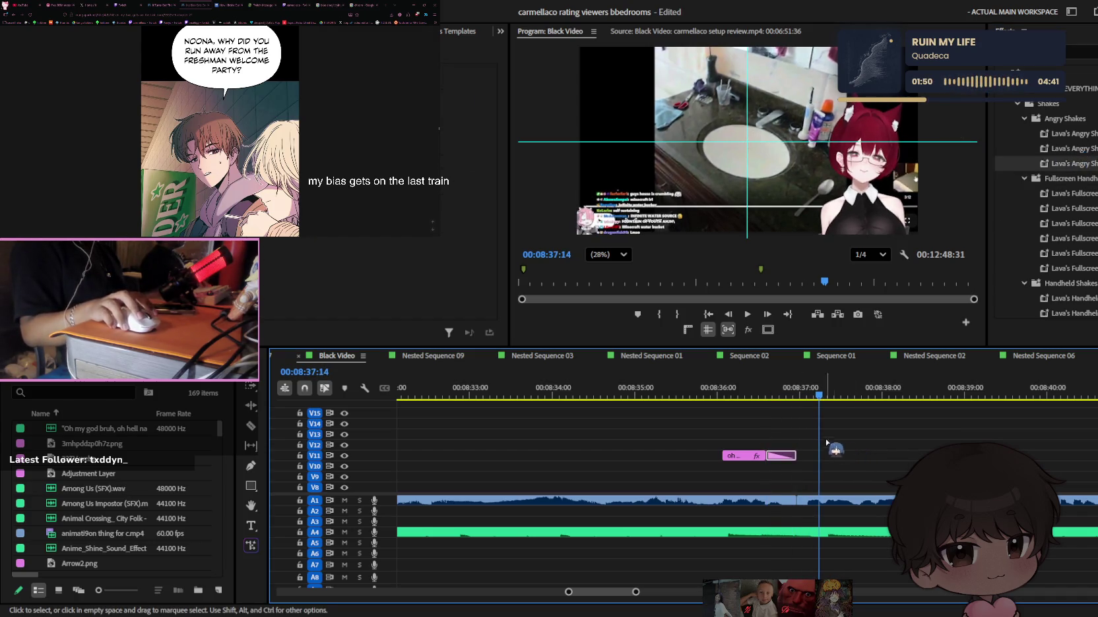
pyautogui.hotkey('ctrl', 'v')
pyautogui.click(836, 393)
pyautogui.press('space')
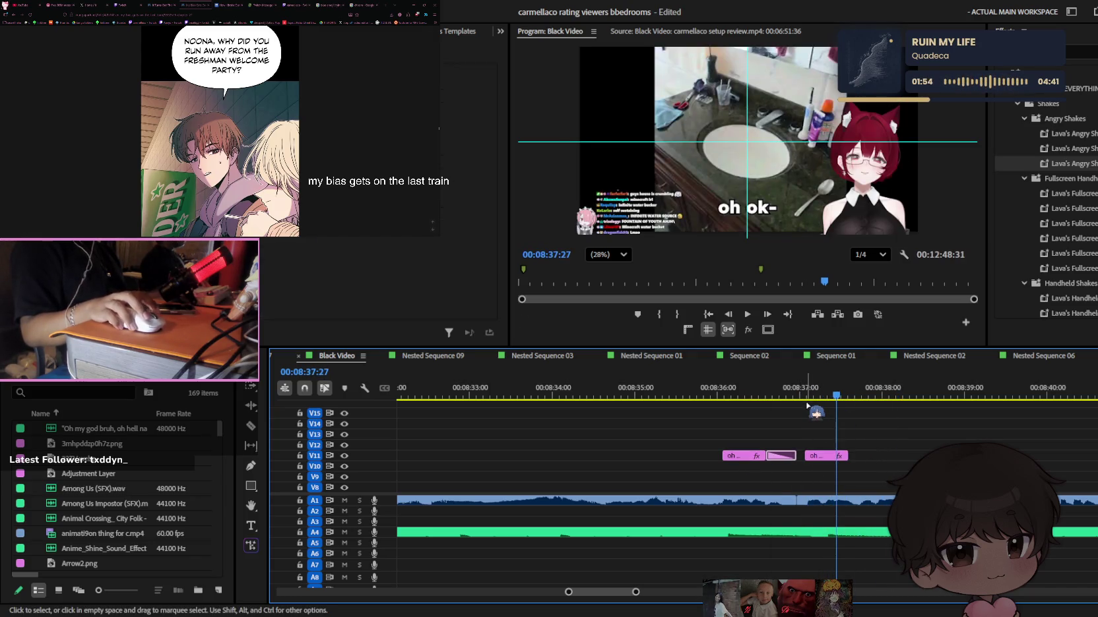
pyautogui.moveTo(867, 456); pyautogui.dragTo(851, 455)
pyautogui.press('space')
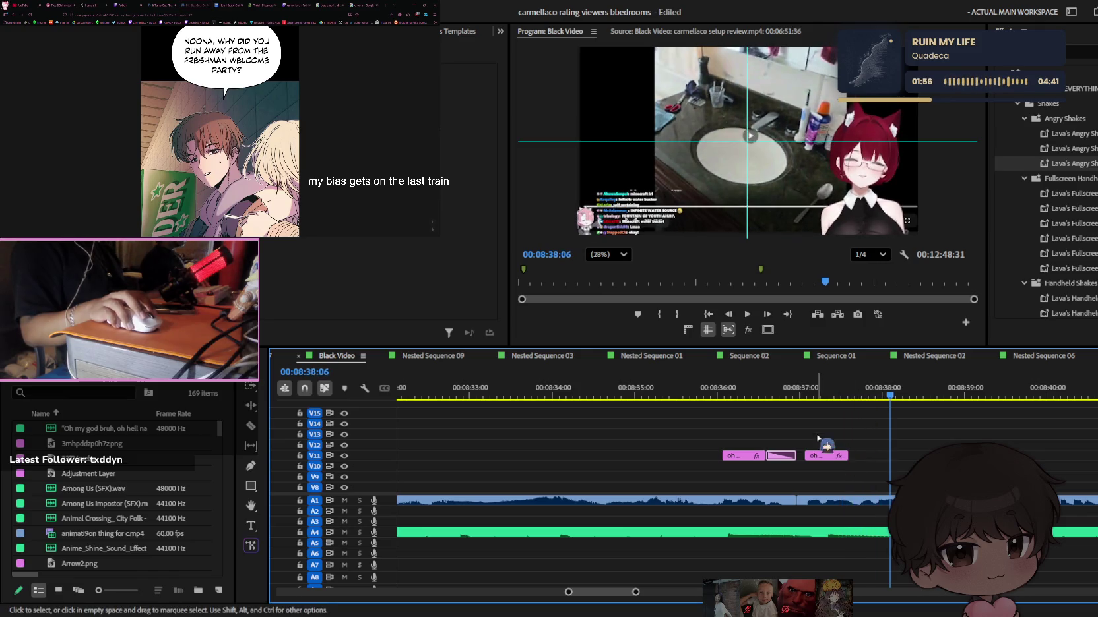
# Change the pasted caption's text to "okay!" and lengthen the clip
pyautogui.click(810, 394)
pyautogui.click(761, 208)
pyautogui.write('okay!')
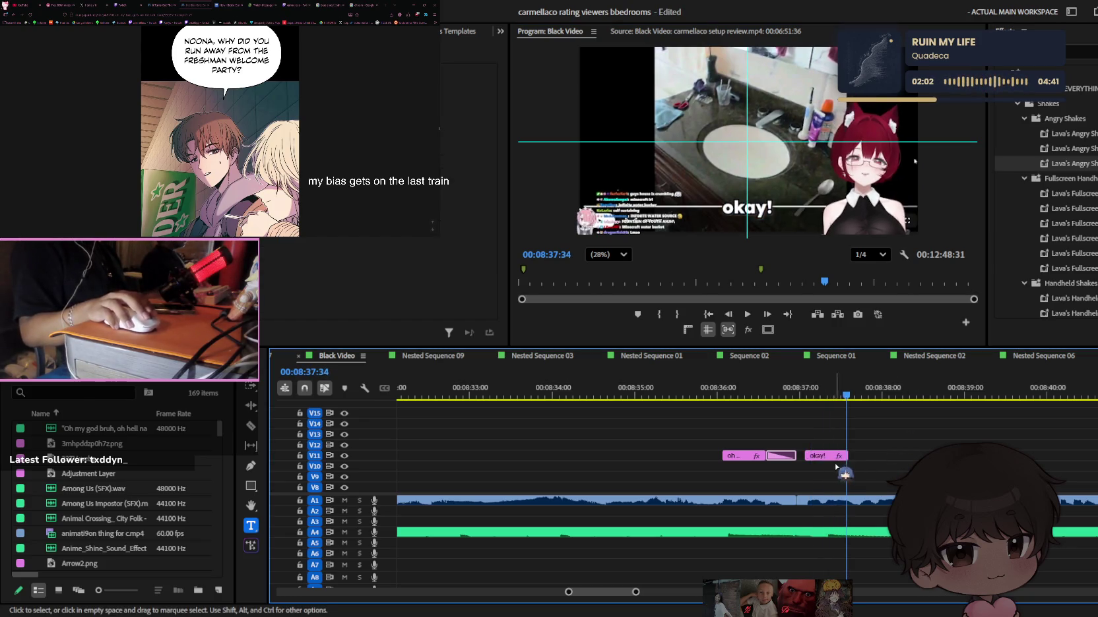
pyautogui.moveTo(830, 456)
pyautogui.mouseDown()
pyautogui.moveTo(884, 469)
pyautogui.moveTo(856, 461)
pyautogui.mouseUp()
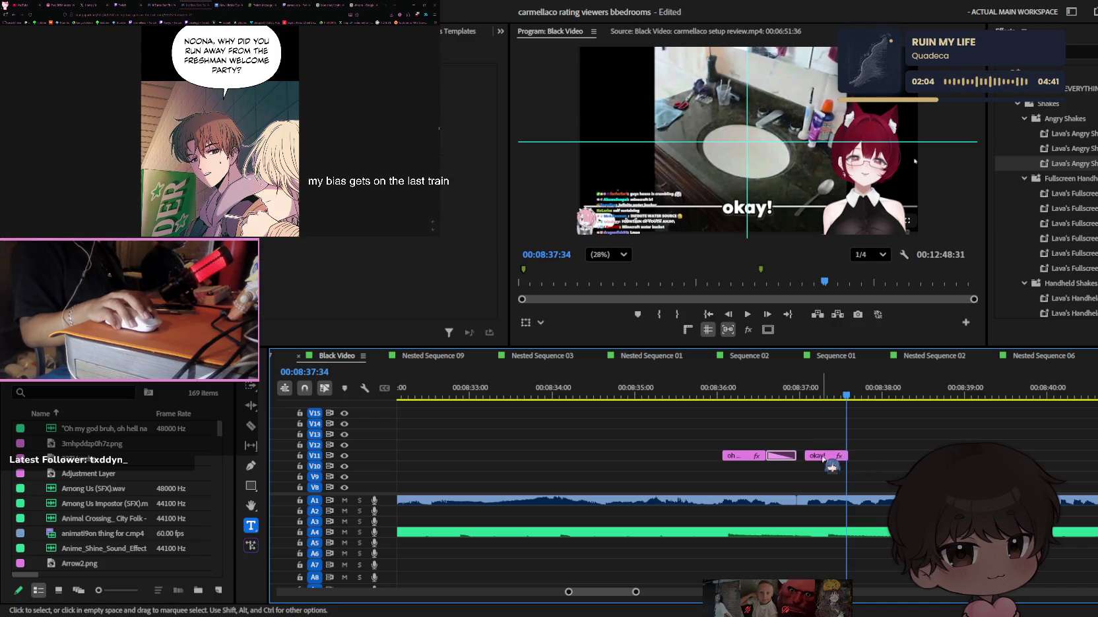
pyautogui.press('space')
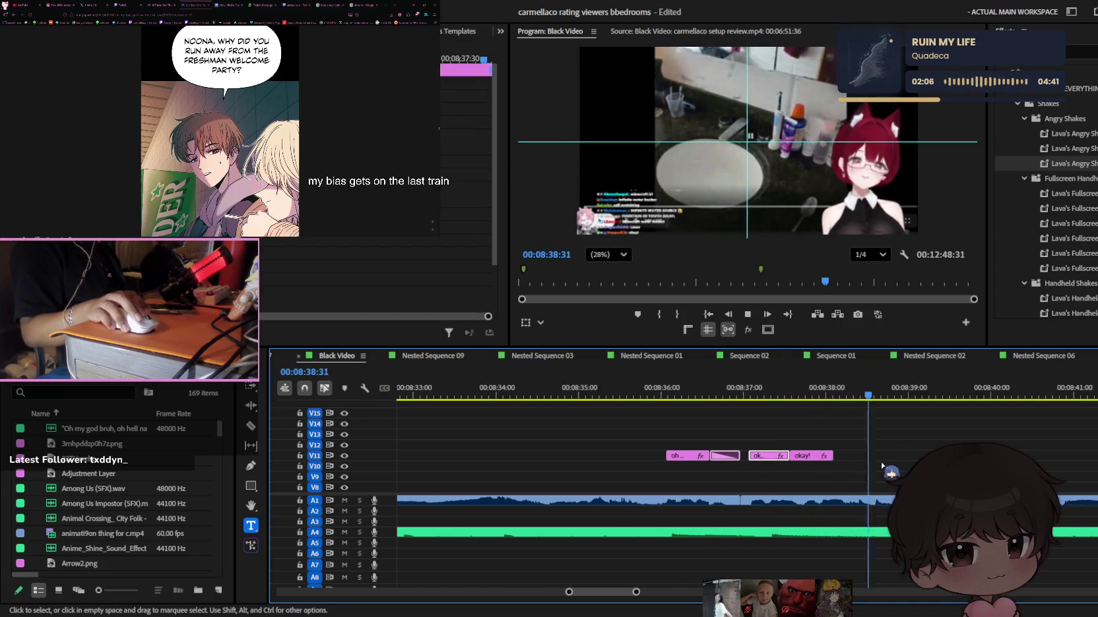
pyautogui.moveTo(887, 456); pyautogui.dragTo(838, 457)
# Split the "okay!" caption clip in two and replay it
pyautogui.click(826, 456)
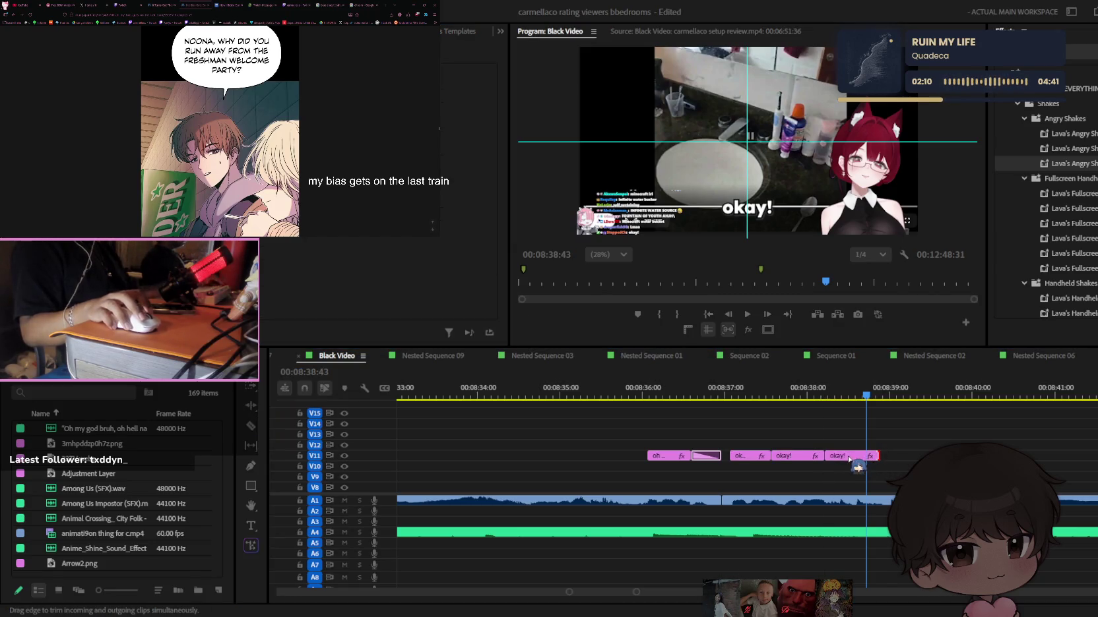
pyautogui.click(849, 457)
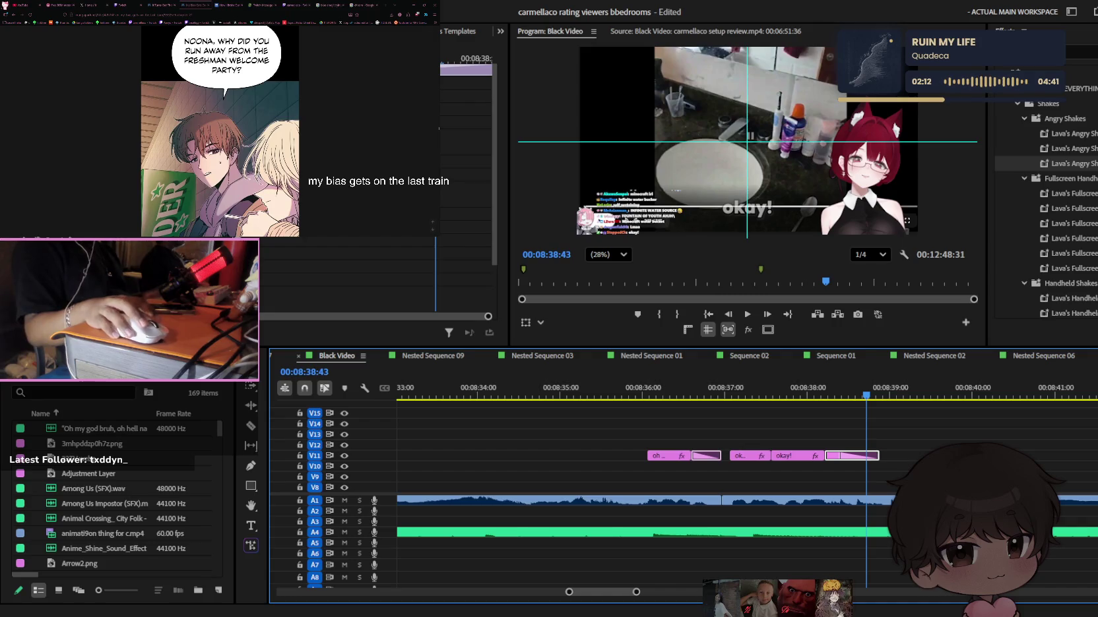
pyautogui.press('j')
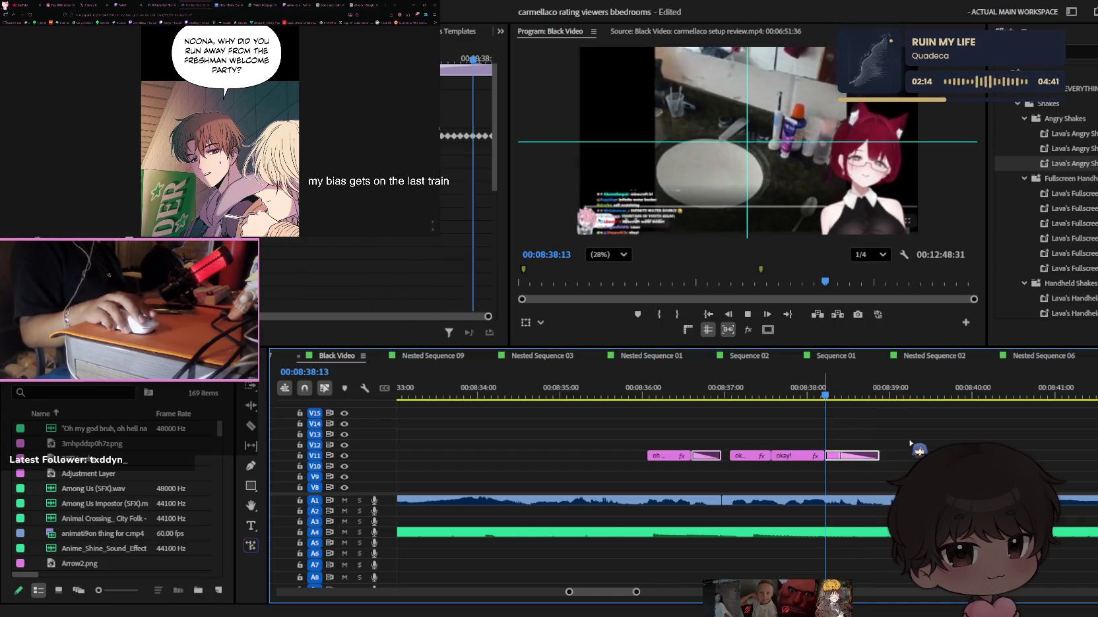
pyautogui.scroll(-2, 911, 444)
pyautogui.scroll(-2, 910, 444)
pyautogui.scroll(-2, 911, 443)
pyautogui.press('k')
pyautogui.scroll(2, 858, 442)
pyautogui.scroll(3, 788, 427)
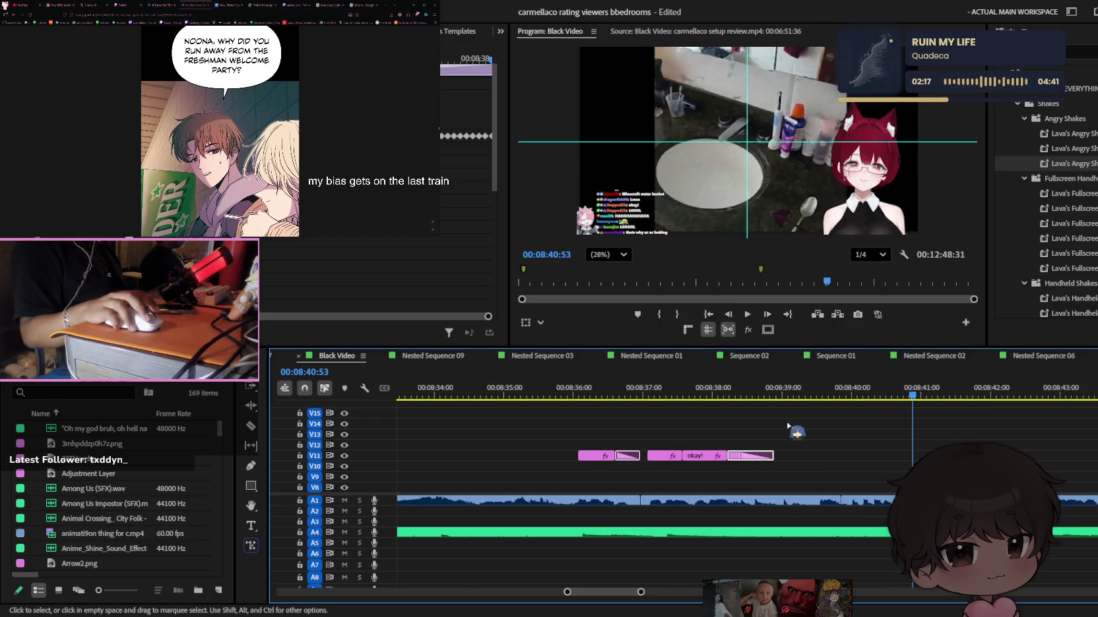
# Paste a caption copy at 08:39:24 after "okay!", save, and stretch it longer
pyautogui.click(810, 390)
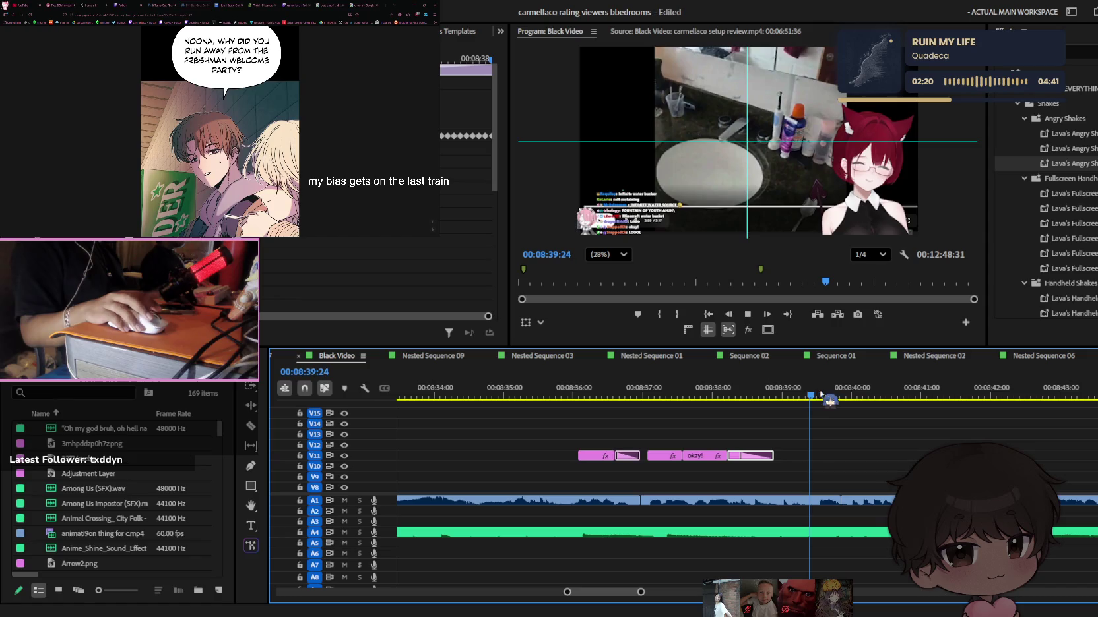
pyautogui.hotkey('ctrl', 'v')
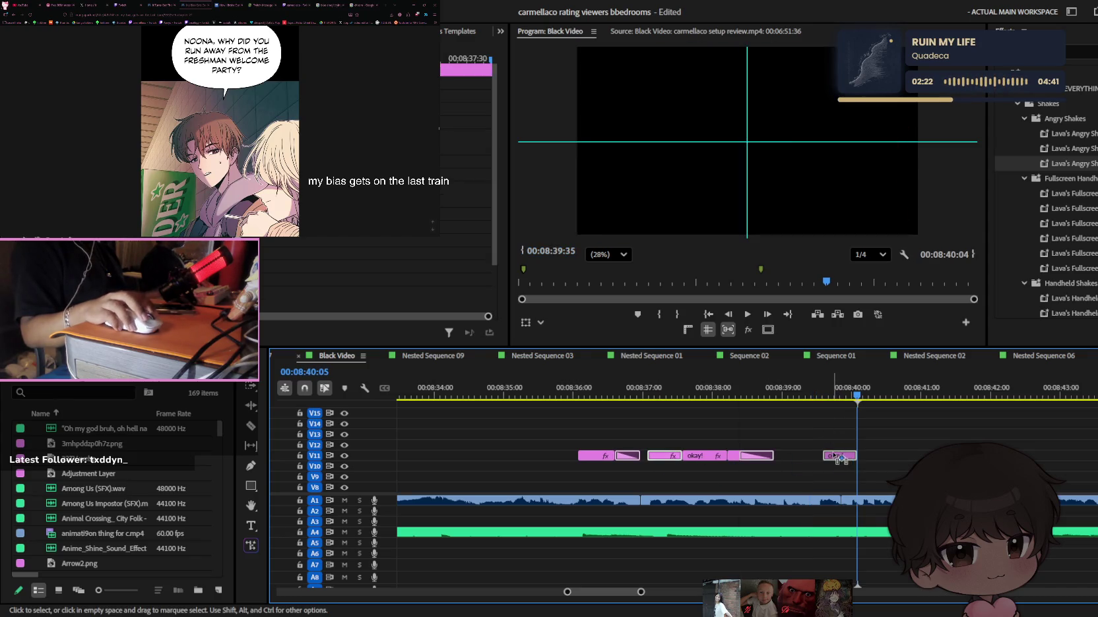
pyautogui.moveTo(839, 455); pyautogui.dragTo(664, 455)
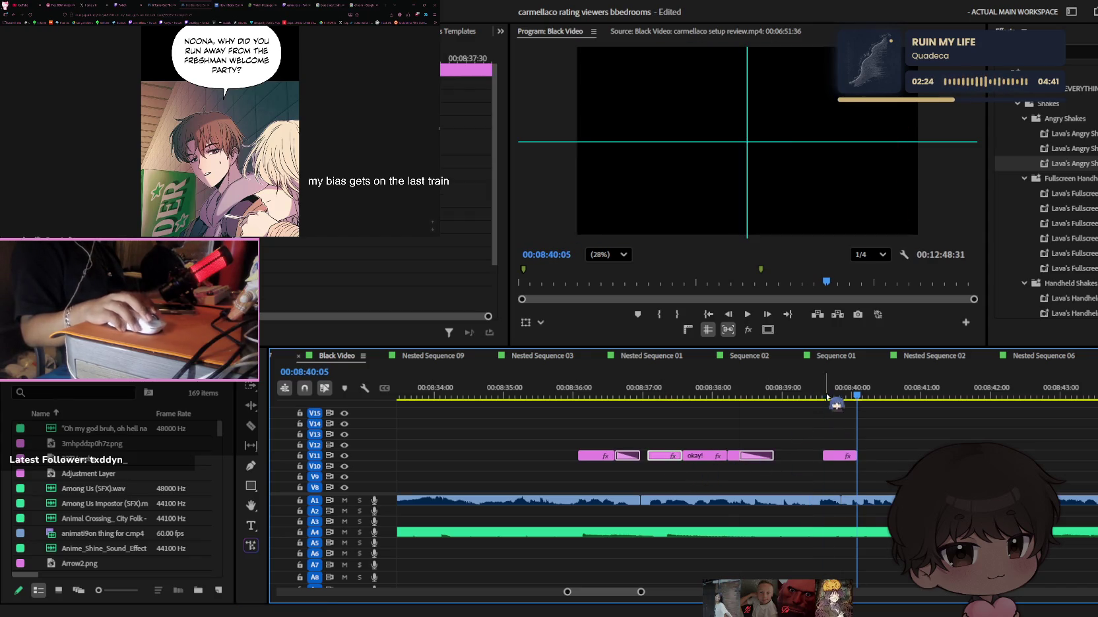
pyautogui.moveTo(832, 460); pyautogui.dragTo(848, 465)
pyautogui.hotkey('ctrl', 's')
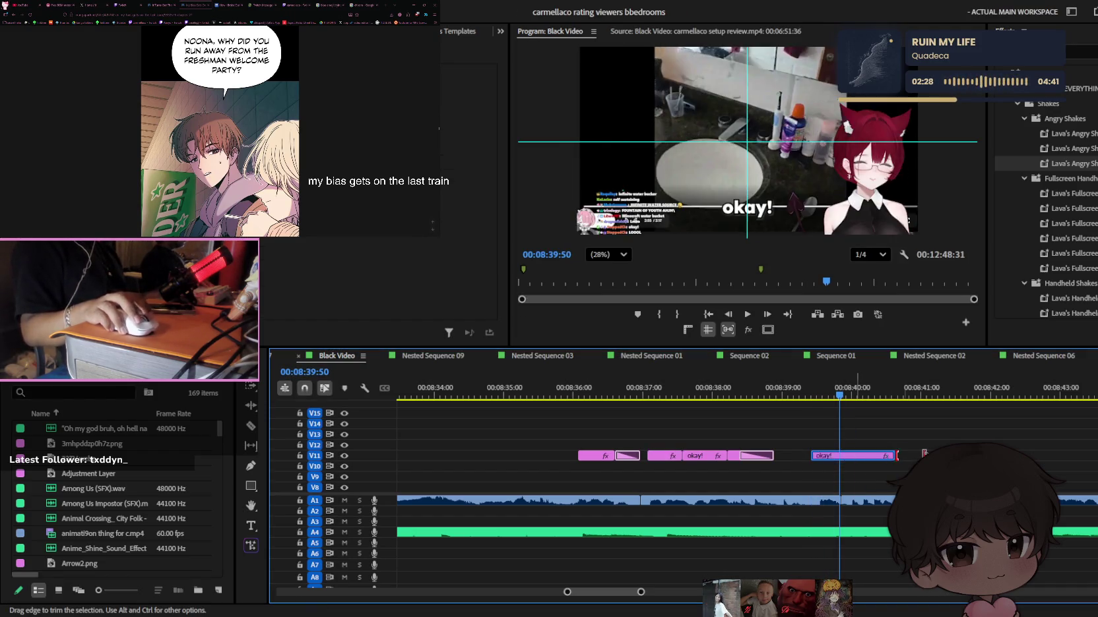
pyautogui.moveTo(897, 455); pyautogui.dragTo(914, 455)
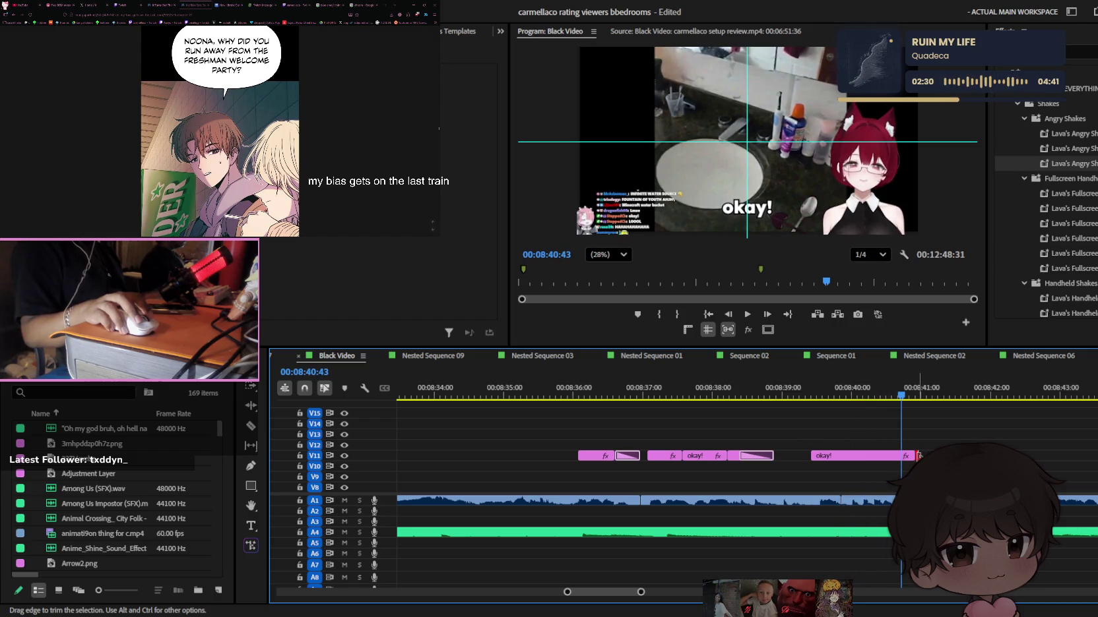
# Reword the new caption to "like we get the whole" with the Type tool
pyautogui.click(855, 387)
pyautogui.click(857, 456)
pyautogui.press('t')
pyautogui.click(754, 207)
pyautogui.write('like we get the whole')
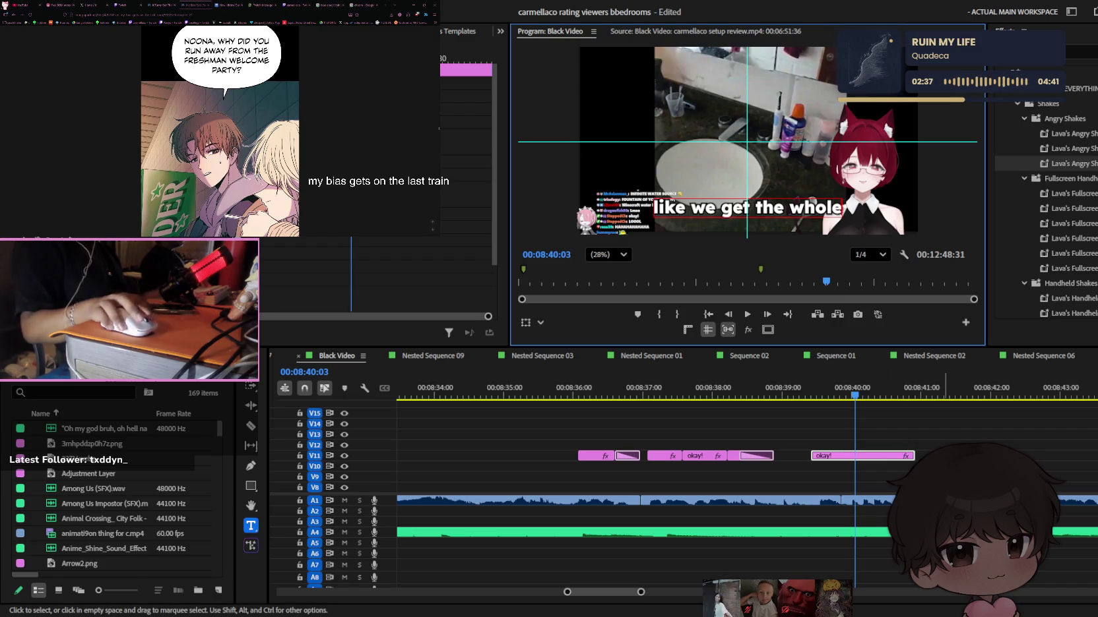
pyautogui.click(877, 465)
pyautogui.press('space')
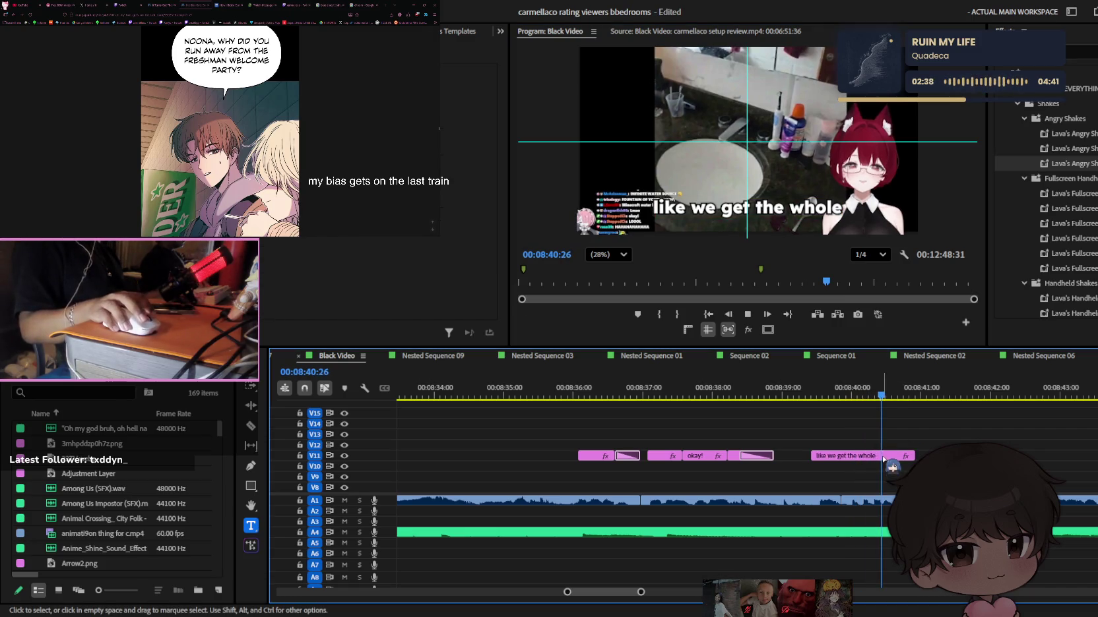
# Split the caption with Ctrl+K, retype the second piece as "schabang", and review to 08:42:28
pyautogui.hotkey('ctrl', 'k')
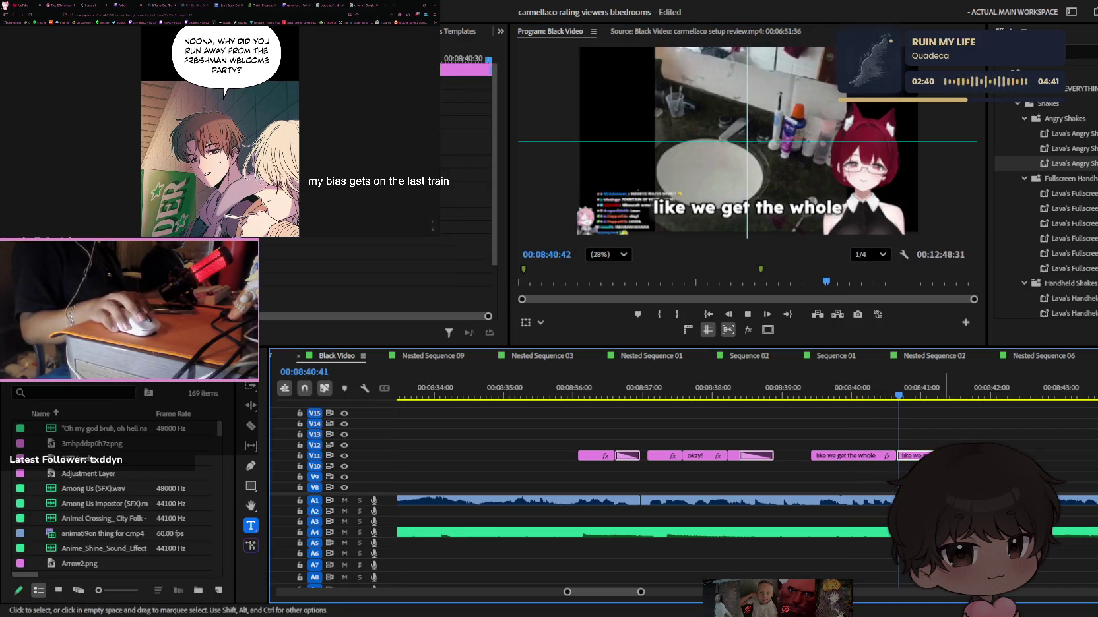
pyautogui.click(776, 216)
pyautogui.hotkey('ctrl', 'a')
pyautogui.write('SC')
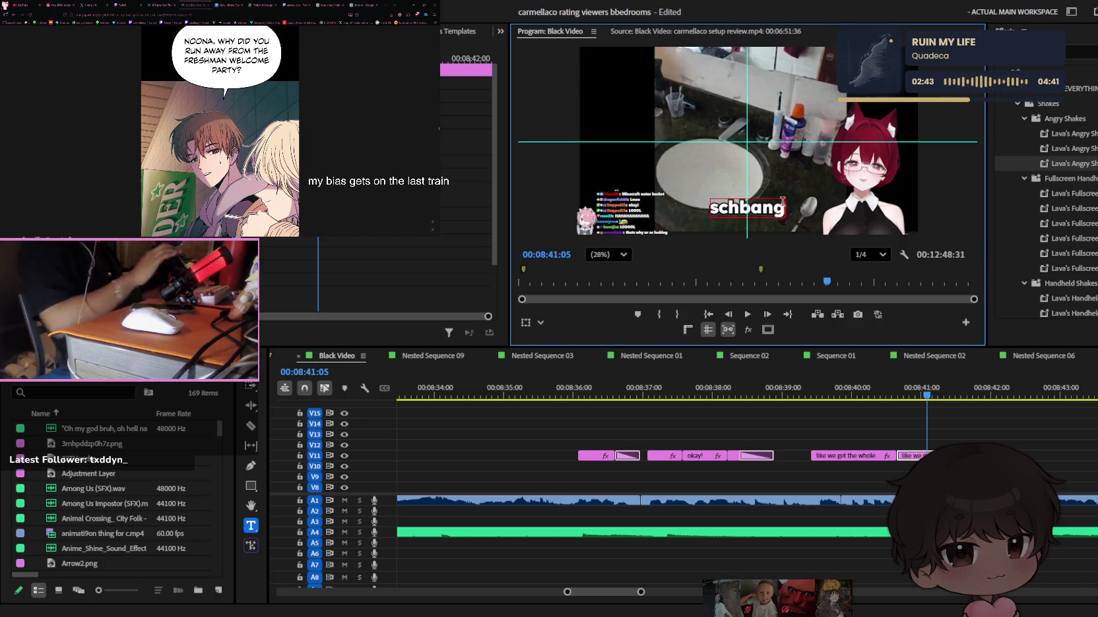
pyautogui.write('a')
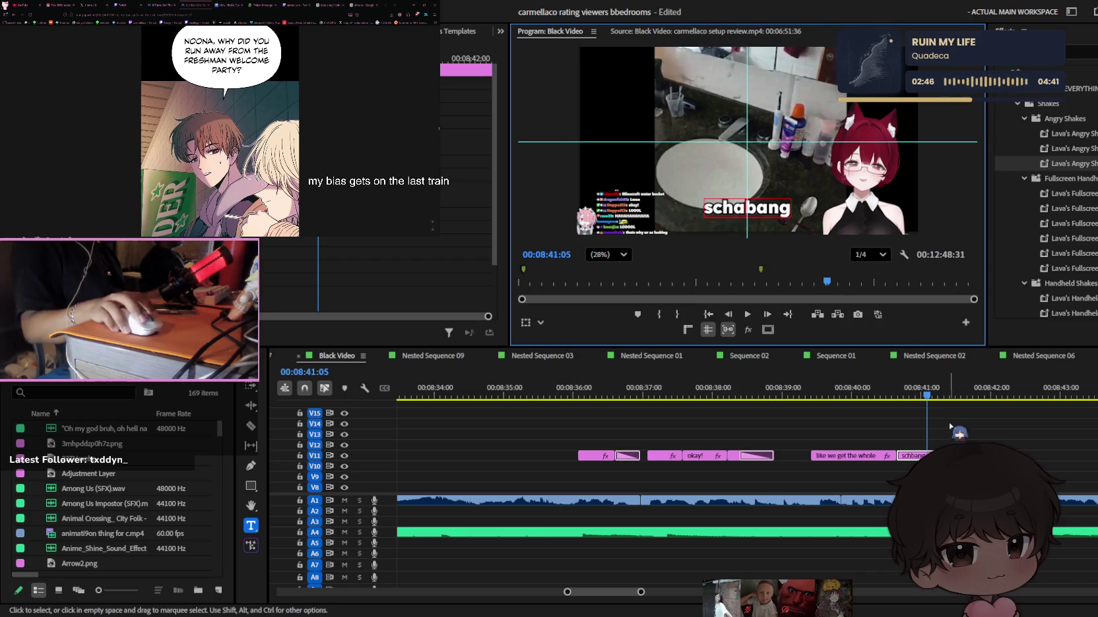
pyautogui.click(976, 381)
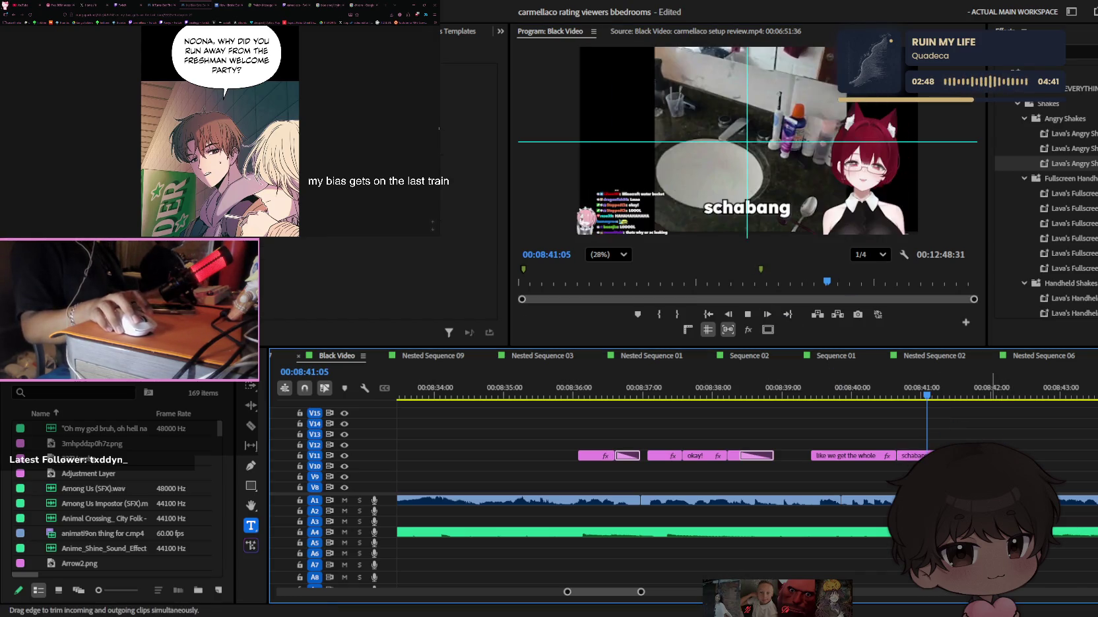
pyautogui.press('-')
pyautogui.press('space')
pyautogui.press('space')
pyautogui.click(764, 457)
pyautogui.moveTo(735, 395); pyautogui.dragTo(711, 396)
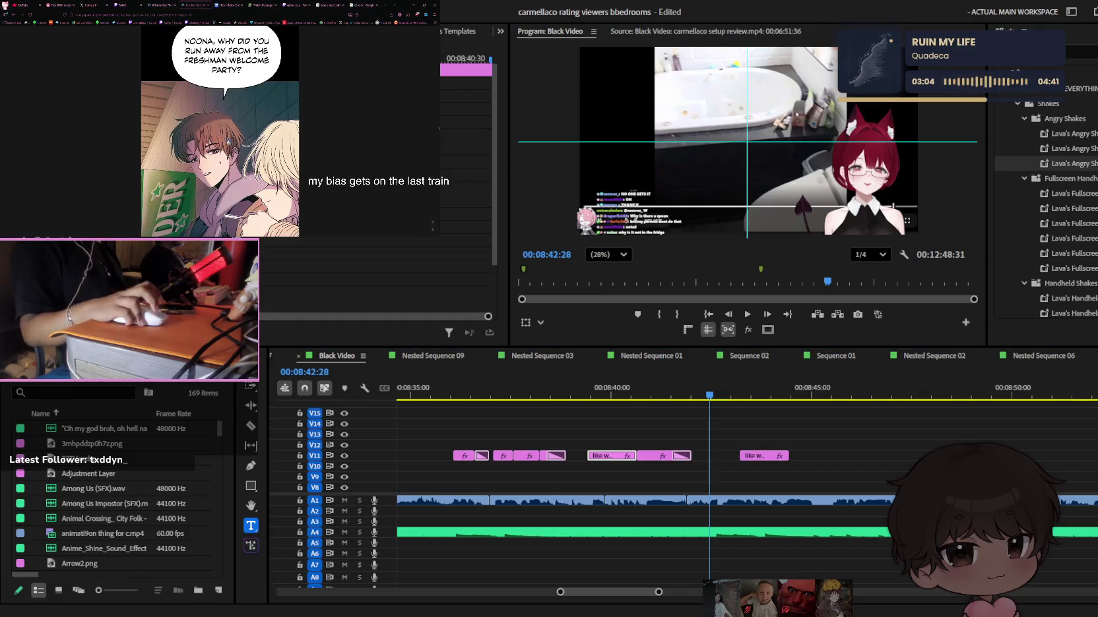
pyautogui.click(299, 5)
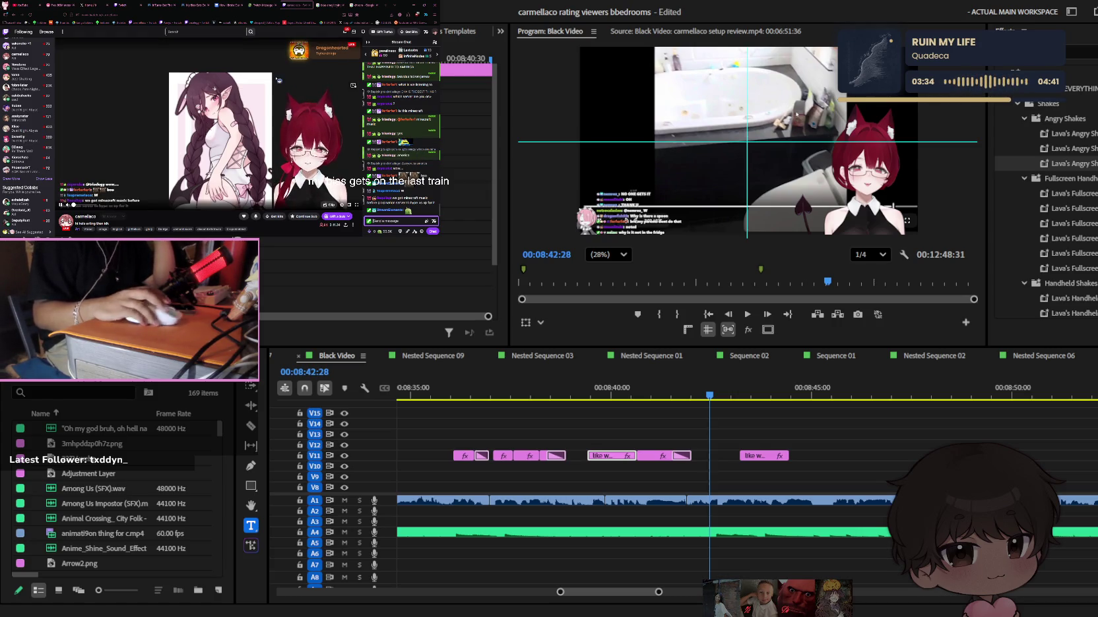
pyautogui.click(140, 5)
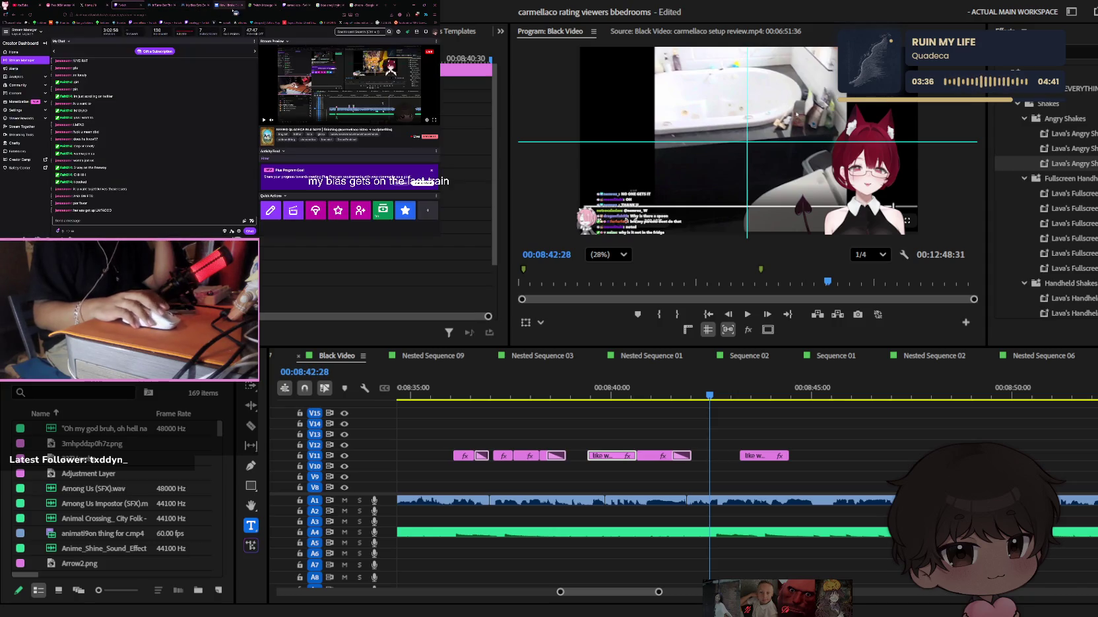
pyautogui.click(198, 5)
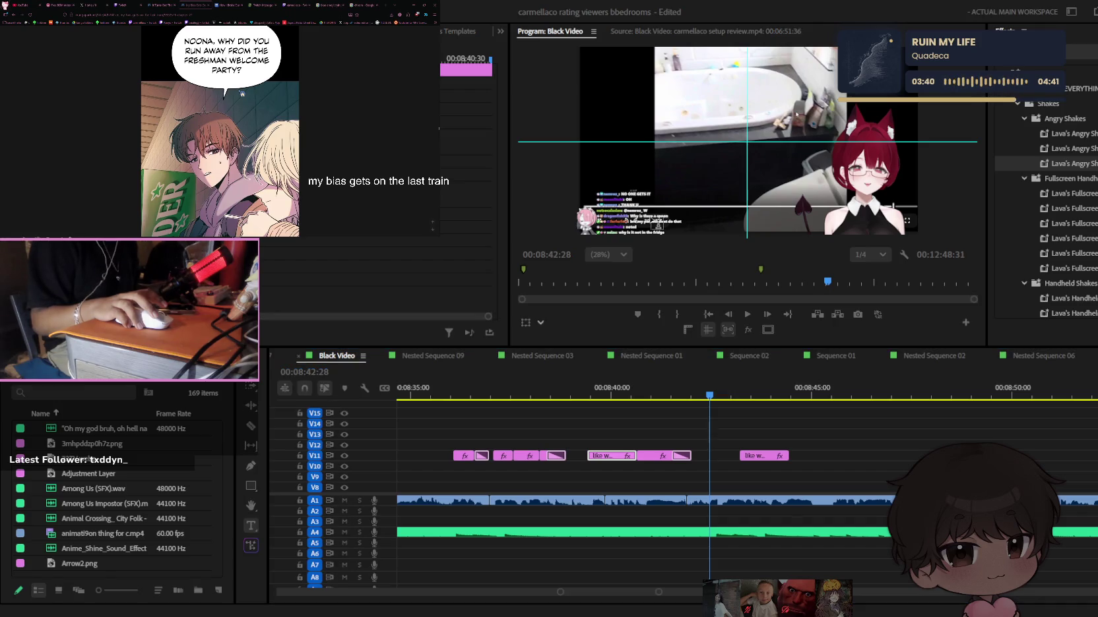
pyautogui.scroll(-5, 238, 99)
pyautogui.scroll(-3, 238, 99)
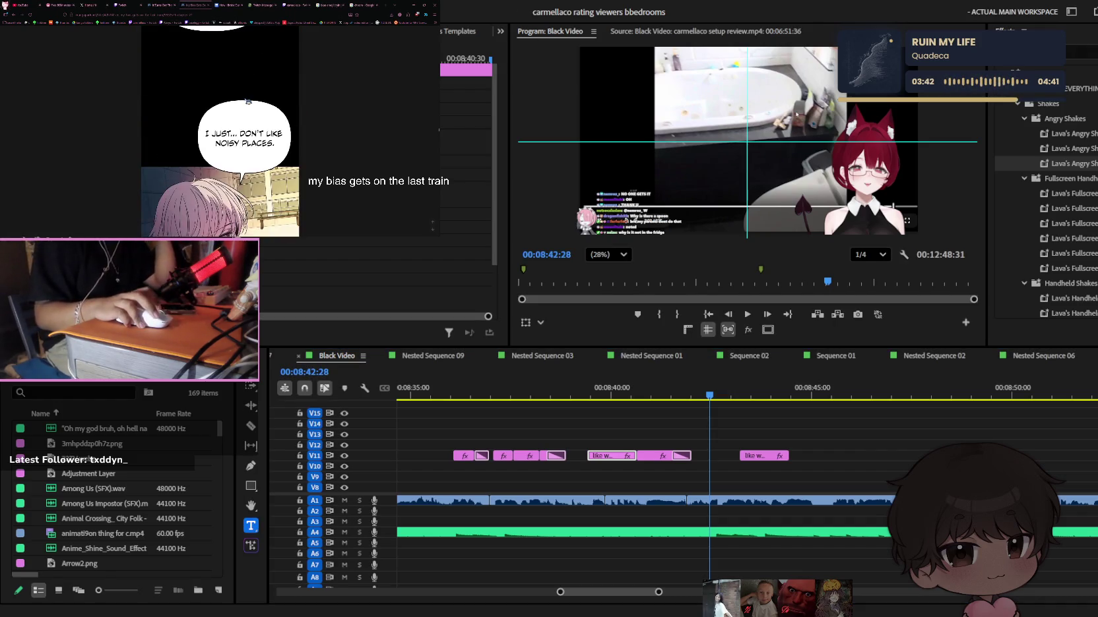
pyautogui.scroll(-3, 238, 99)
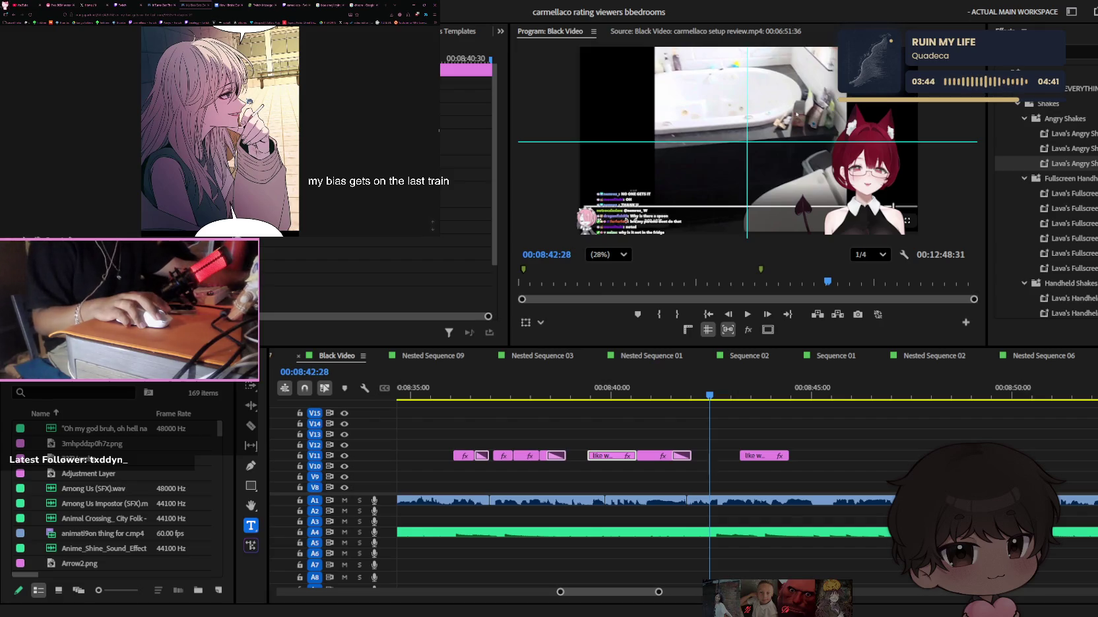
pyautogui.scroll(-3, 248, 102)
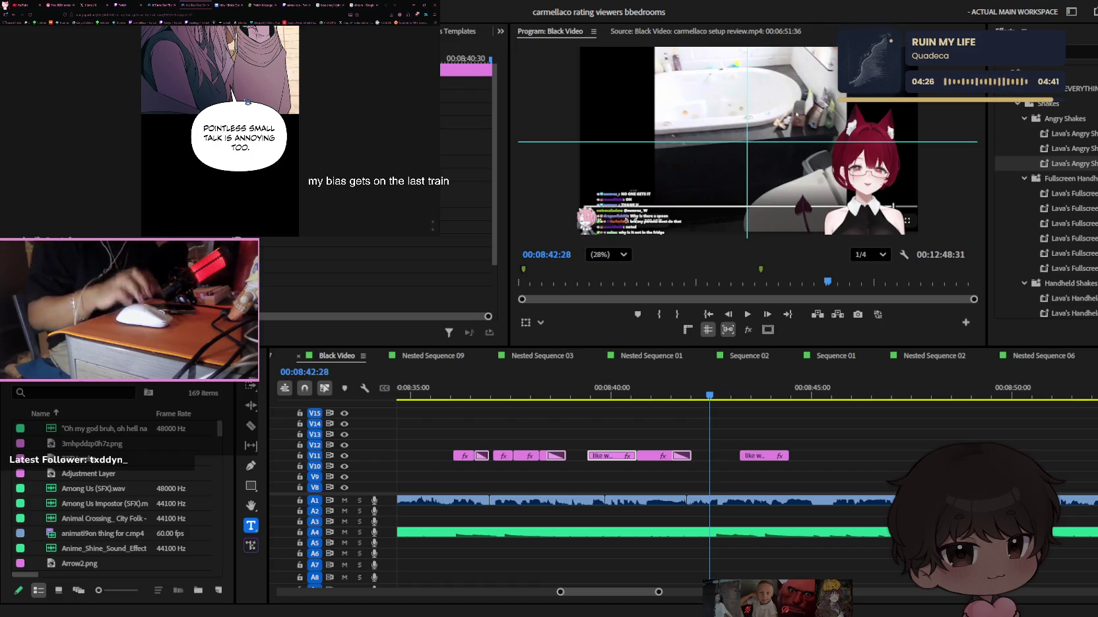
pyautogui.scroll(-2, 281, 128)
pyautogui.scroll(-2, 279, 124)
pyautogui.scroll(-2, 275, 119)
pyautogui.scroll(-2, 276, 119)
pyautogui.scroll(-2, 275, 119)
pyautogui.scroll(-2, 276, 119)
pyautogui.scroll(-2, 277, 119)
pyautogui.scroll(-2, 276, 119)
pyautogui.scroll(-2, 276, 120)
pyautogui.scroll(-2, 276, 121)
pyautogui.scroll(-2, 275, 121)
pyautogui.scroll(-2, 276, 121)
pyautogui.scroll(-2, 275, 122)
pyautogui.scroll(-2, 274, 121)
pyautogui.scroll(-2, 274, 121)
pyautogui.scroll(-2, 274, 121)
pyautogui.scroll(-2, 300, 119)
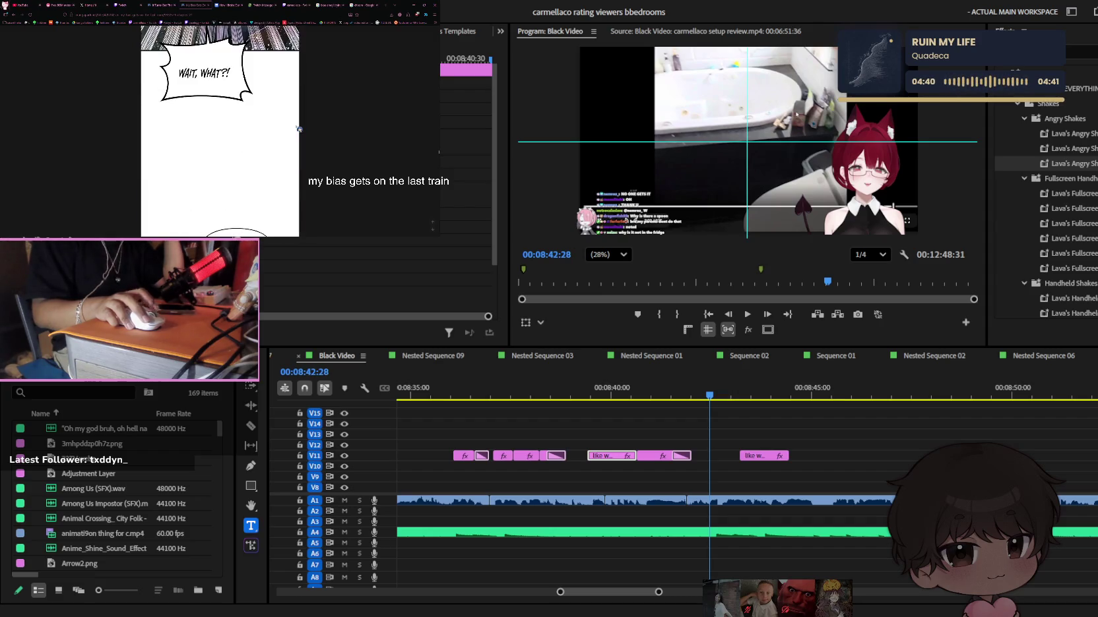
pyautogui.scroll(-2, 299, 129)
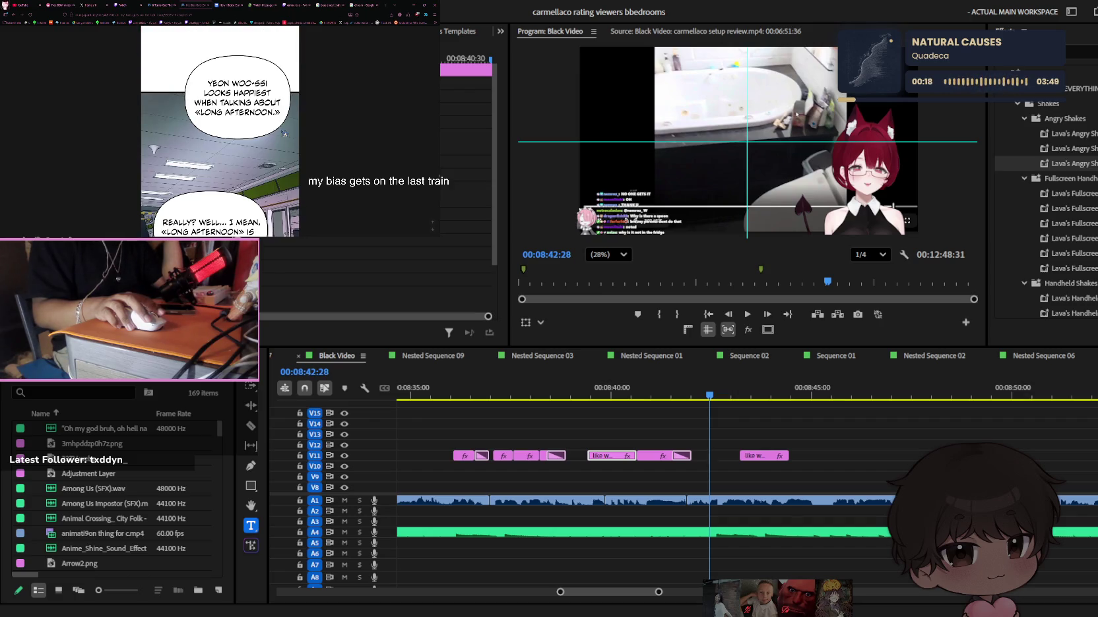
pyautogui.scroll(-3, 284, 133)
pyautogui.scroll(-2, 284, 133)
pyautogui.scroll(-1, 285, 133)
pyautogui.scroll(-3, 219, 132)
pyautogui.scroll(-2, 220, 132)
pyautogui.scroll(-2, 220, 132)
pyautogui.scroll(-3, 284, 133)
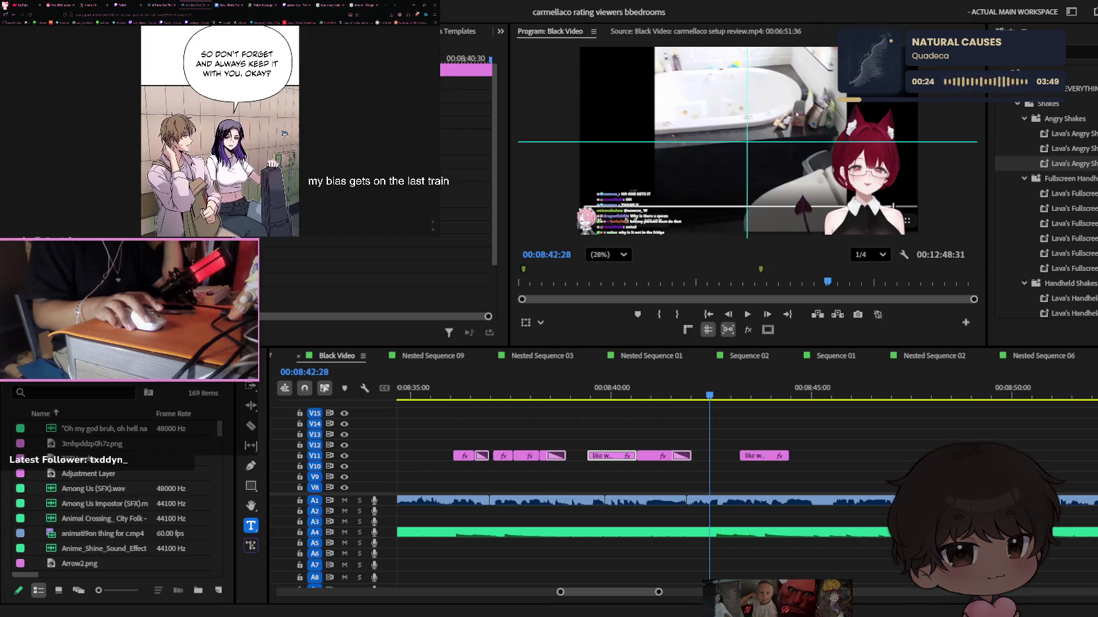
pyautogui.scroll(-3, 219, 132)
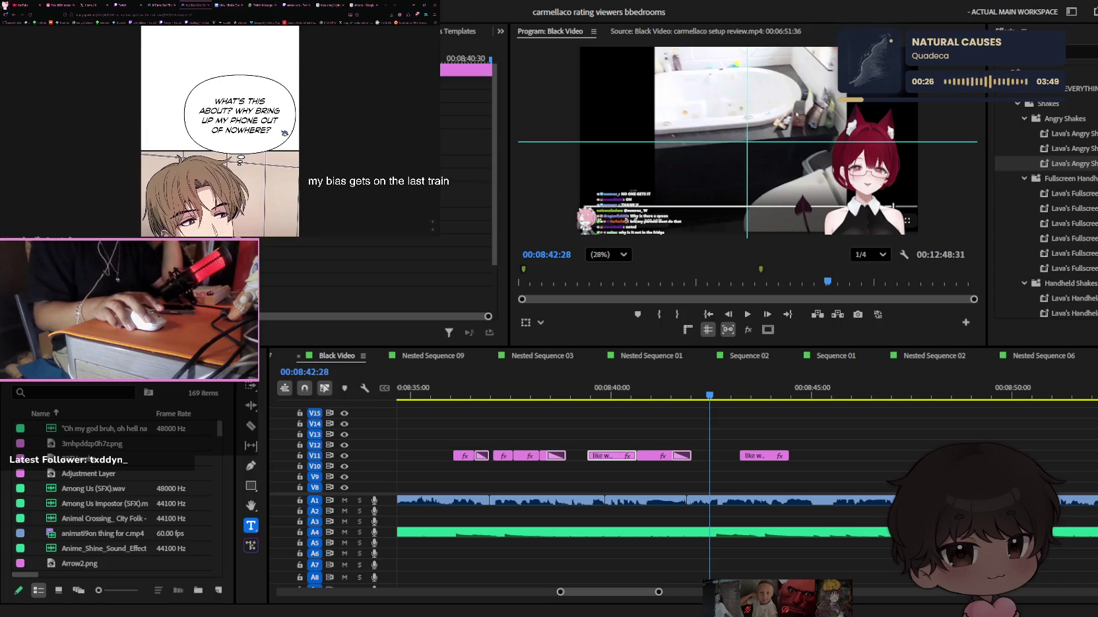
pyautogui.scroll(-3, 285, 133)
pyautogui.scroll(-2, 284, 133)
pyautogui.scroll(-2, 285, 132)
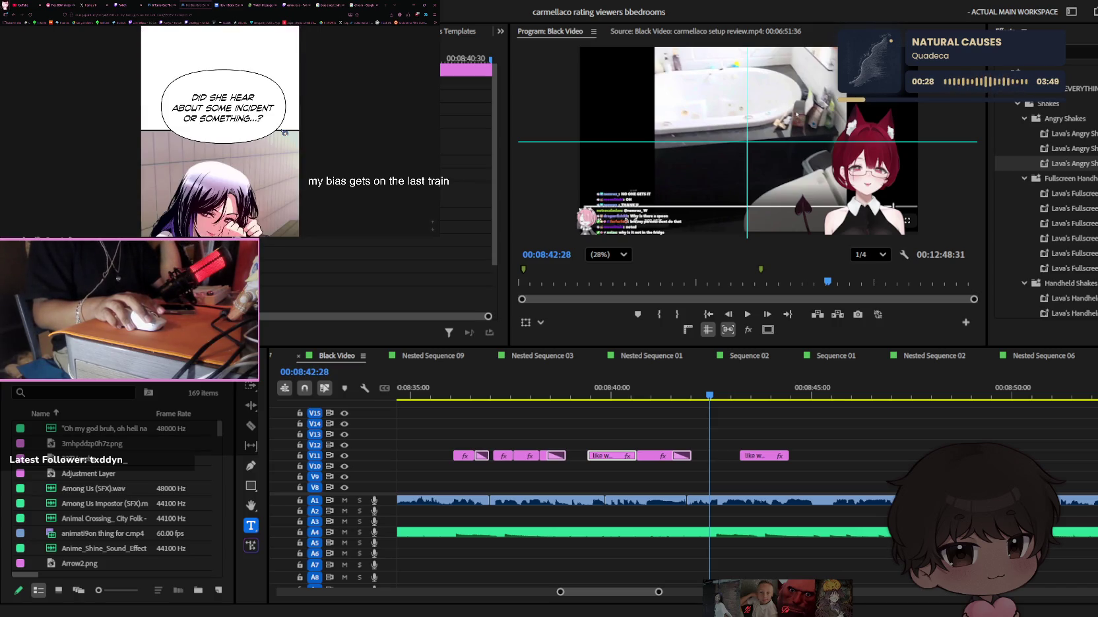
pyautogui.scroll(-2, 284, 132)
pyautogui.scroll(-3, 284, 133)
pyautogui.scroll(-3, 285, 133)
pyautogui.scroll(-3, 285, 132)
pyautogui.scroll(-3, 284, 133)
pyautogui.scroll(-3, 284, 132)
pyautogui.scroll(-3, 284, 133)
pyautogui.scroll(-3, 285, 133)
pyautogui.scroll(-3, 284, 132)
pyautogui.scroll(-3, 284, 133)
pyautogui.scroll(-3, 284, 134)
pyautogui.scroll(-3, 284, 133)
pyautogui.scroll(-3, 284, 134)
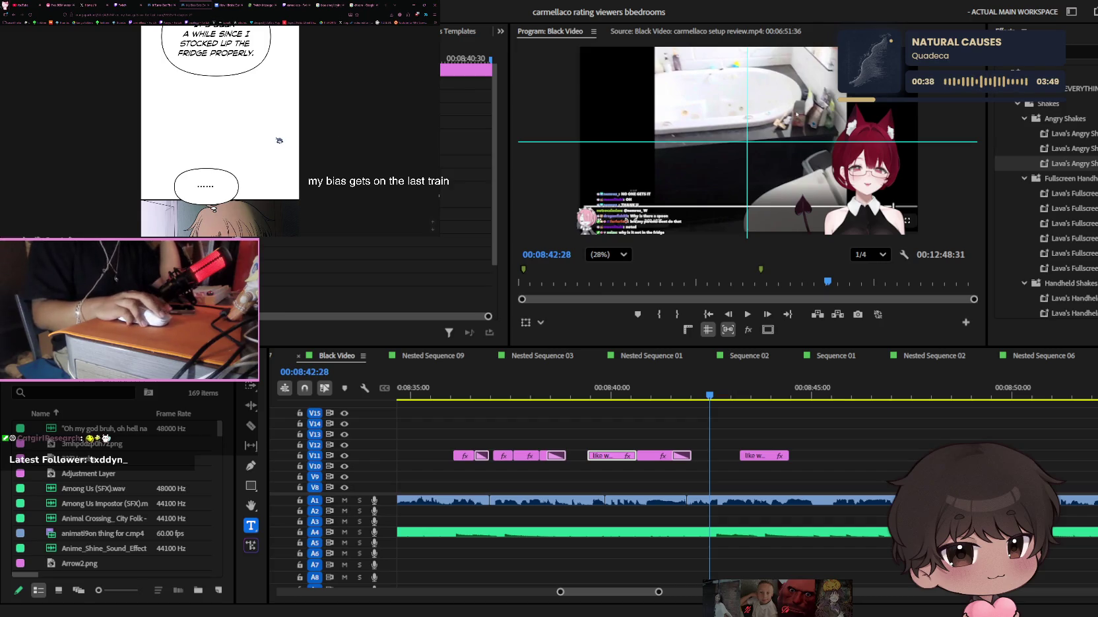
pyautogui.scroll(-3, 278, 141)
pyautogui.scroll(-3, 278, 140)
pyautogui.scroll(-3, 278, 140)
pyautogui.scroll(-2, 279, 140)
pyautogui.scroll(-3, 279, 140)
pyautogui.scroll(-2, 264, 152)
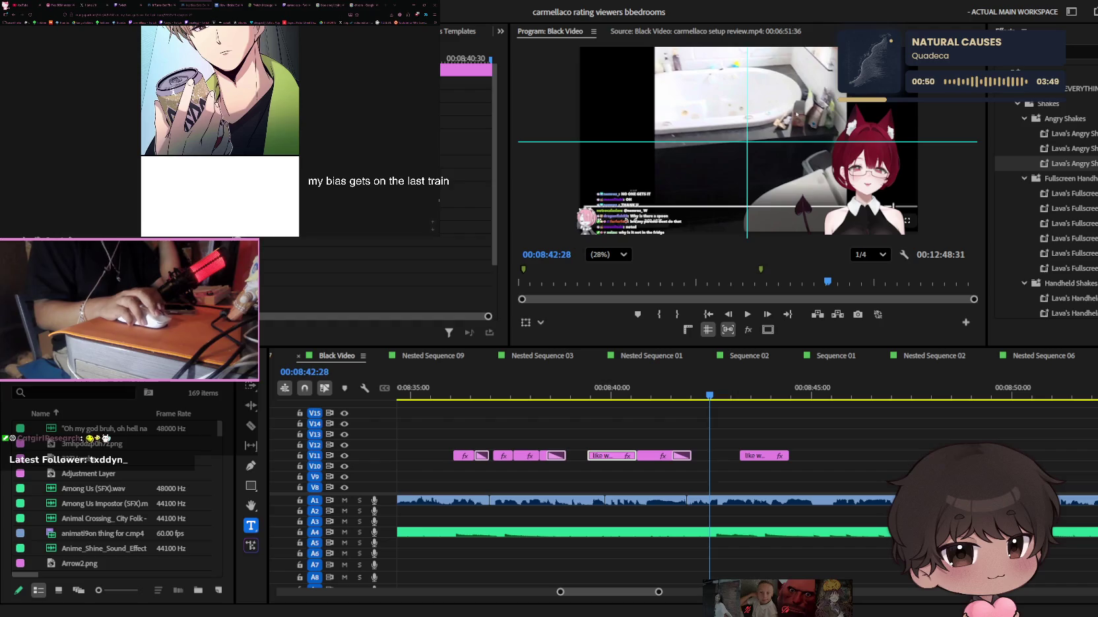
# Zoom in and play from 08:39:05 to find where 'like we get the whole' is spoken
pyautogui.click(582, 392)
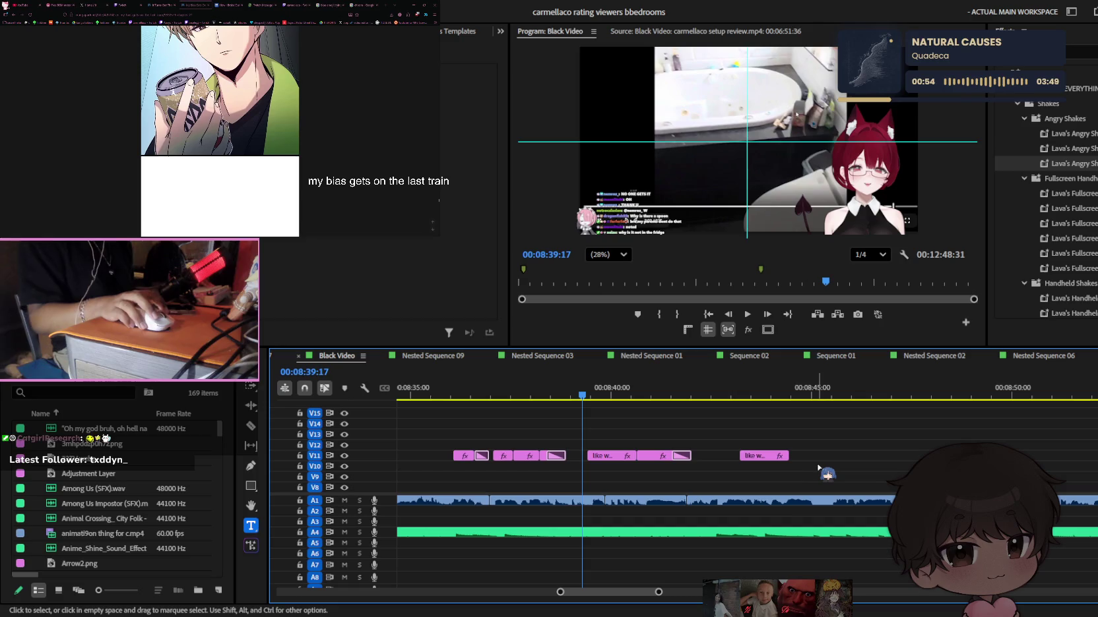
pyautogui.press('=')
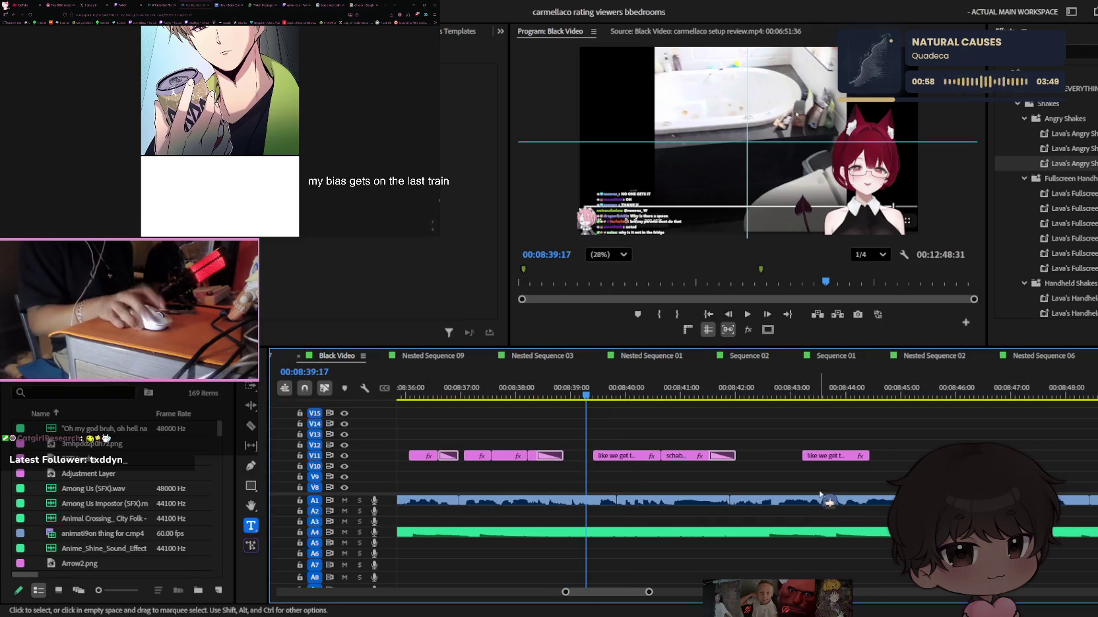
pyautogui.press('Up')
pyautogui.press('-')
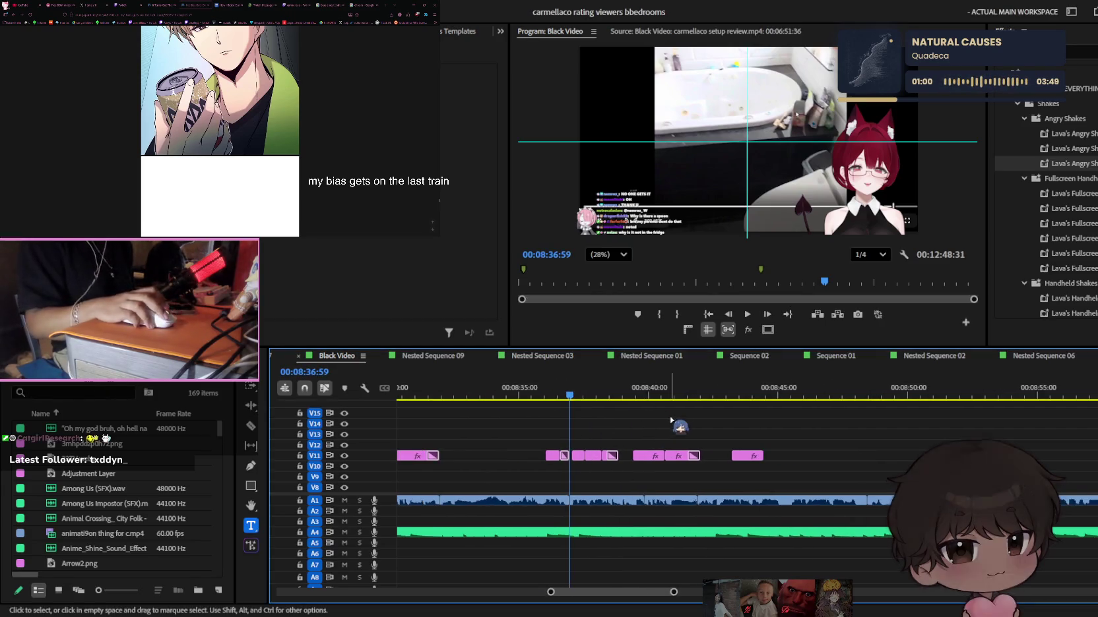
pyautogui.click(623, 389)
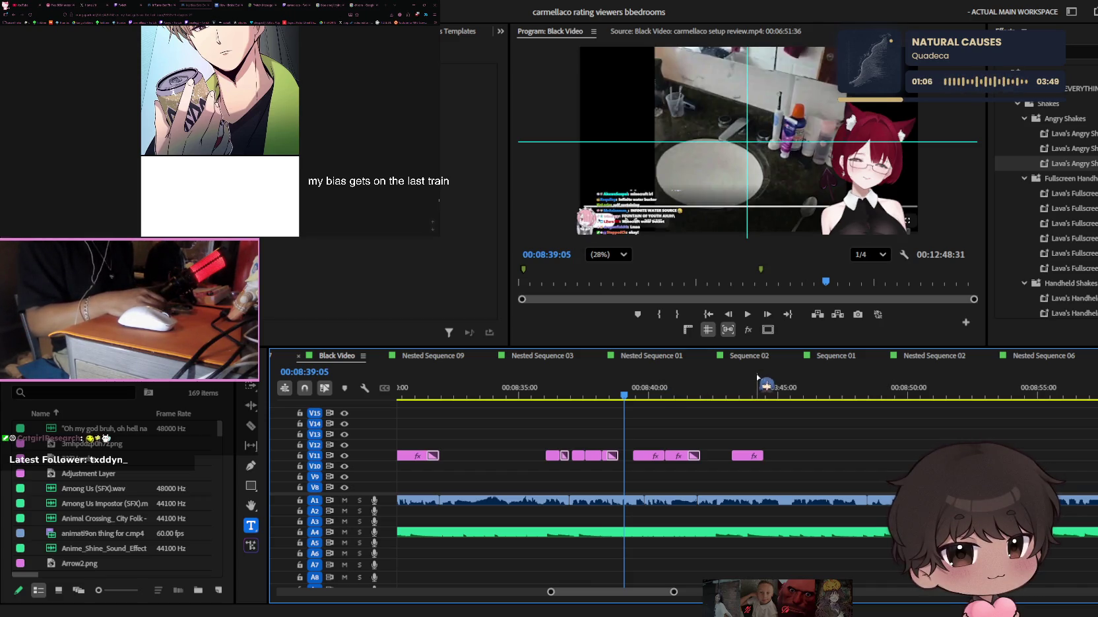
pyautogui.press('space')
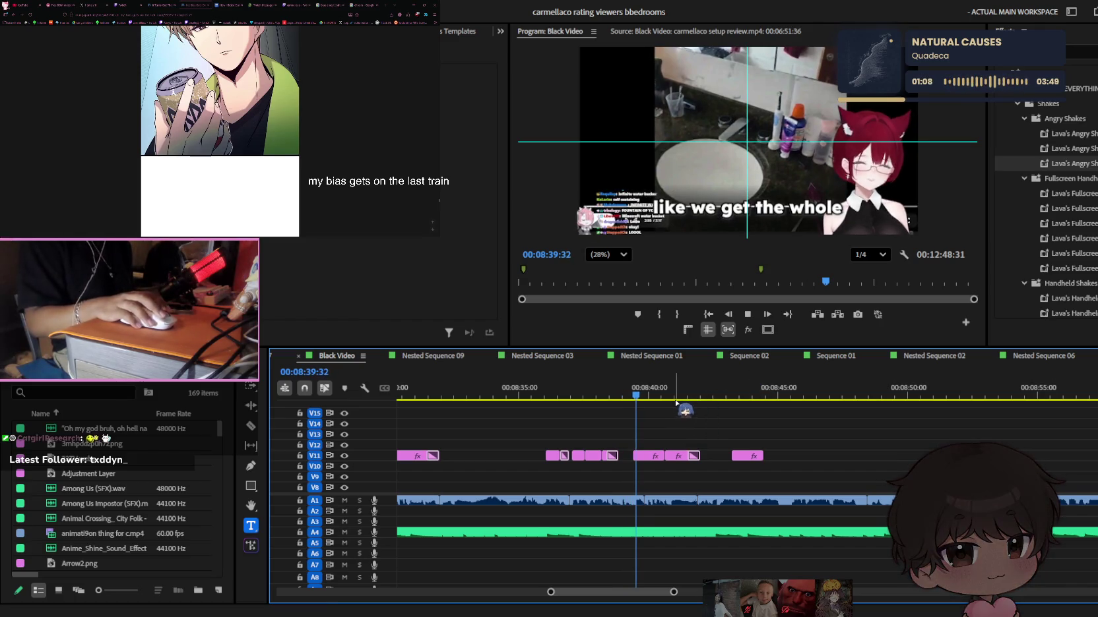
pyautogui.scroll(1, 710, 477)
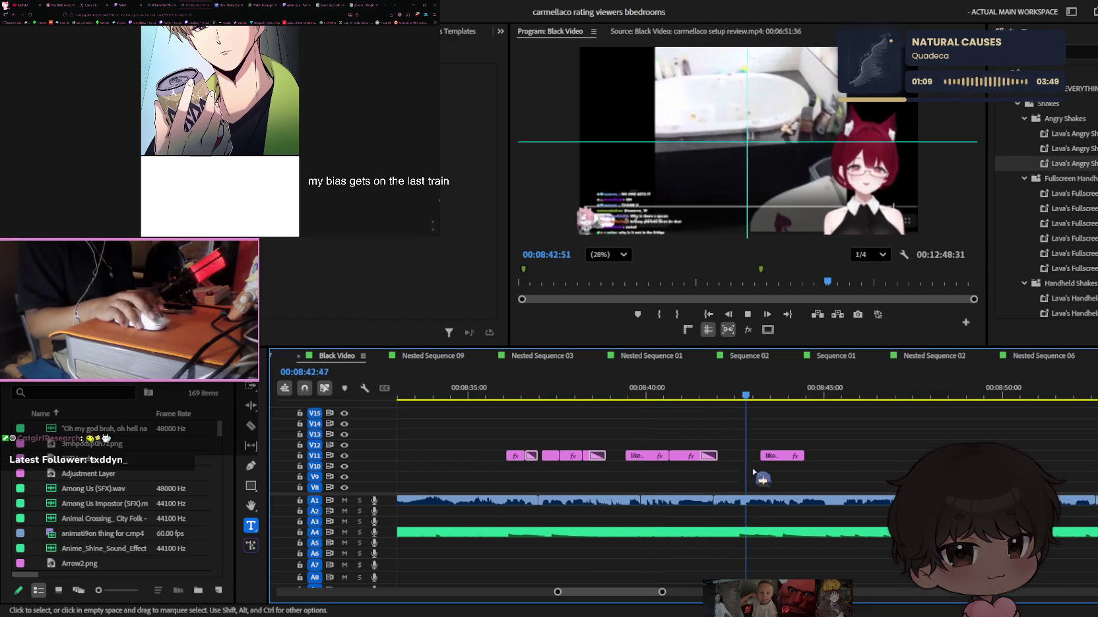
pyautogui.scroll(2, 765, 473)
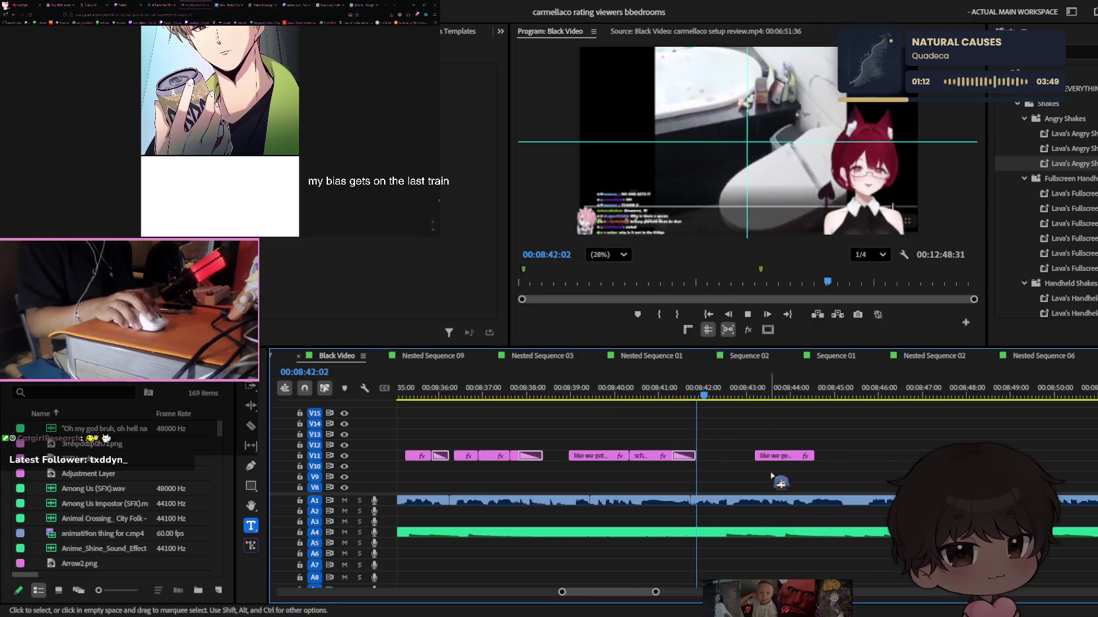
pyautogui.scroll(1, 772, 475)
pyautogui.press('space')
# Move the 'like we get the whole' caption clip on V11 to the playhead at about 08:43
pyautogui.moveTo(768, 456); pyautogui.dragTo(709, 456)
pyautogui.moveTo(679, 394); pyautogui.dragTo(697, 399)
pyautogui.press('space')
pyautogui.moveTo(716, 456); pyautogui.dragTo(751, 456)
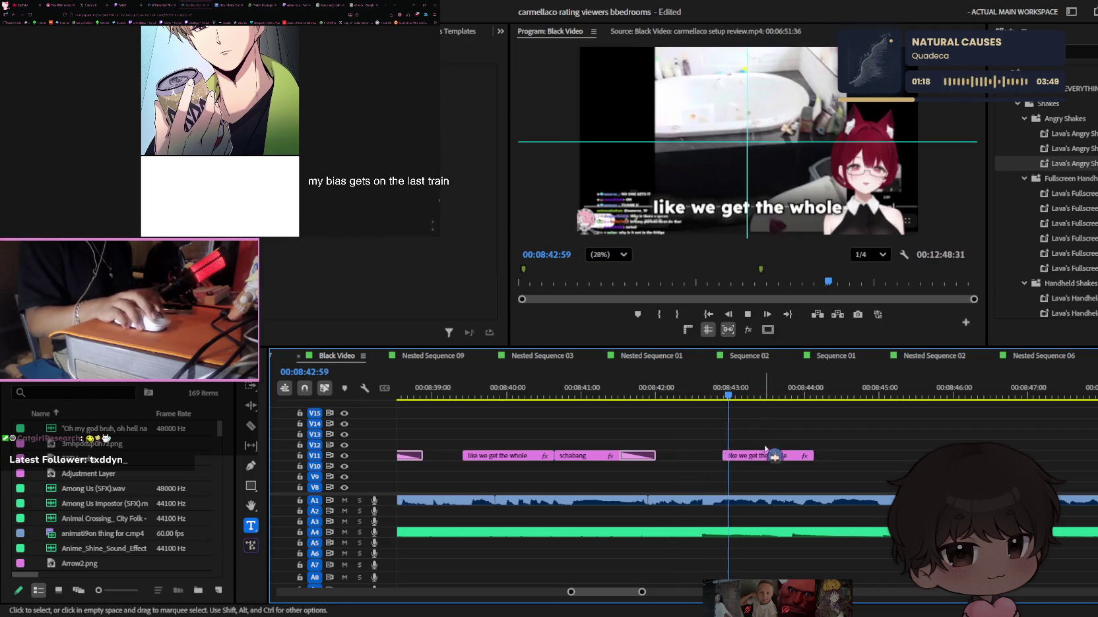
pyautogui.press('space')
pyautogui.press('space')
pyautogui.click(786, 210)
pyautogui.doubleClick(787, 210)
pyautogui.write('YO')
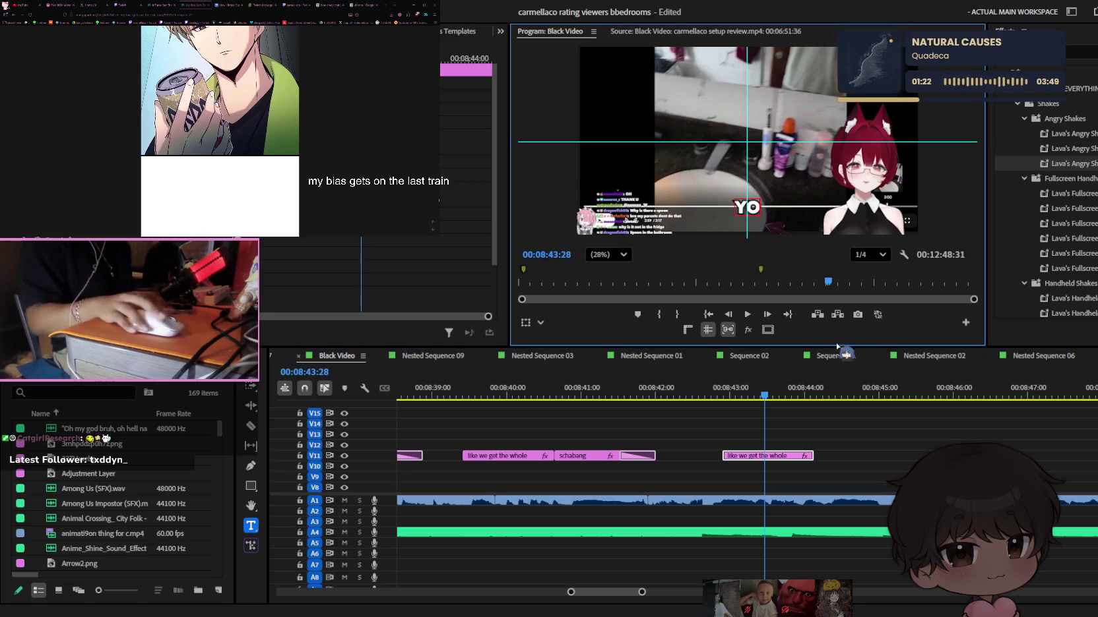
# Finish the 'YO' caption, split it at the playhead, and extend the right piece
pyautogui.click(748, 394)
pyautogui.press('v')
pyautogui.hotkey('ctrl', 'k')
pyautogui.click(785, 456)
pyautogui.press('space')
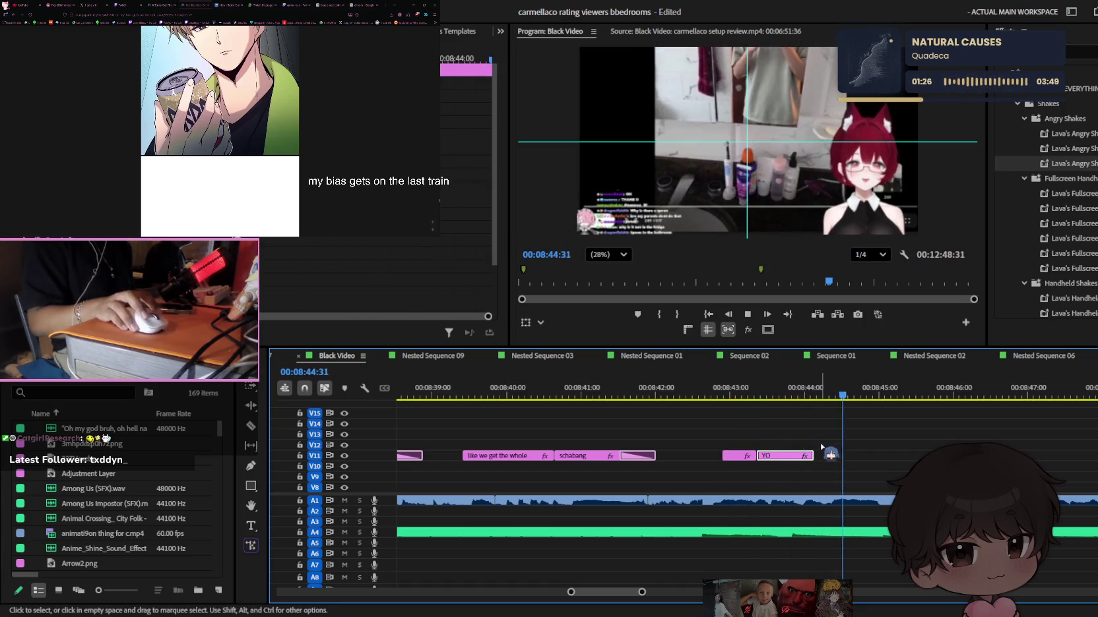
pyautogui.moveTo(813, 456); pyautogui.dragTo(892, 455)
# Add a caption reading 'you got a bidet???' at 08:44:01
pyautogui.click(806, 393)
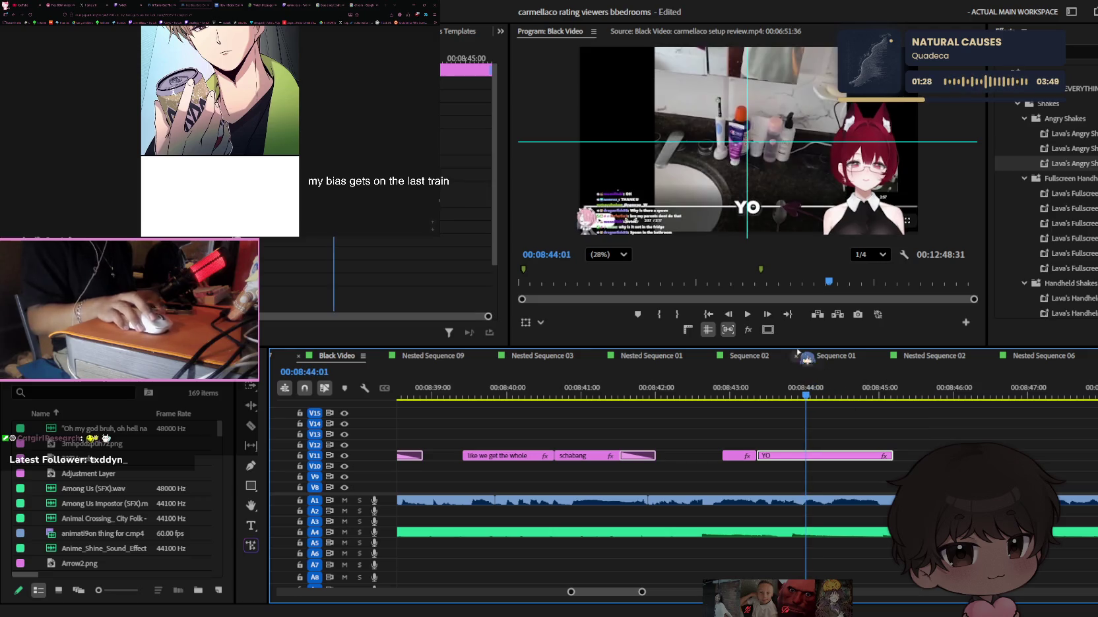
pyautogui.press('t')
pyautogui.click(742, 207)
pyautogui.write('you')
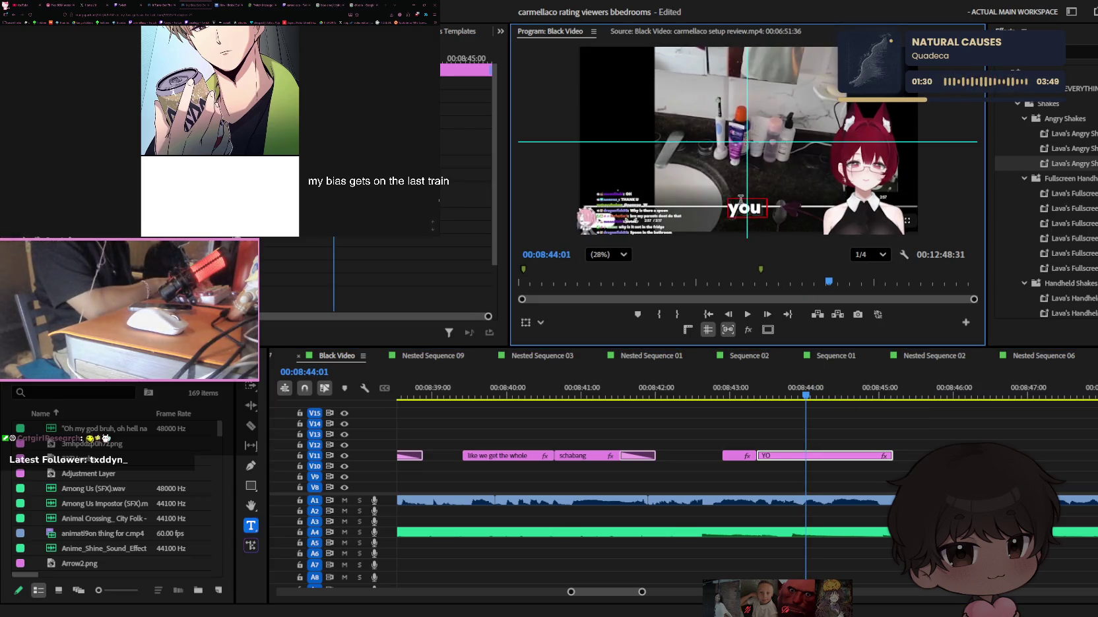
pyautogui.write(' got a bidet???')
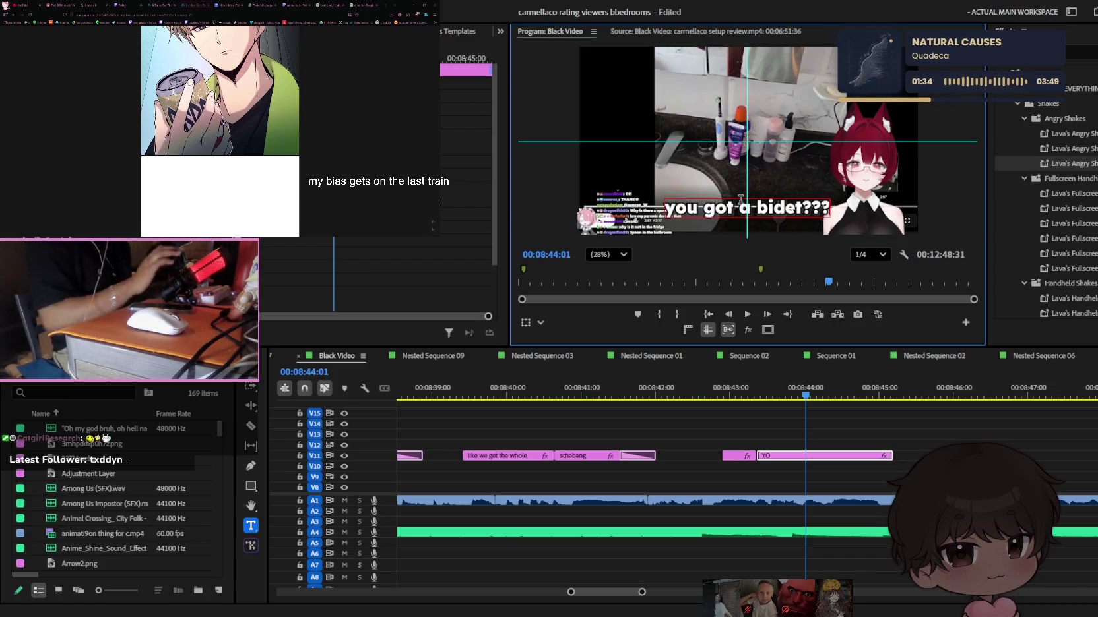
pyautogui.click(825, 475)
pyautogui.press('space')
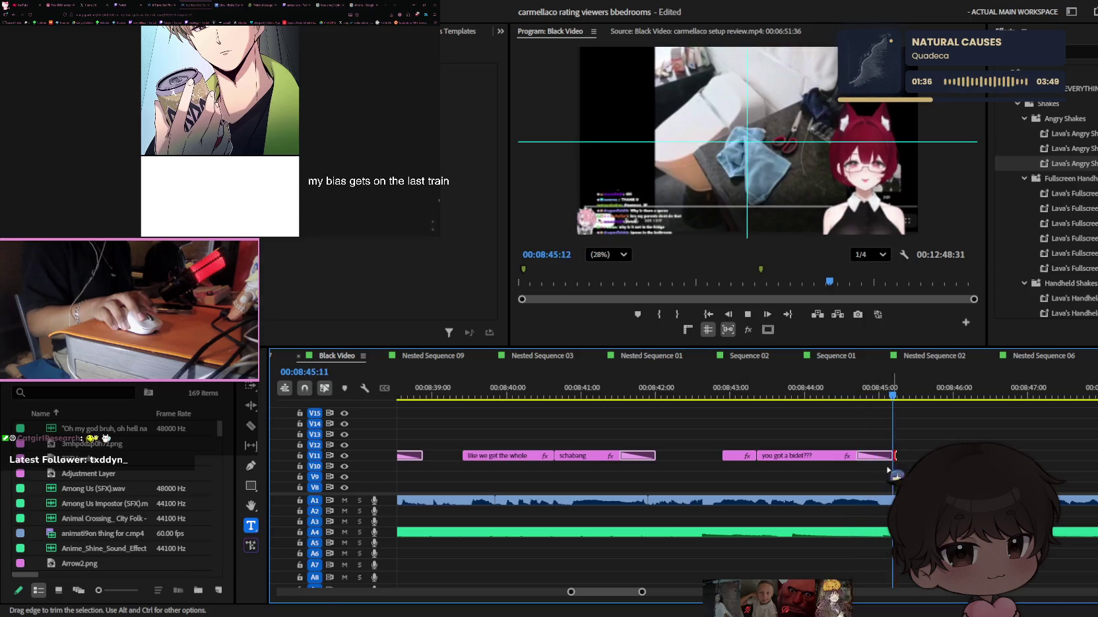
# Duplicate the 'you got a bidet???' clip further along V11 and lengthen the copy
pyautogui.moveTo(667, 462)
pyautogui.mouseDown()
pyautogui.moveTo(847, 463)
pyautogui.moveTo(828, 463)
pyautogui.mouseUp()
pyautogui.press('Up')
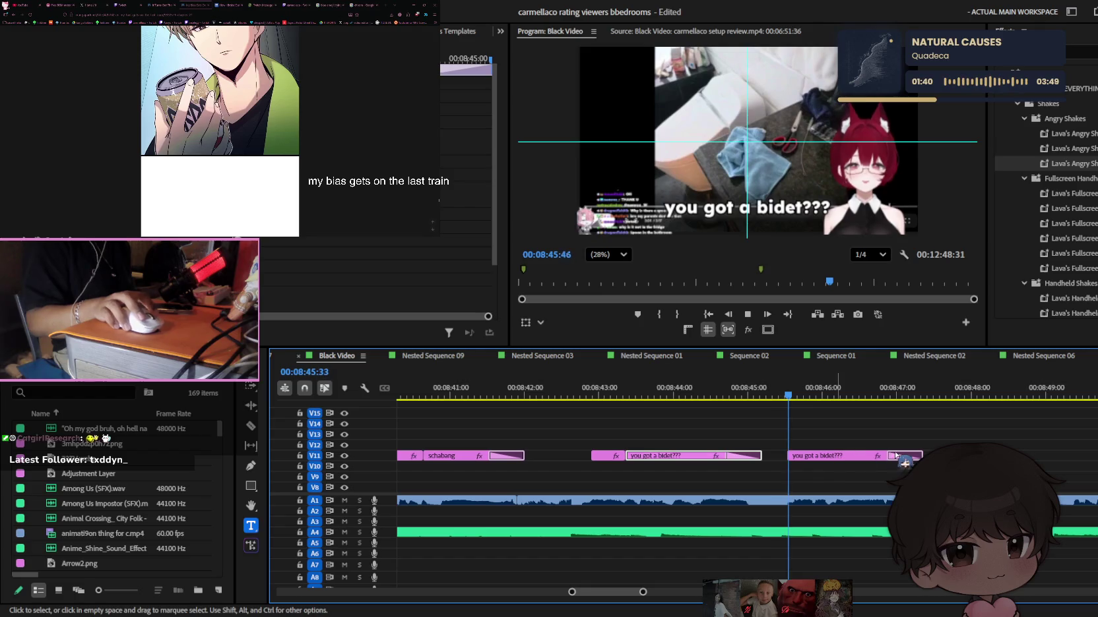
pyautogui.press('space')
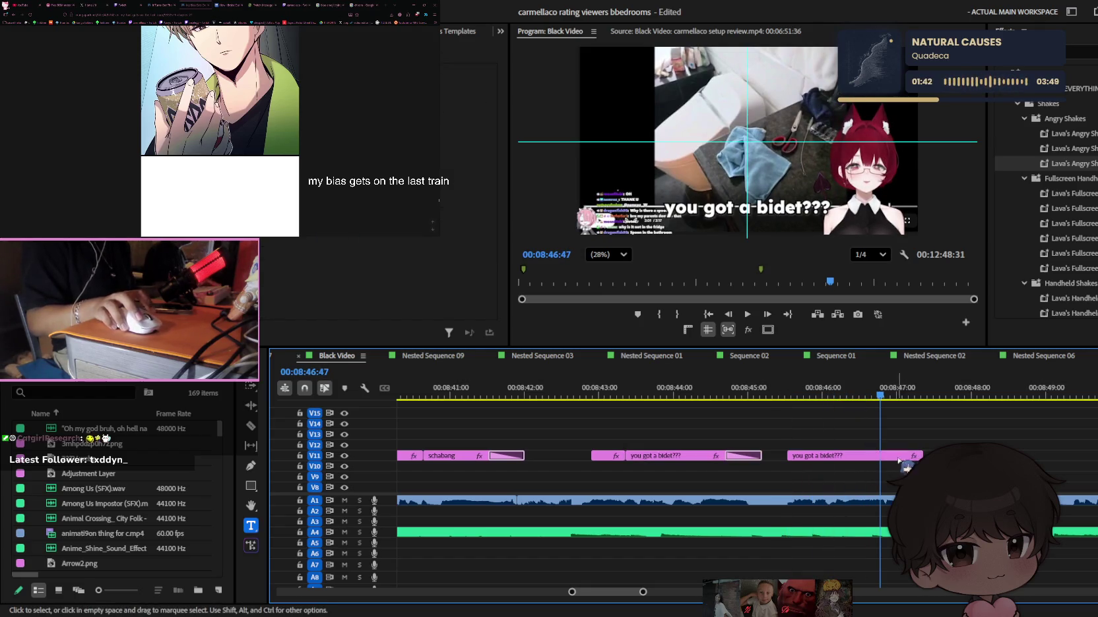
pyautogui.click(828, 455)
pyautogui.press('space')
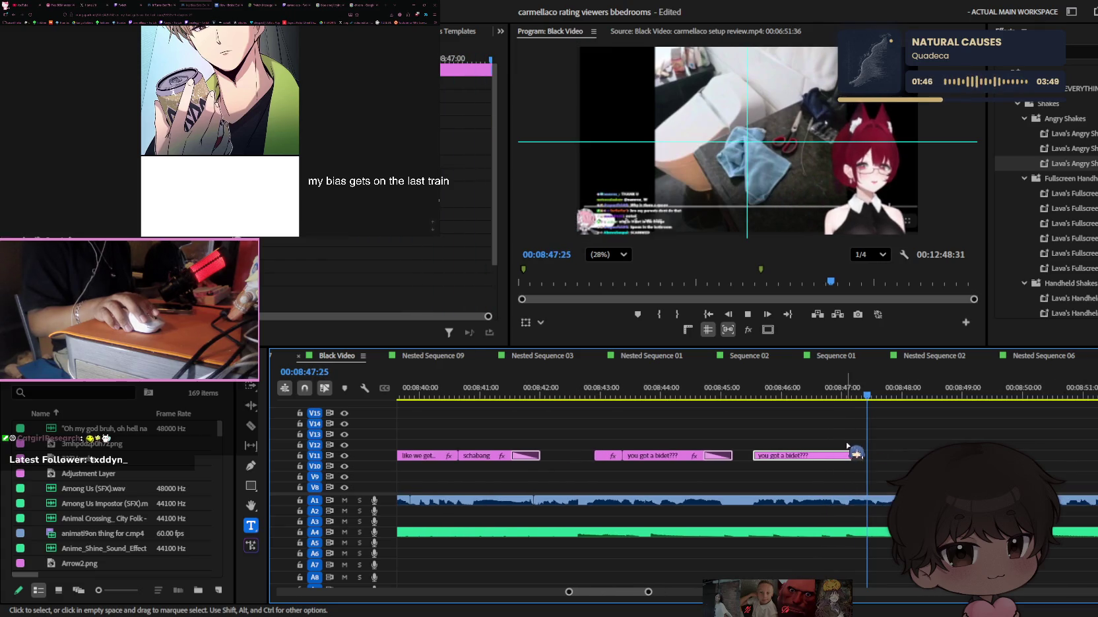
pyautogui.press('-')
pyautogui.press('space')
pyautogui.click(836, 394)
pyautogui.moveTo(855, 456); pyautogui.dragTo(901, 456)
pyautogui.press('=')
pyautogui.press('space')
pyautogui.click(729, 396)
# Change the copy to 'yooo', then split it and retext the second piece 'thats when you know'
pyautogui.click(798, 206)
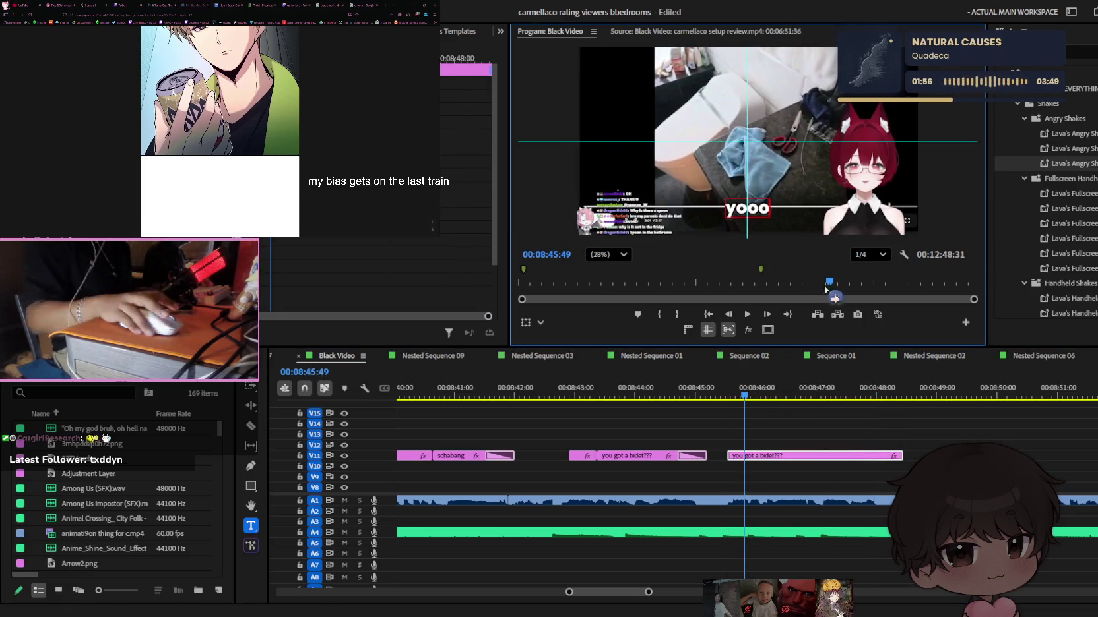
pyautogui.click(799, 492)
pyautogui.press('c')
pyautogui.press('space')
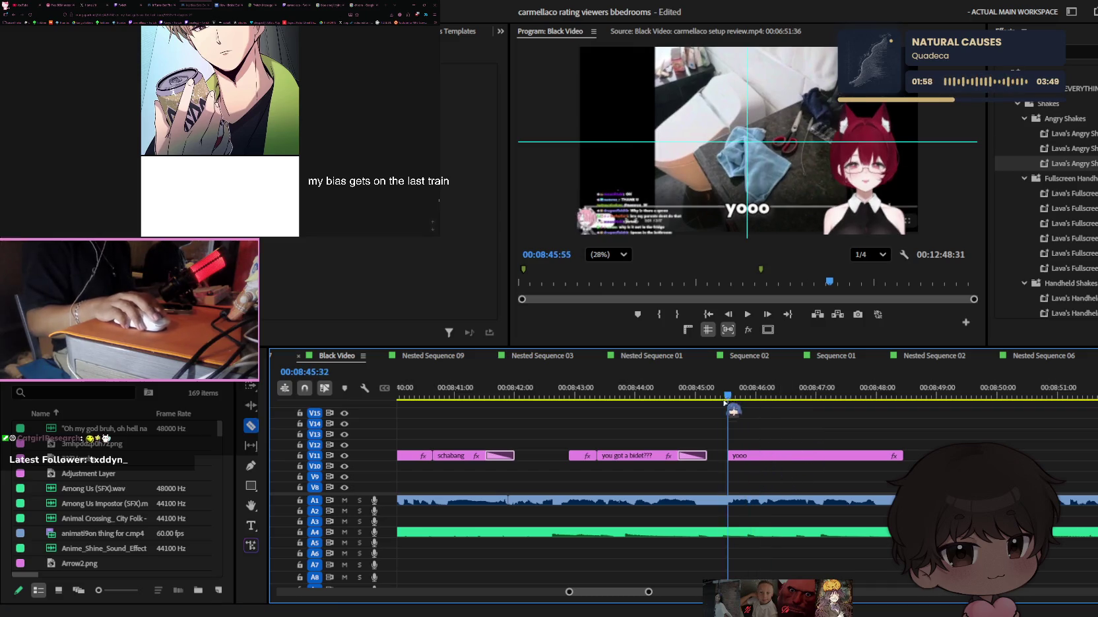
pyautogui.click(749, 456)
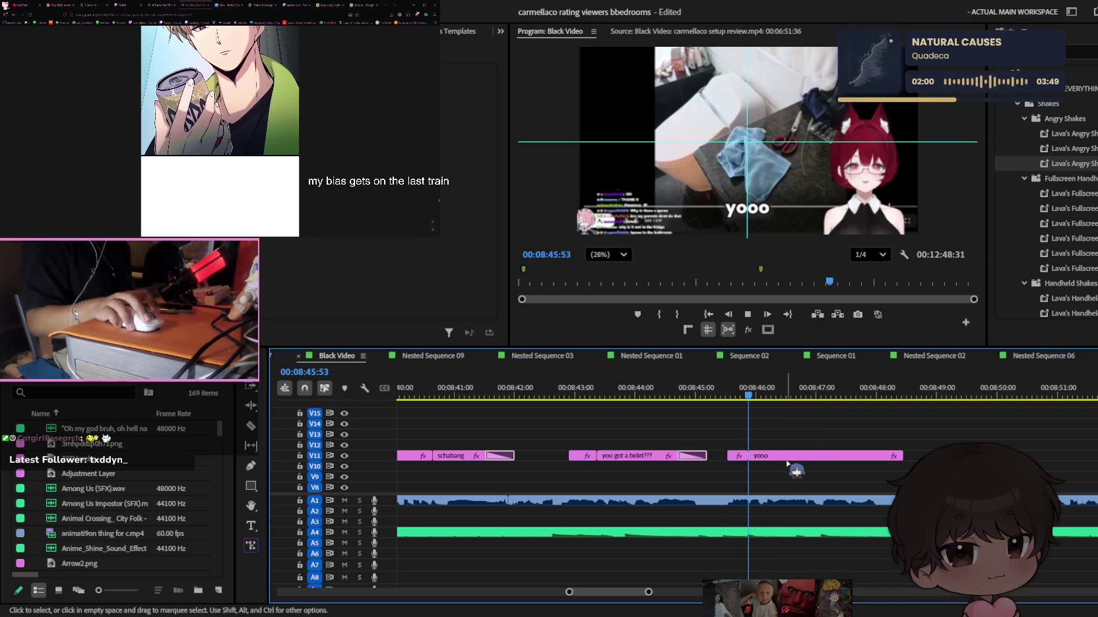
pyautogui.doubleClick(763, 208)
pyautogui.press('BackSpace')
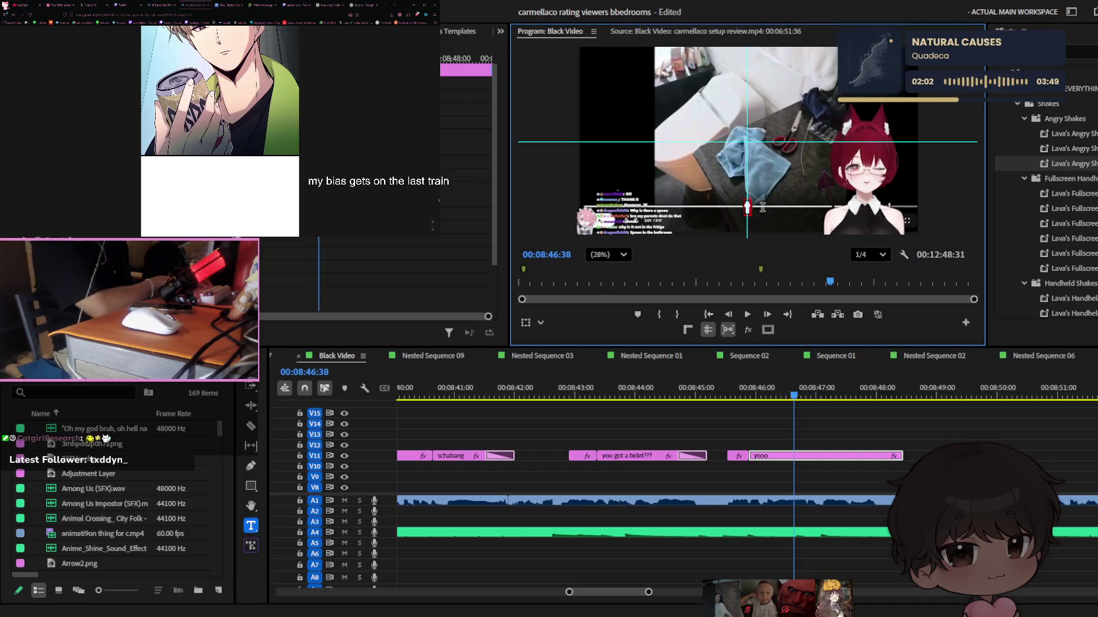
pyautogui.write('thats whenm')
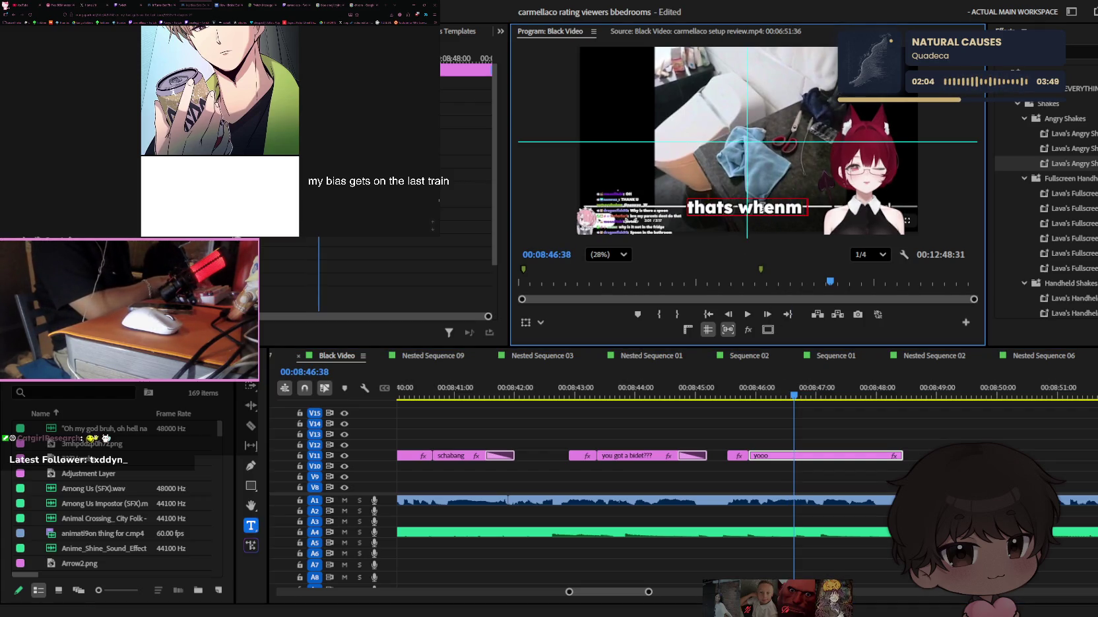
pyautogui.write('ow')
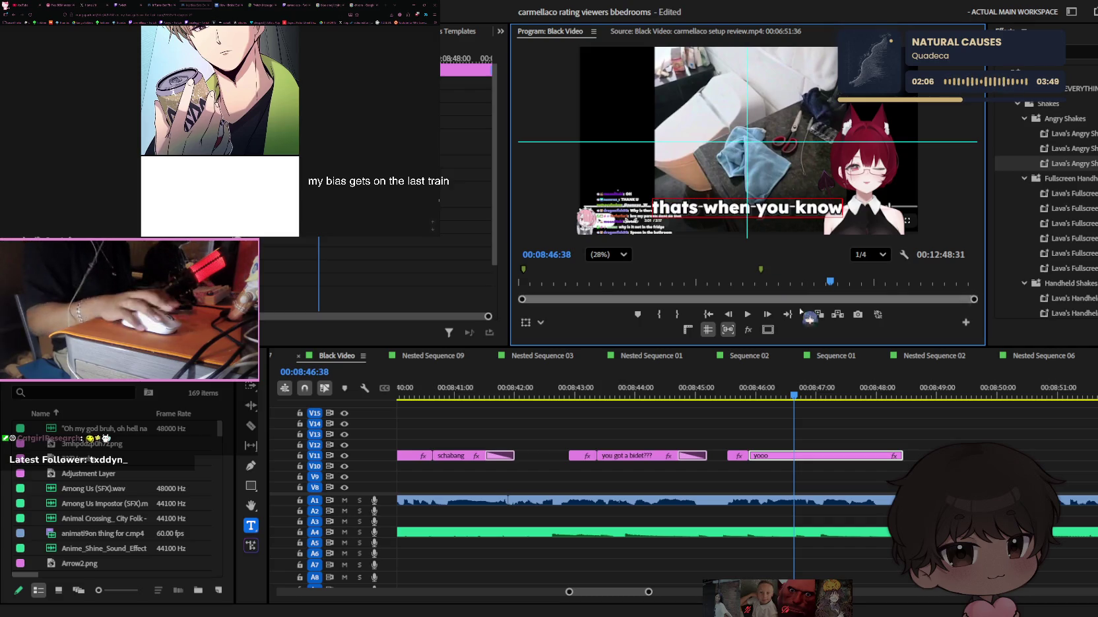
pyautogui.click(894, 449)
# Split off a piece reading 'this guy is ri-' and paste a copy of it
pyautogui.scroll(2, 806, 409)
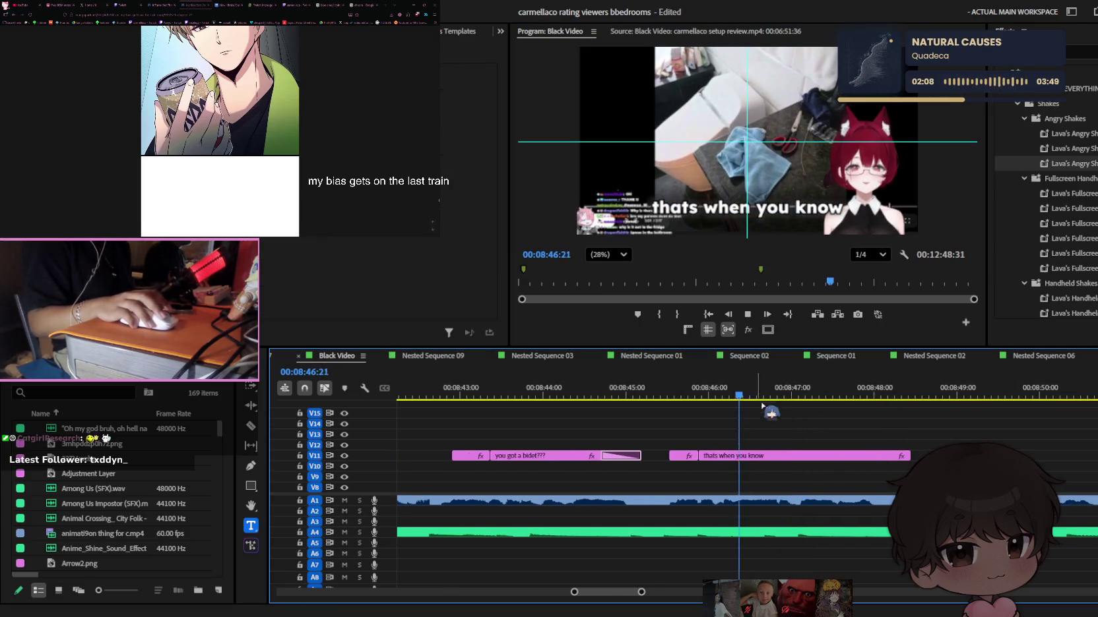
pyautogui.click(774, 456)
pyautogui.press('t')
pyautogui.click(781, 201)
pyautogui.hotkey('ctrl', 'a')
pyautogui.press('BackSpace')
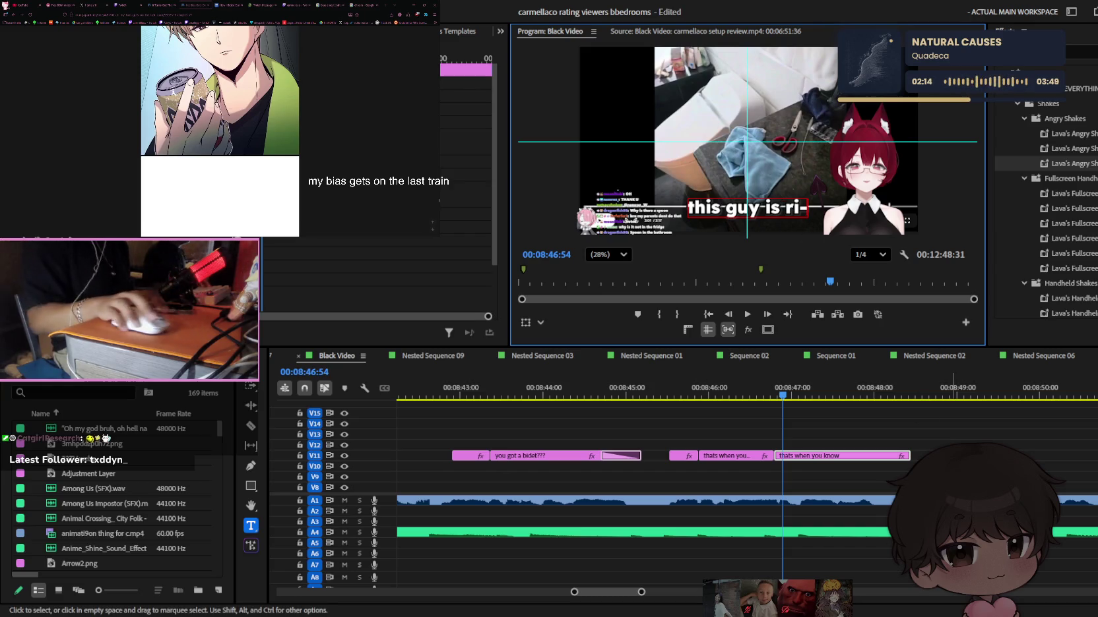
pyautogui.click(921, 462)
pyautogui.press('space')
pyautogui.press('space')
pyautogui.hotkey('ctrl', 'v')
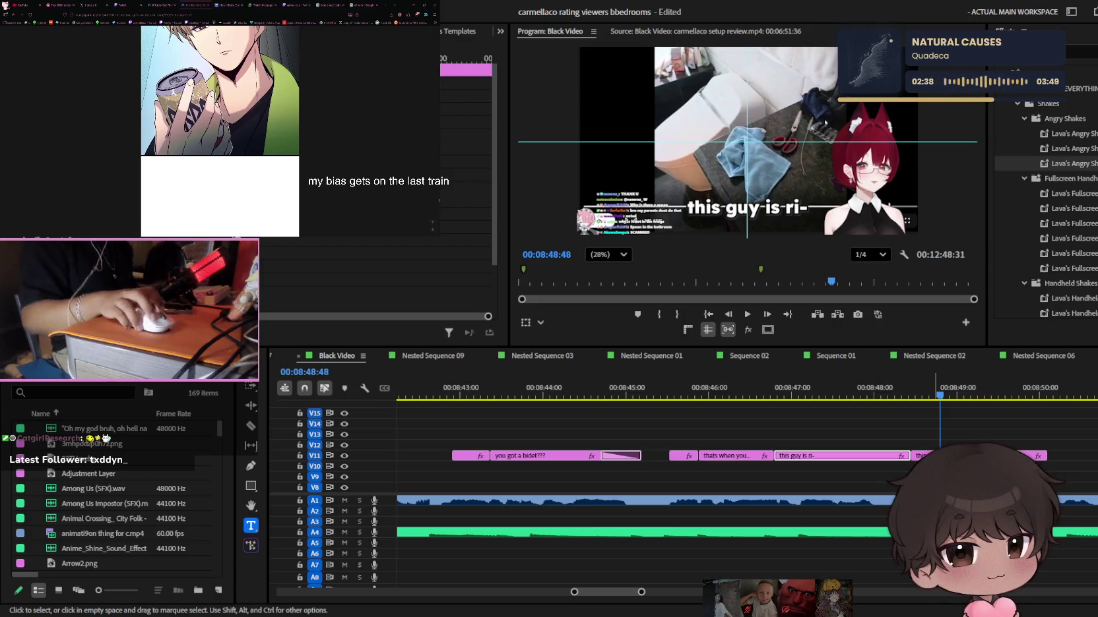
pyautogui.click(621, 355)
# Save the project, split the later 'this guy is ri-' clip, and extend its last piece
pyautogui.hotkey('ctrl', 's')
pyautogui.scroll(-2, 923, 423)
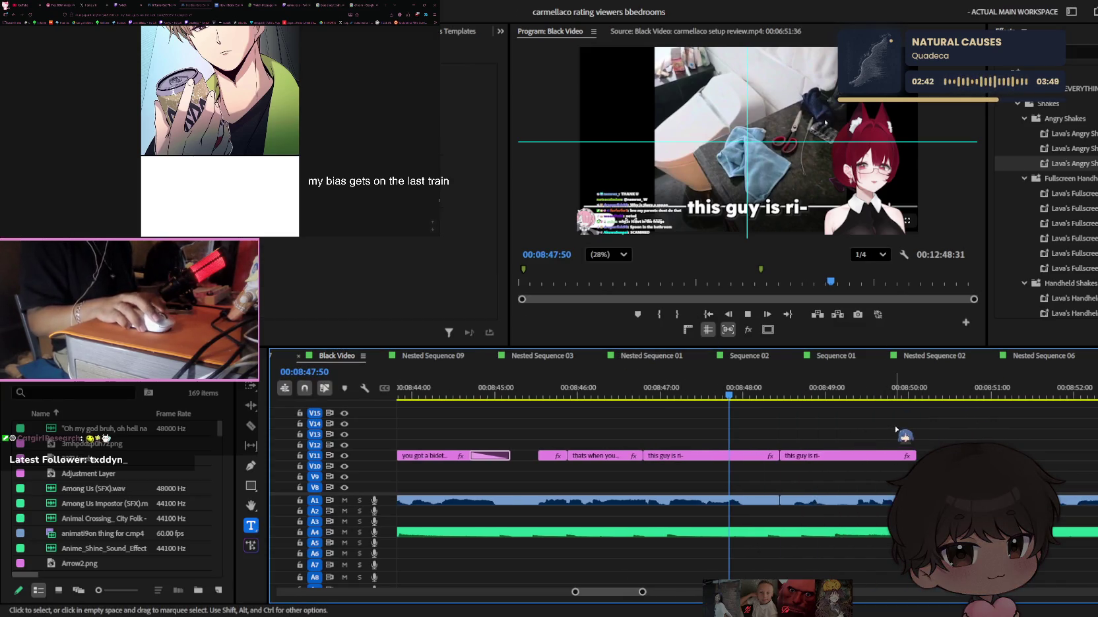
pyautogui.press('space')
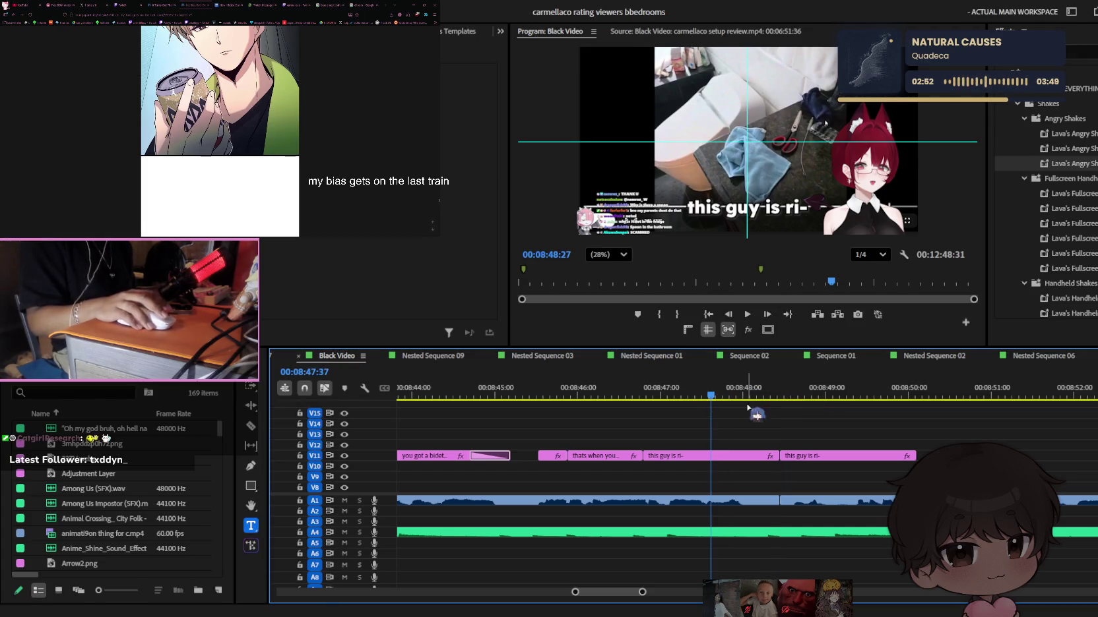
pyautogui.scroll(-3, 792, 449)
pyautogui.press('space')
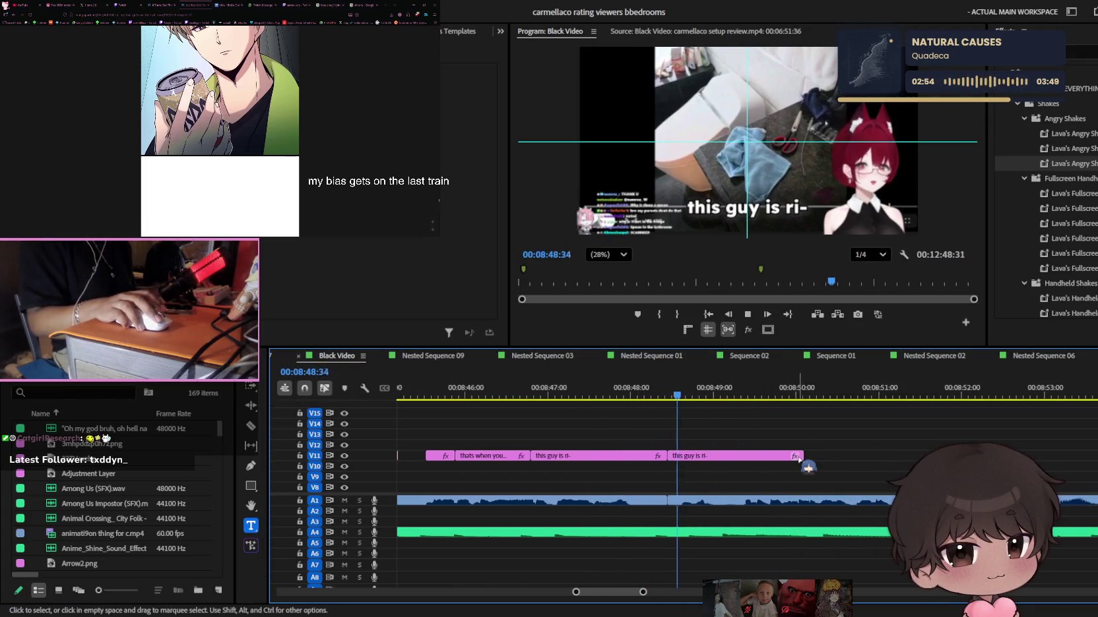
pyautogui.click(742, 458)
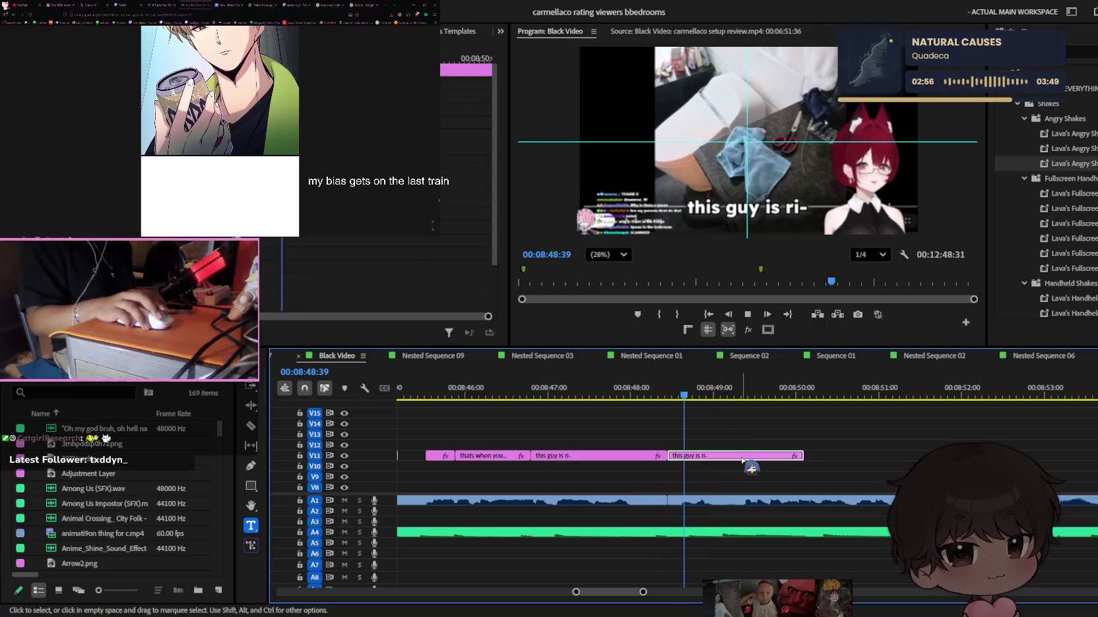
pyautogui.hotkey('ctrl', 'k')
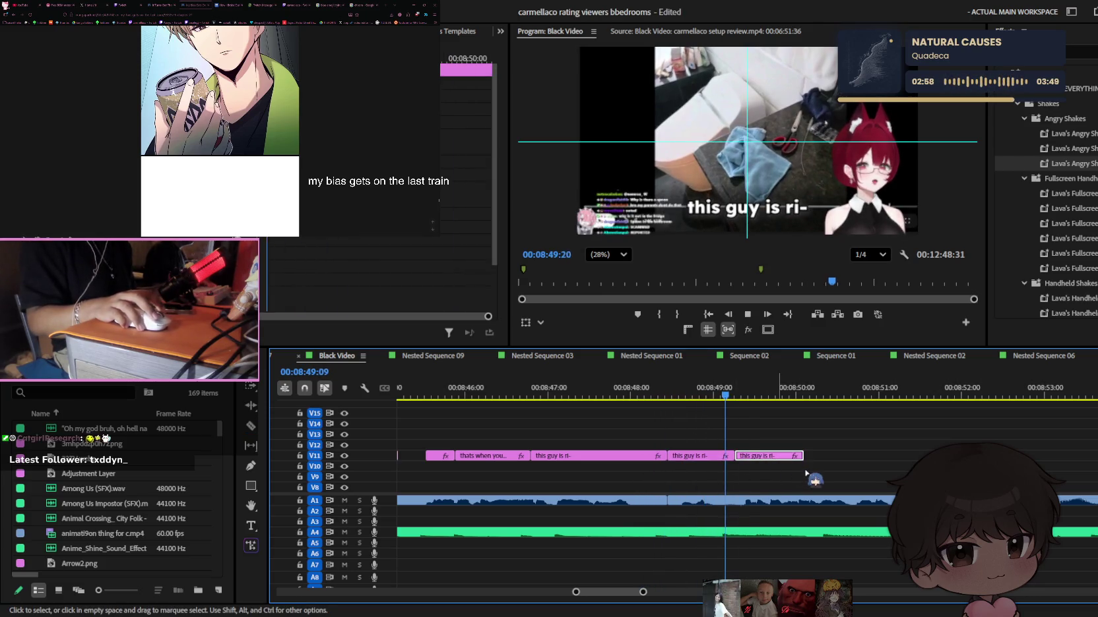
pyautogui.moveTo(801, 455); pyautogui.dragTo(1078, 468)
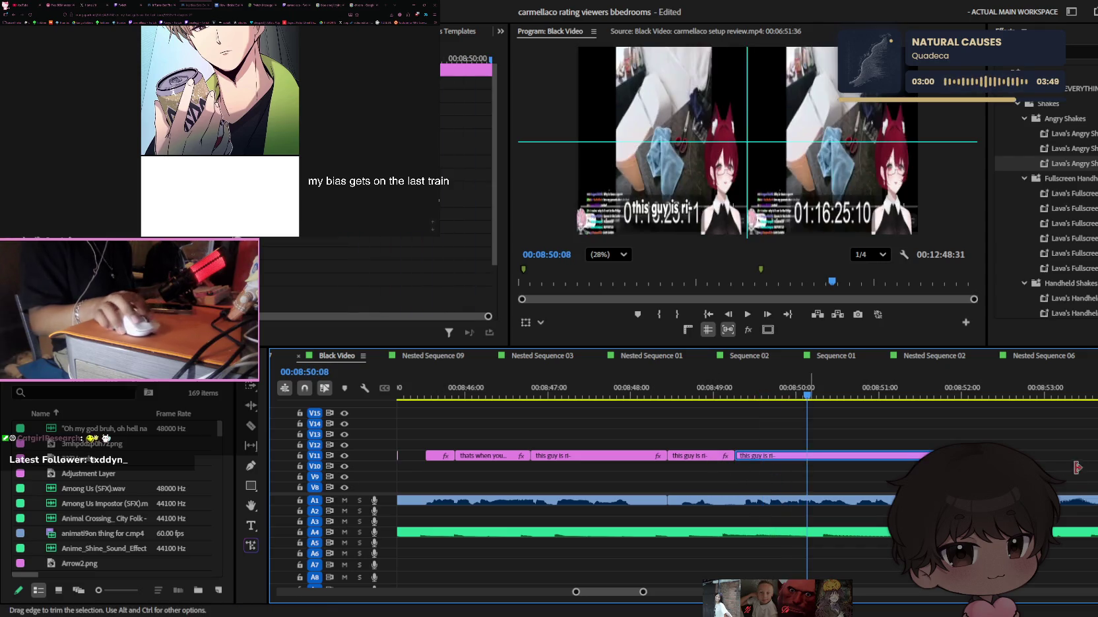
pyautogui.hotkey('shift', 'space')
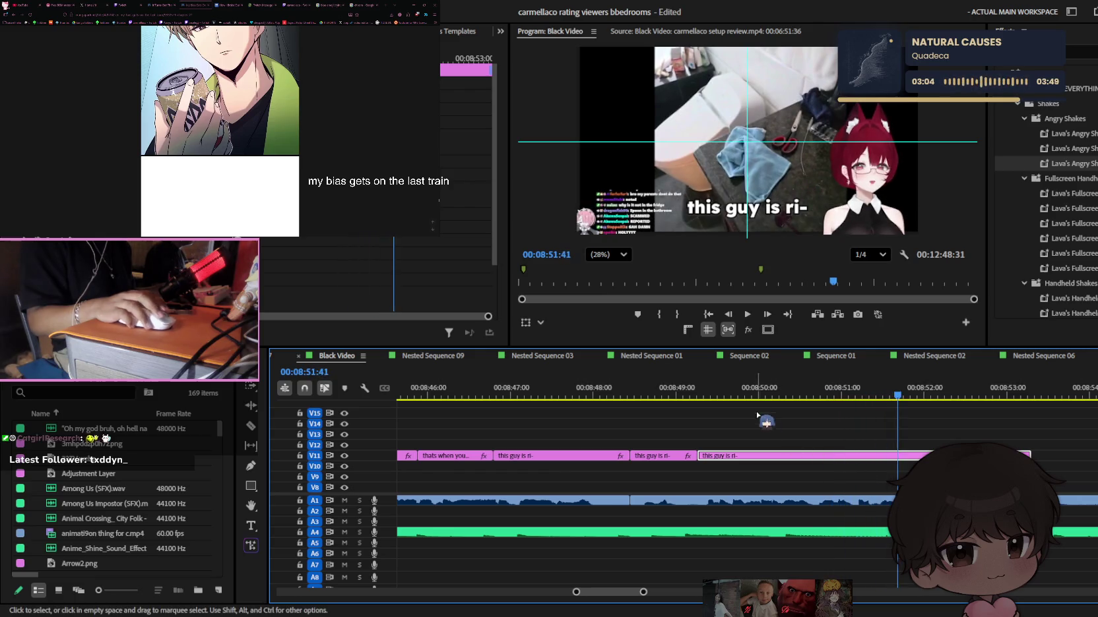
# Cut more 'this guy is ri-' pieces to about 08:52 and play through the stutter
pyautogui.click(769, 456)
pyautogui.click(751, 395)
pyautogui.press('space')
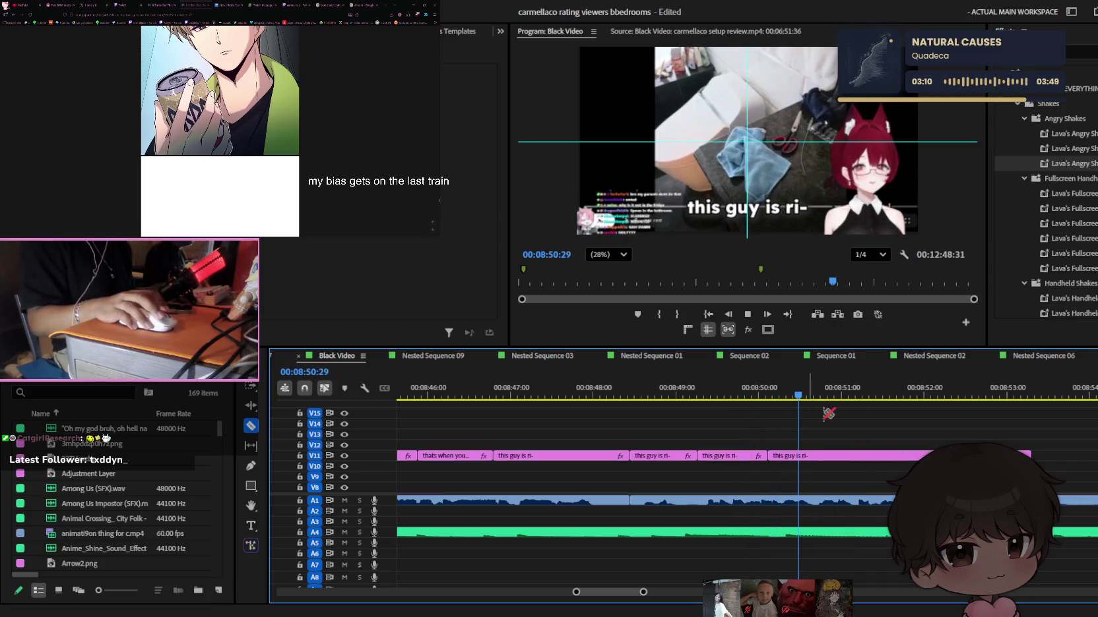
pyautogui.press('space')
pyautogui.press('Left')
pyautogui.press('Left')
pyautogui.press('Left')
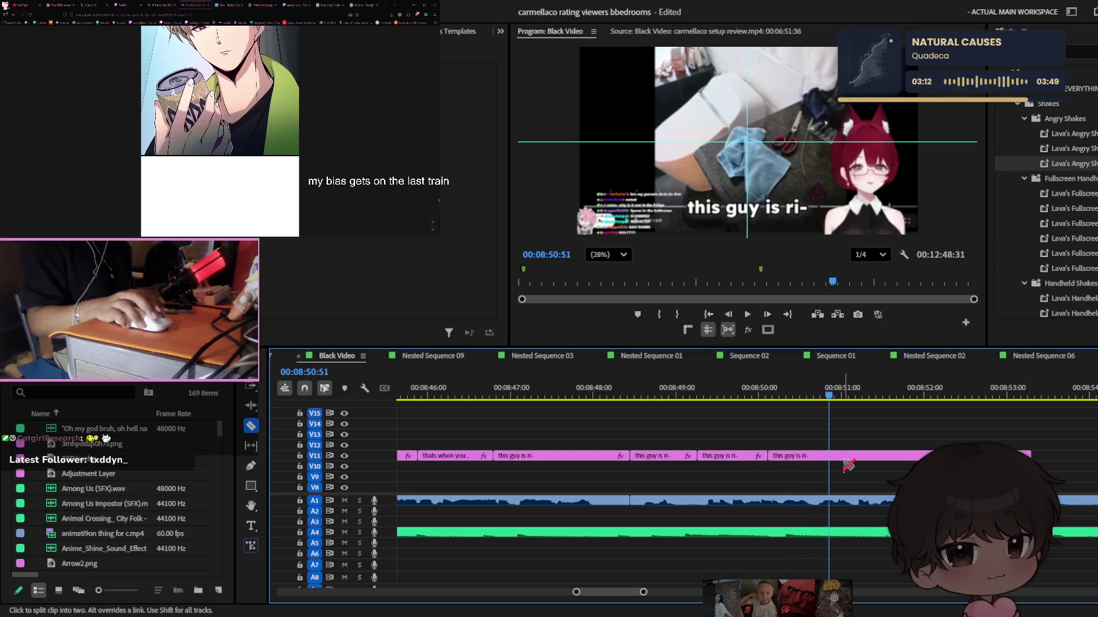
pyautogui.press('space')
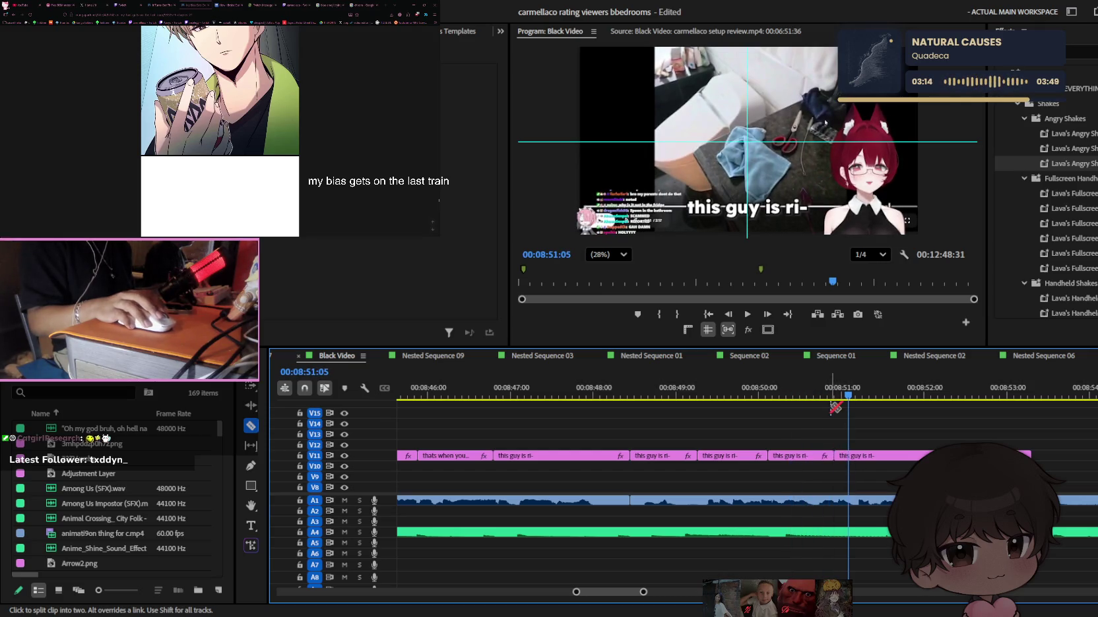
pyautogui.press('v')
pyautogui.press('space')
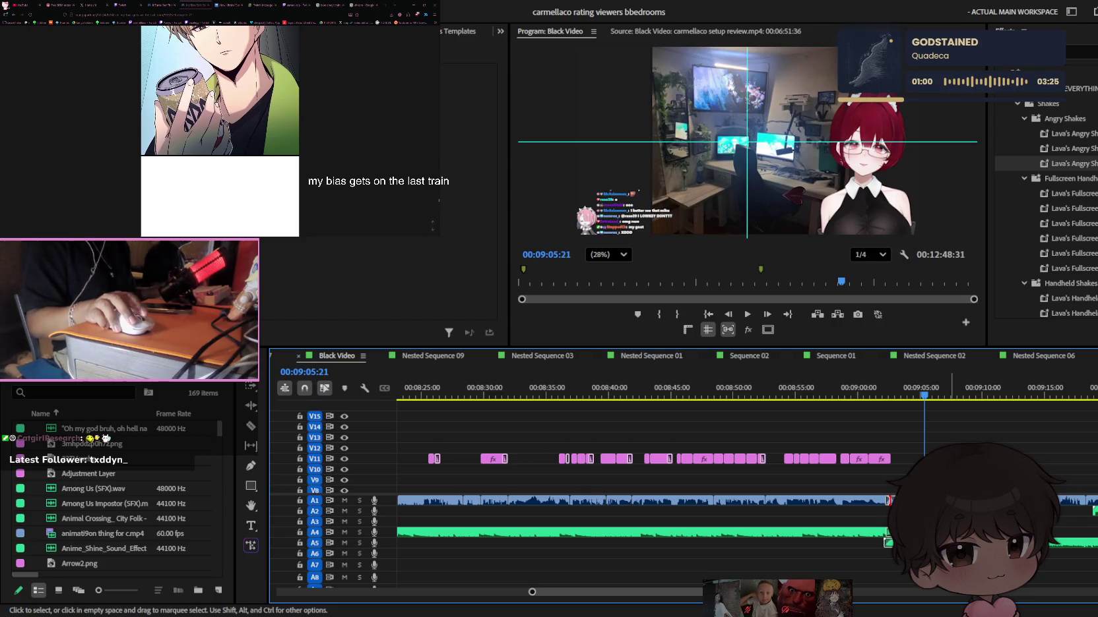
# Zoom out to survey the whole edit, then play briefly from 08:17:49
pyautogui.press('-')
pyautogui.scroll(-1, 660, 449)
pyautogui.press('-')
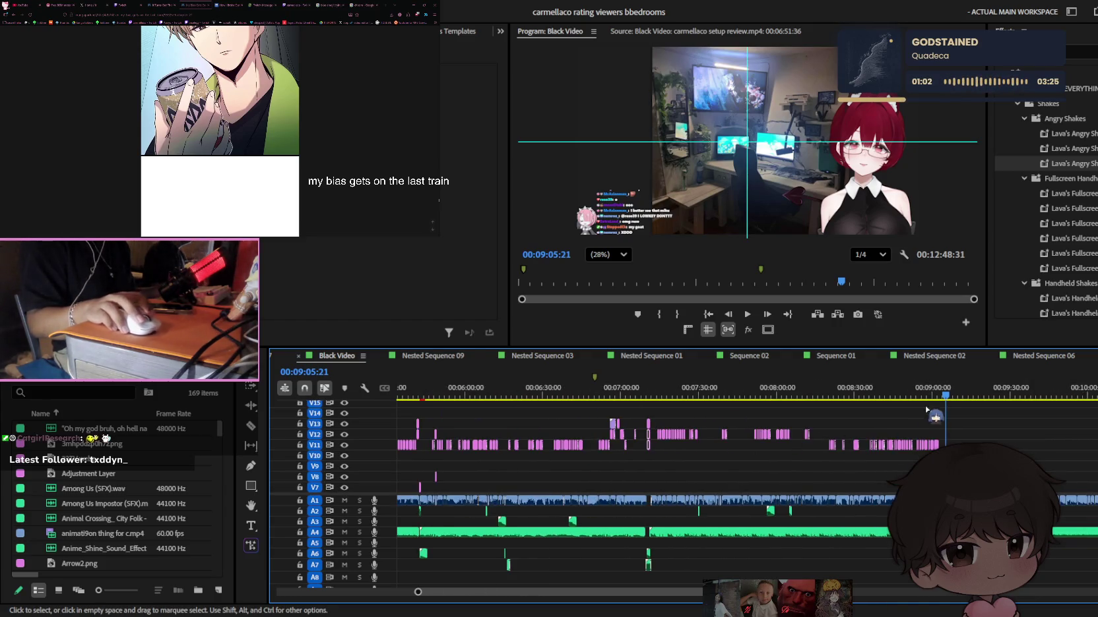
pyautogui.moveTo(945, 396); pyautogui.dragTo(745, 406)
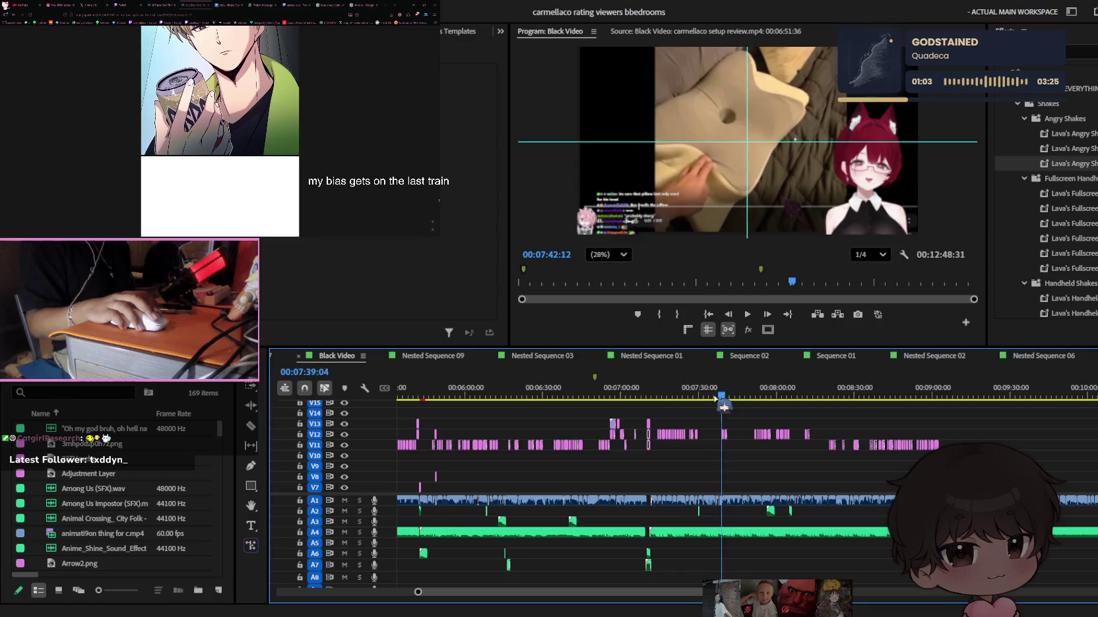
pyautogui.moveTo(744, 406)
pyautogui.mouseDown()
pyautogui.moveTo(914, 409)
pyautogui.moveTo(637, 396)
pyautogui.mouseUp()
pyautogui.press('-')
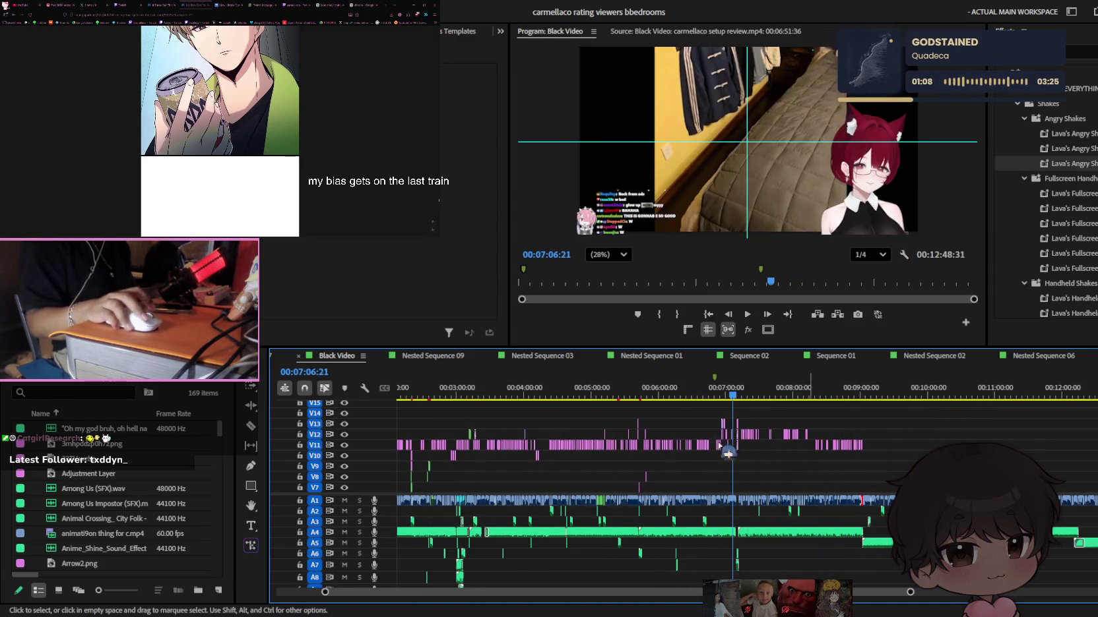
pyautogui.moveTo(718, 399); pyautogui.dragTo(356, 422)
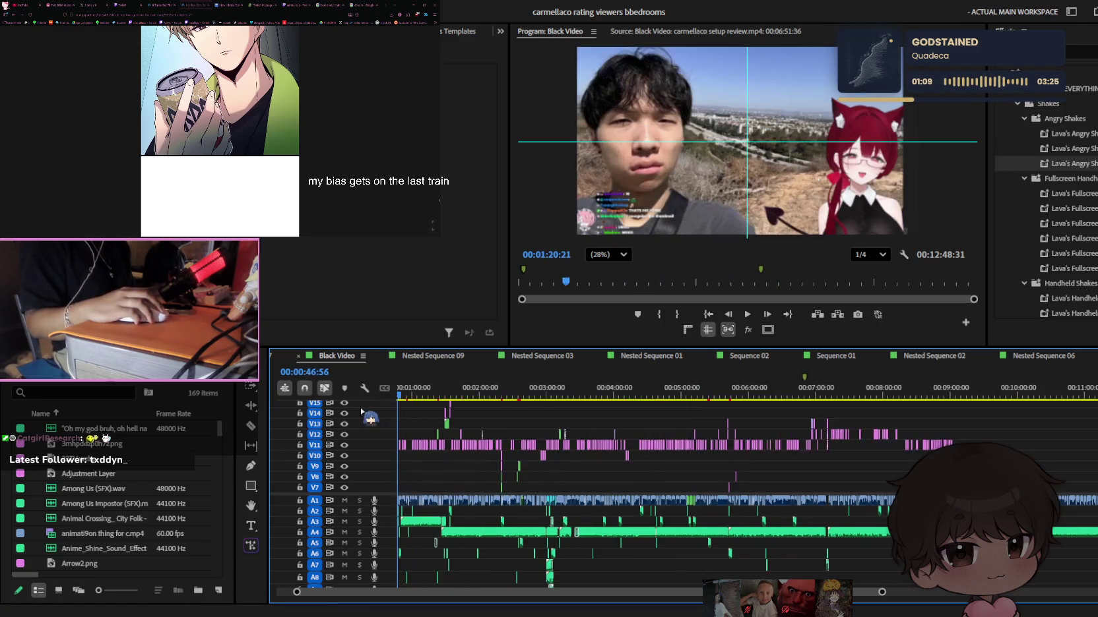
pyautogui.moveTo(825, 426); pyautogui.dragTo(950, 405)
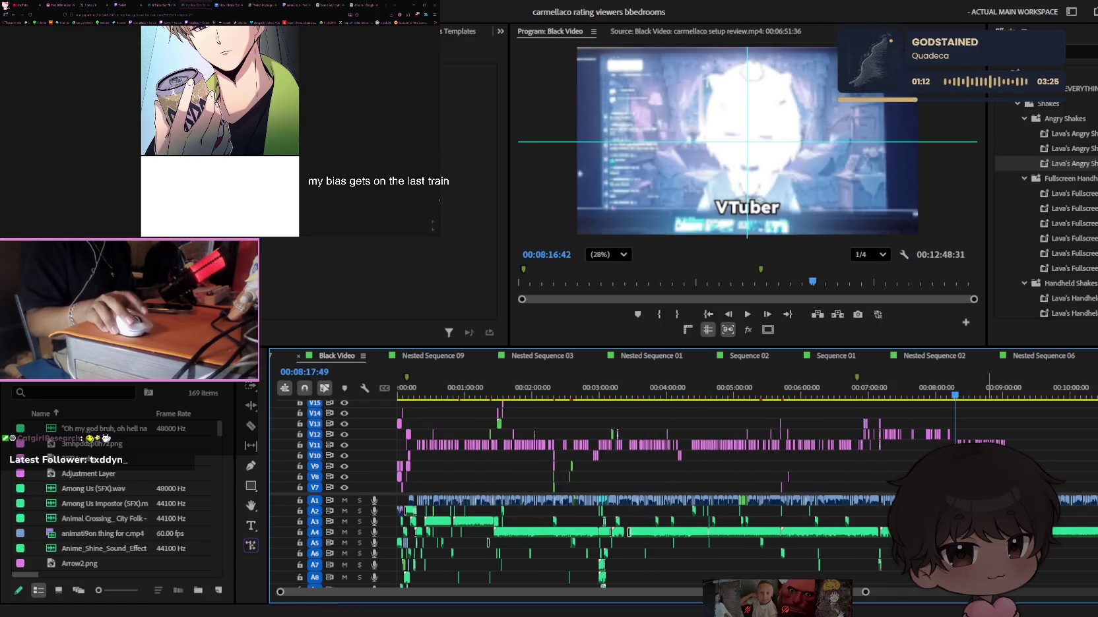
pyautogui.press('=')
pyautogui.press('space')
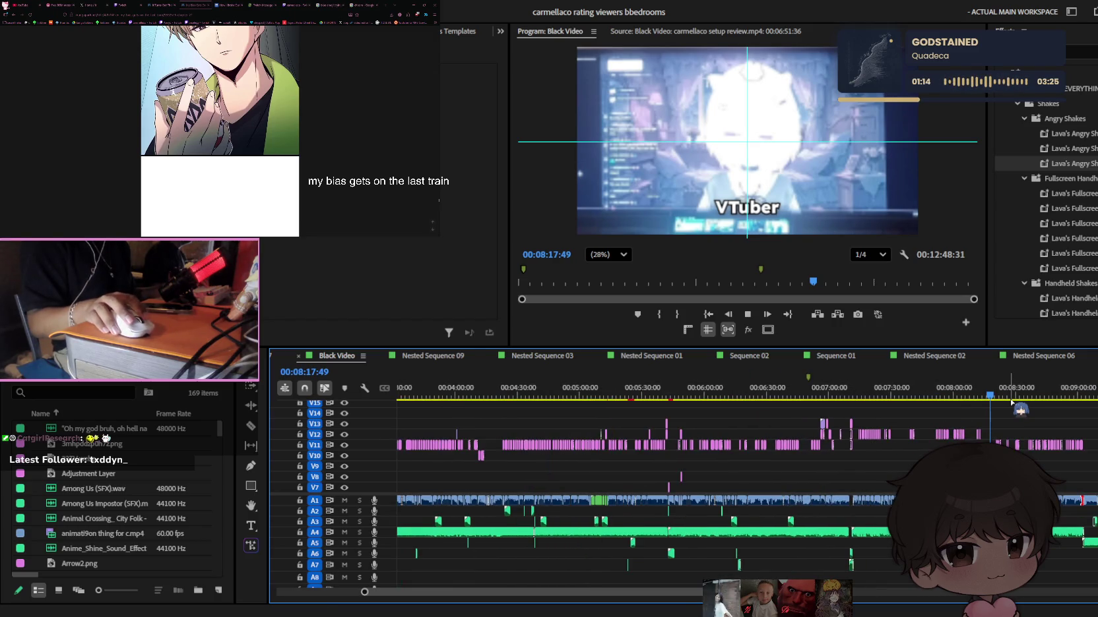
pyautogui.press('space')
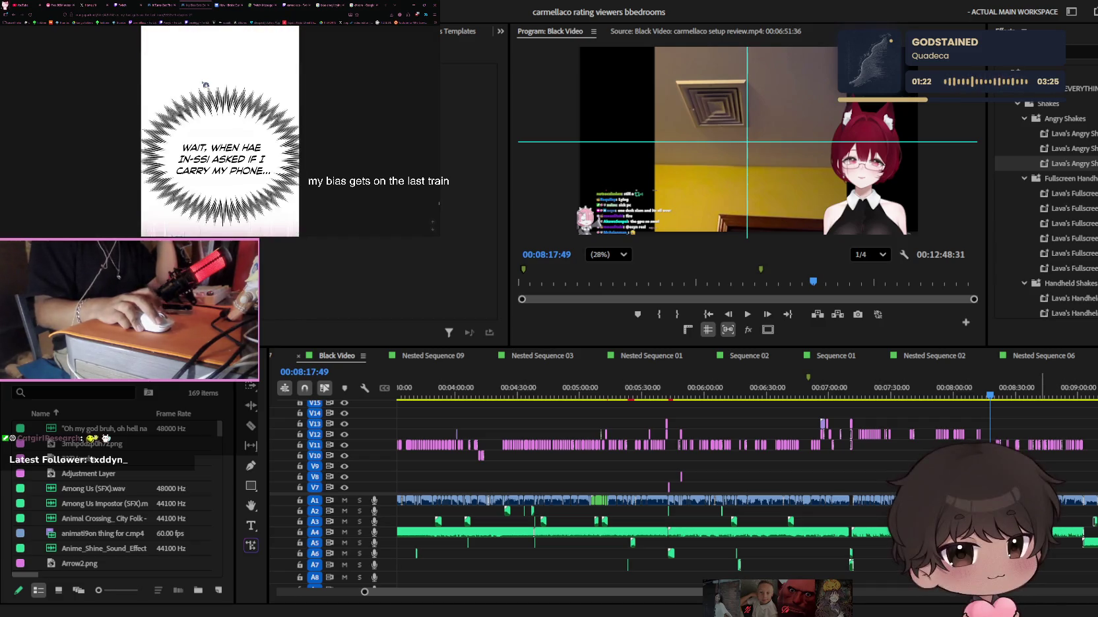
# Scroll through the remaining webtoon panels to the comments, then go to the next chapter
pyautogui.scroll(-5, 205, 87)
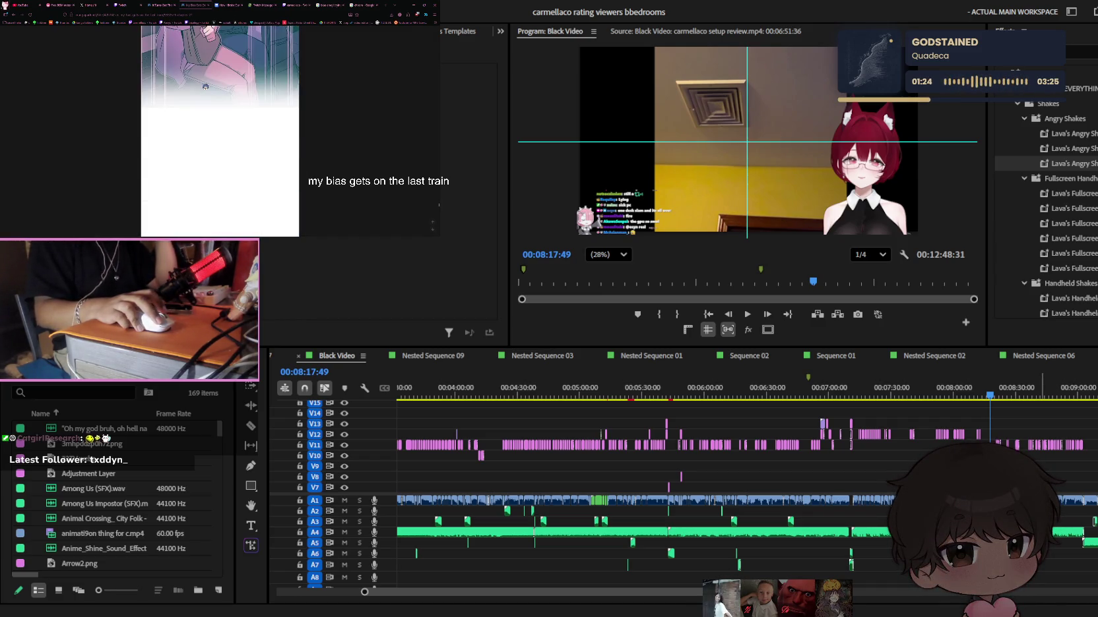
pyautogui.scroll(-3, 205, 86)
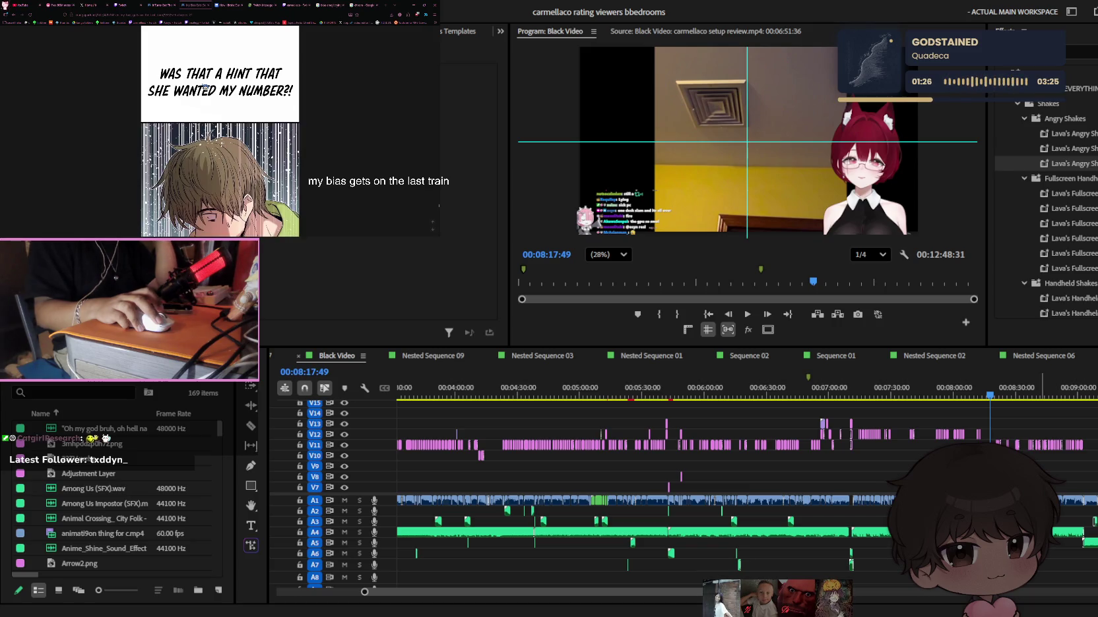
pyautogui.scroll(-2, 204, 87)
pyautogui.scroll(-3, 204, 87)
pyautogui.scroll(-3, 204, 87)
pyautogui.scroll(-2, 204, 88)
pyautogui.scroll(-3, 203, 88)
pyautogui.scroll(-3, 203, 87)
pyautogui.scroll(-2, 203, 88)
pyautogui.scroll(-3, 203, 87)
pyautogui.scroll(-3, 203, 87)
pyautogui.scroll(-3, 202, 87)
pyautogui.scroll(-3, 203, 87)
pyautogui.scroll(-2, 203, 87)
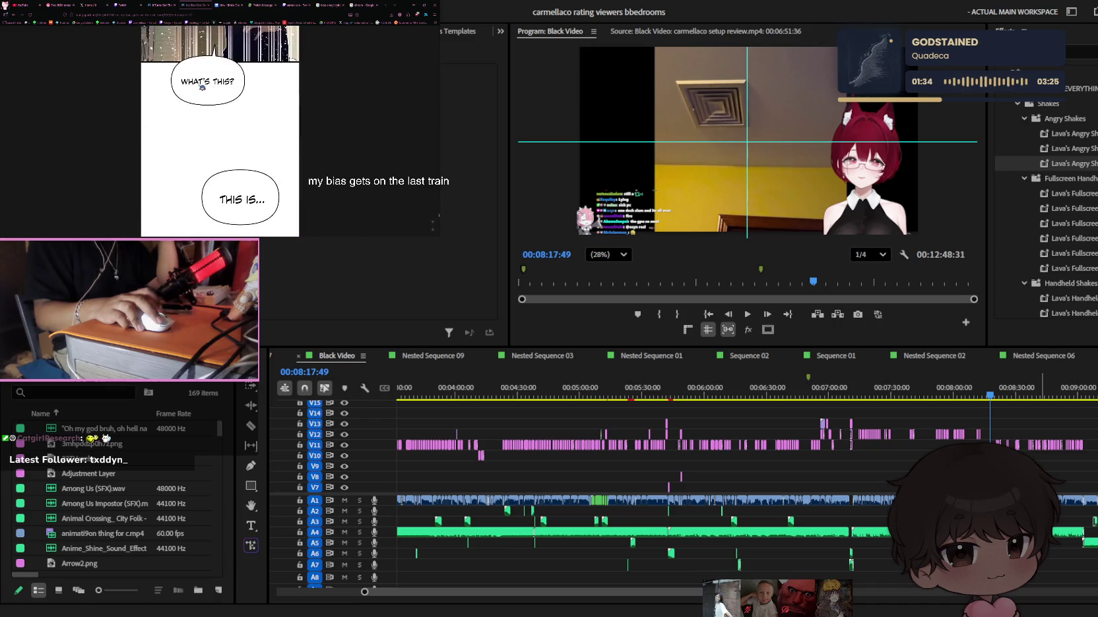
pyautogui.scroll(-2, 202, 87)
pyautogui.scroll(-3, 202, 87)
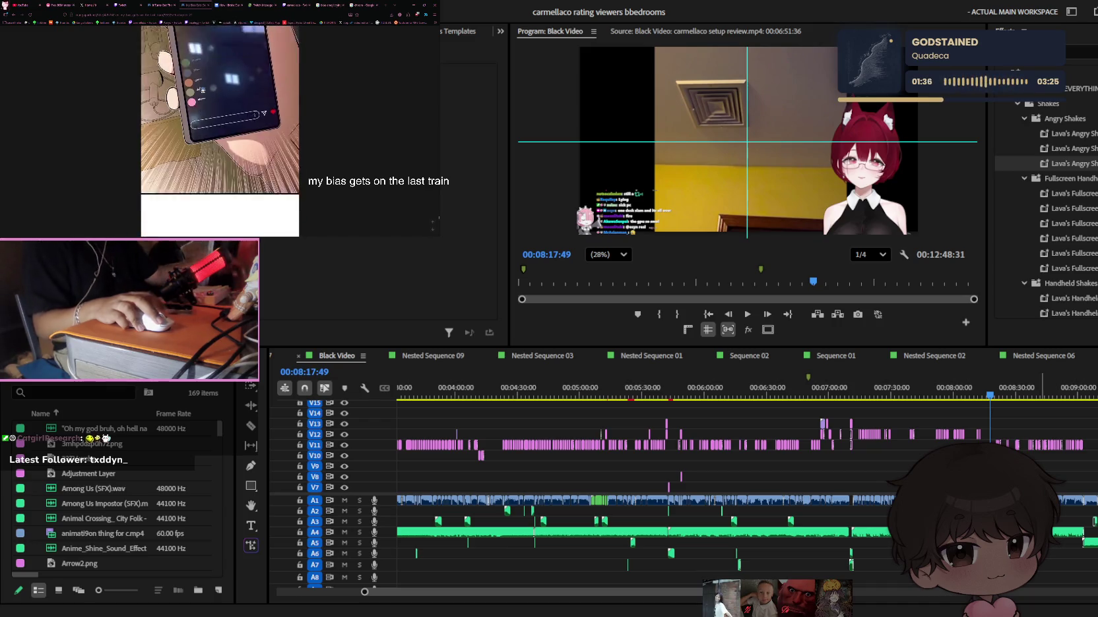
pyautogui.scroll(-3, 201, 89)
pyautogui.scroll(-2, 201, 93)
pyautogui.scroll(-3, 201, 93)
pyautogui.scroll(-3, 201, 94)
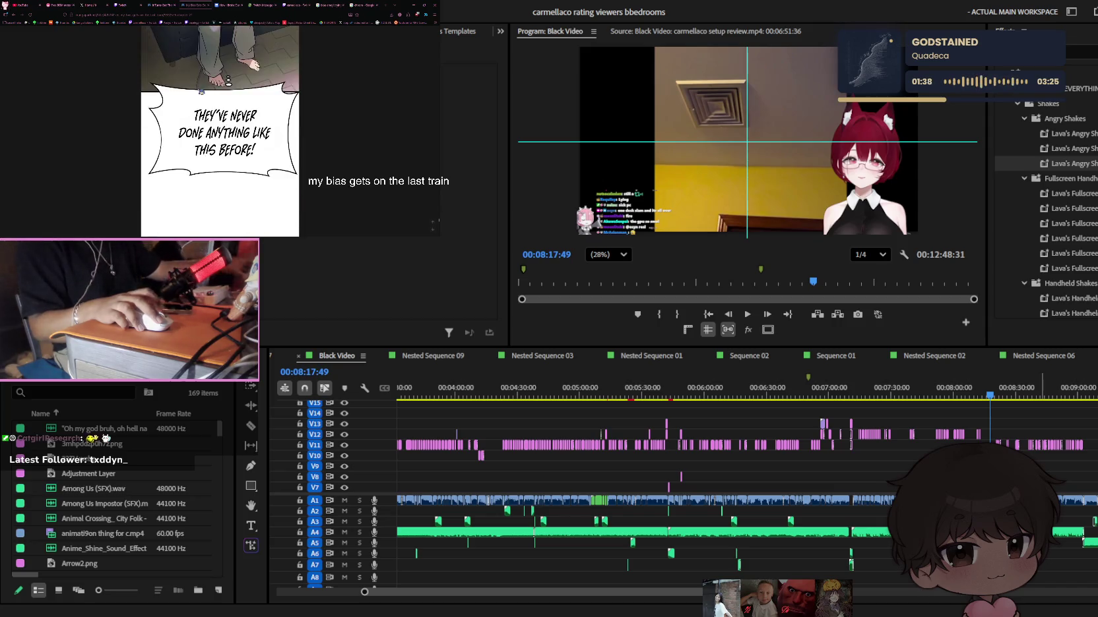
pyautogui.scroll(-2, 201, 94)
pyautogui.scroll(-3, 200, 95)
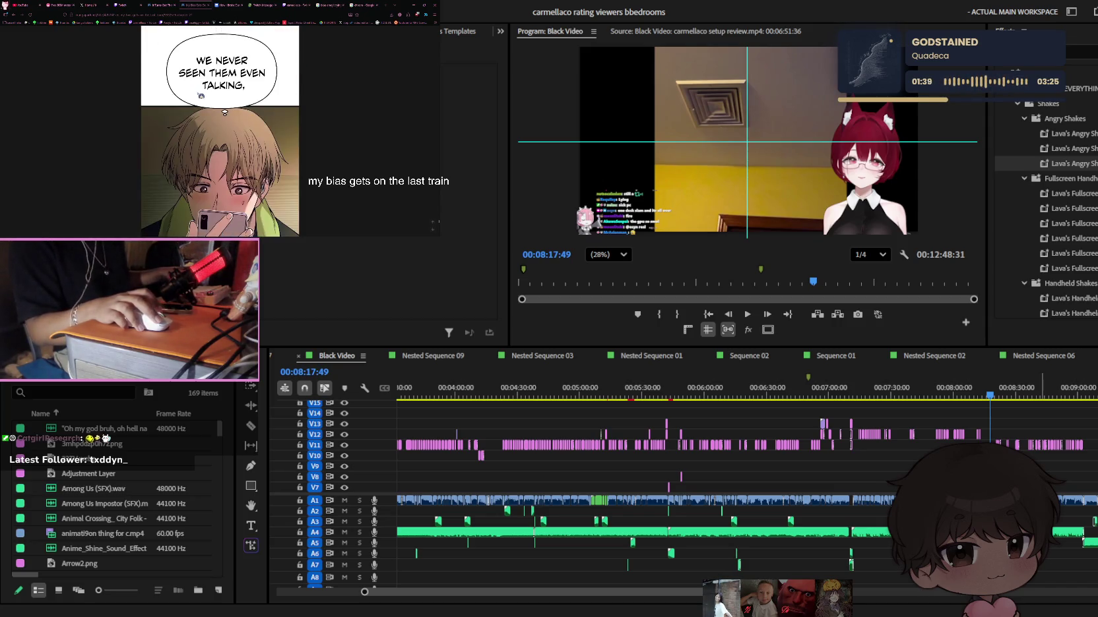
pyautogui.scroll(-3, 201, 94)
pyautogui.scroll(-3, 203, 93)
pyautogui.scroll(-2, 205, 91)
pyautogui.scroll(-3, 204, 91)
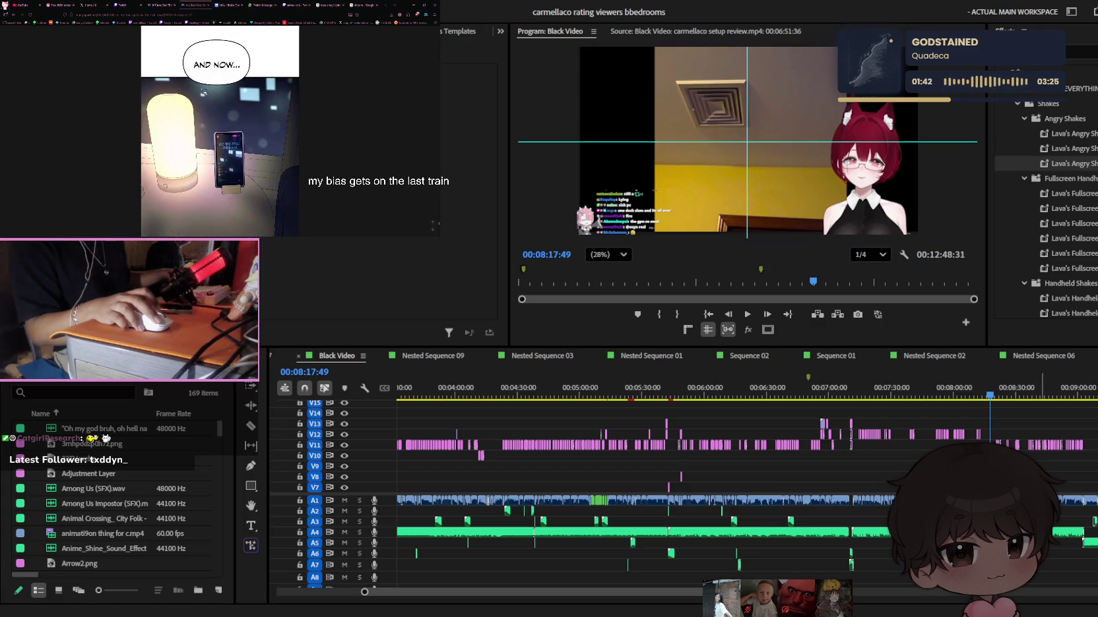
pyautogui.scroll(-3, 204, 92)
pyautogui.scroll(-2, 204, 93)
pyautogui.scroll(-2, 204, 93)
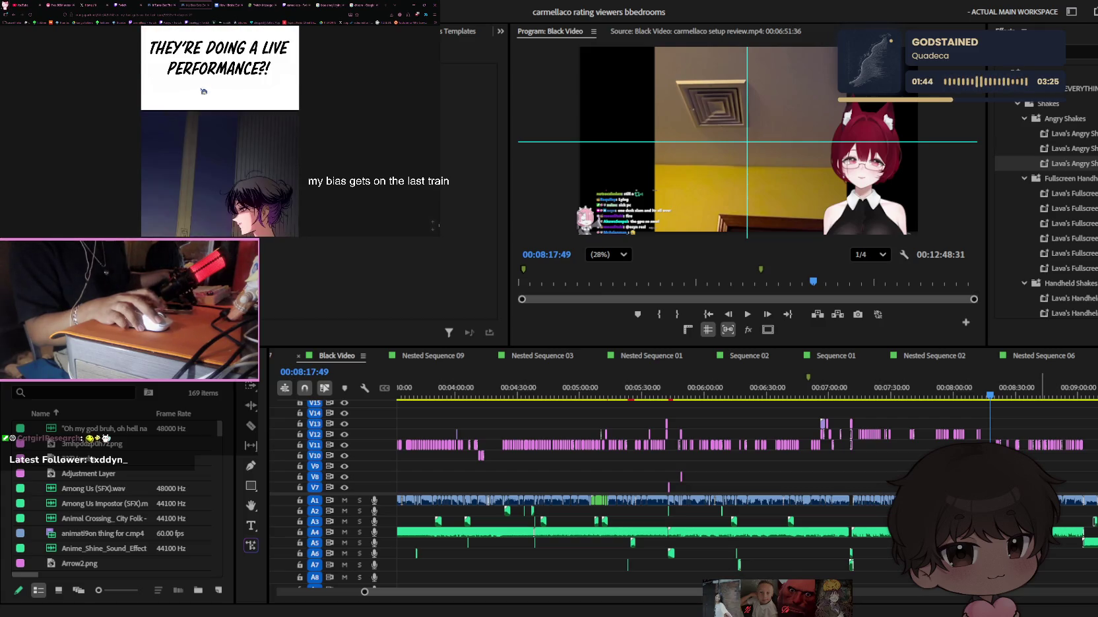
pyautogui.scroll(-3, 204, 92)
pyautogui.scroll(-3, 203, 92)
pyautogui.scroll(-3, 204, 92)
pyautogui.scroll(-3, 204, 91)
pyautogui.scroll(-2, 204, 91)
pyautogui.scroll(-1, 204, 91)
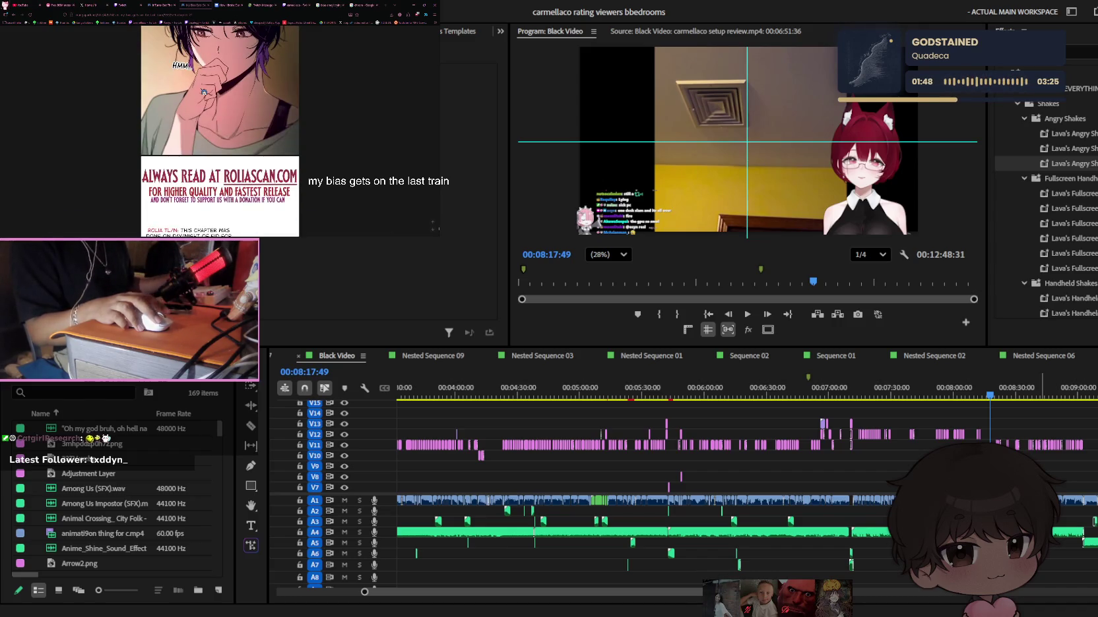
pyautogui.scroll(-3, 204, 92)
pyautogui.scroll(-5, 218, 93)
pyautogui.scroll(2, 226, 94)
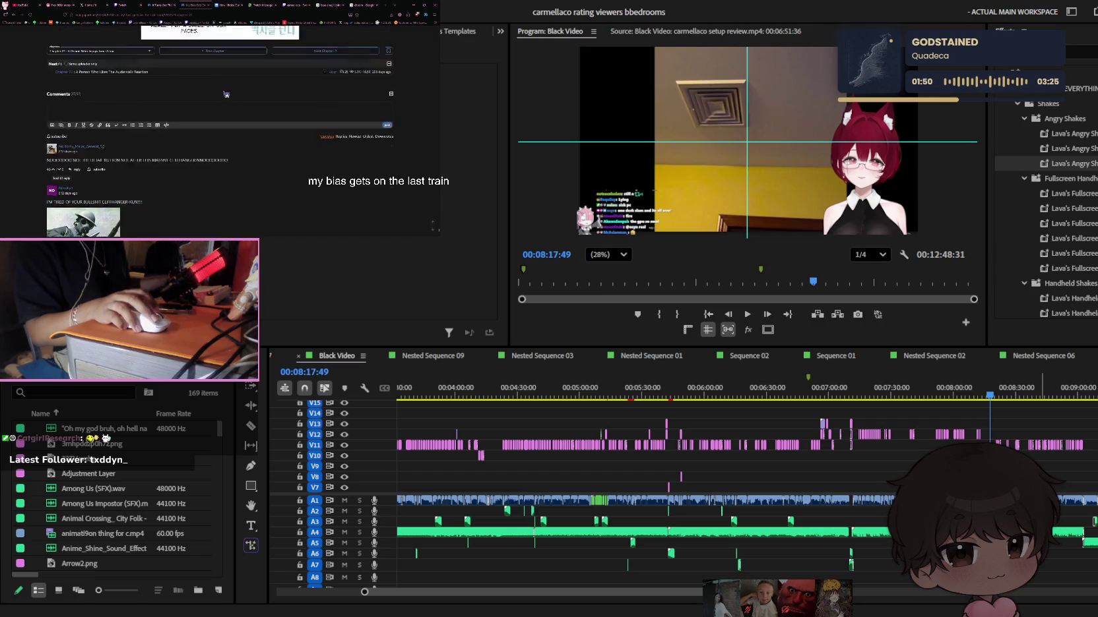
pyautogui.scroll(2, 314, 122)
pyautogui.click(316, 121)
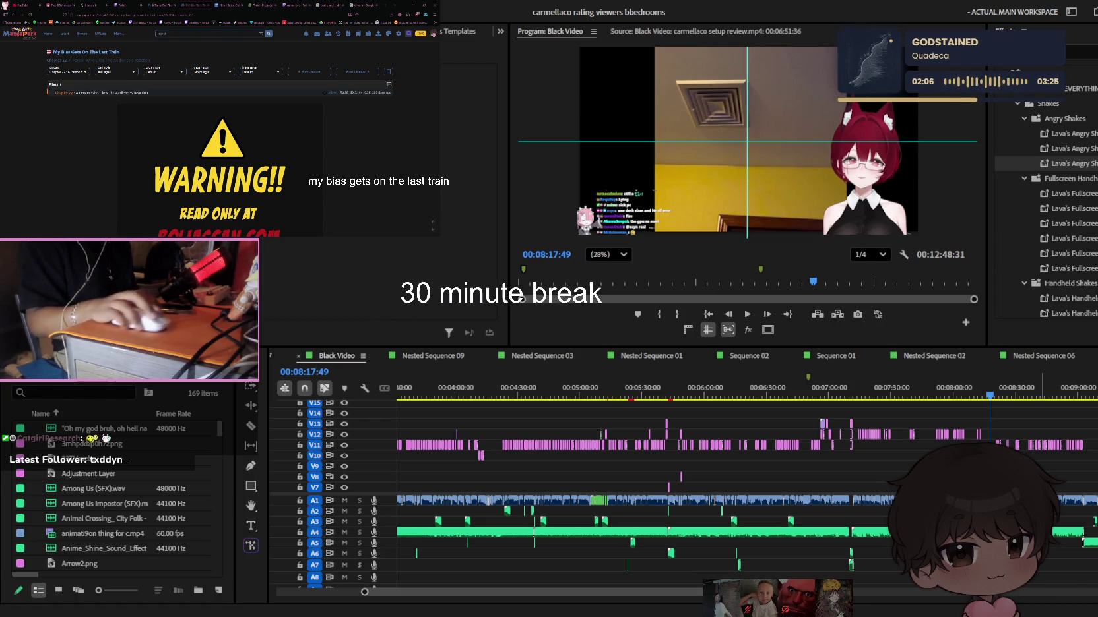
# Glance down the new chapter page, then switch to the Twitch live stream tab
pyautogui.scroll(-5, 286, 116)
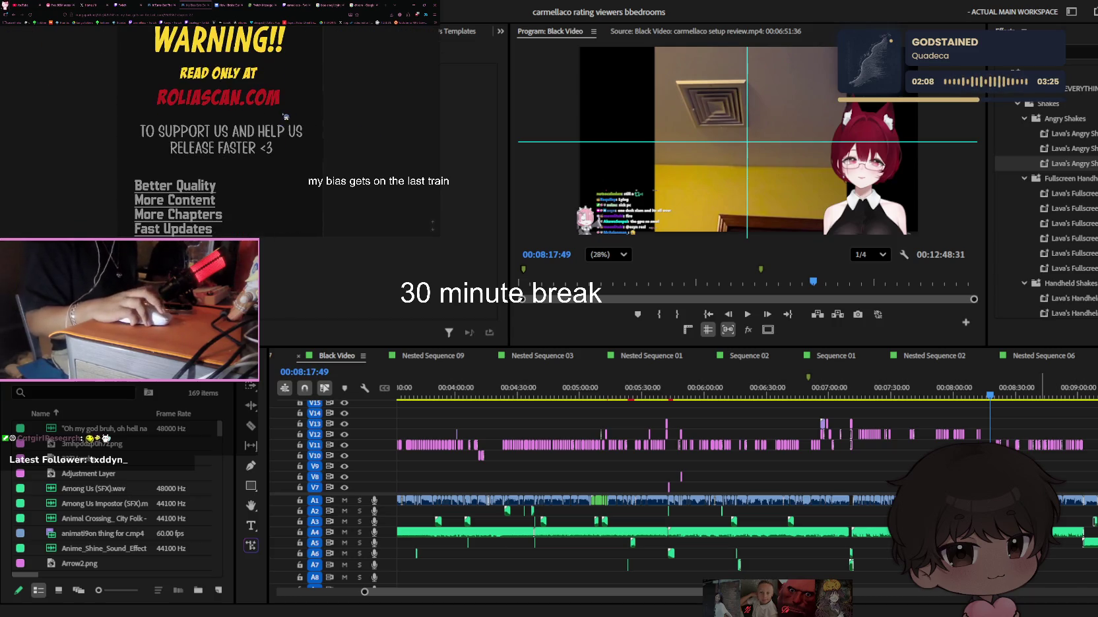
pyautogui.scroll(-3, 301, 112)
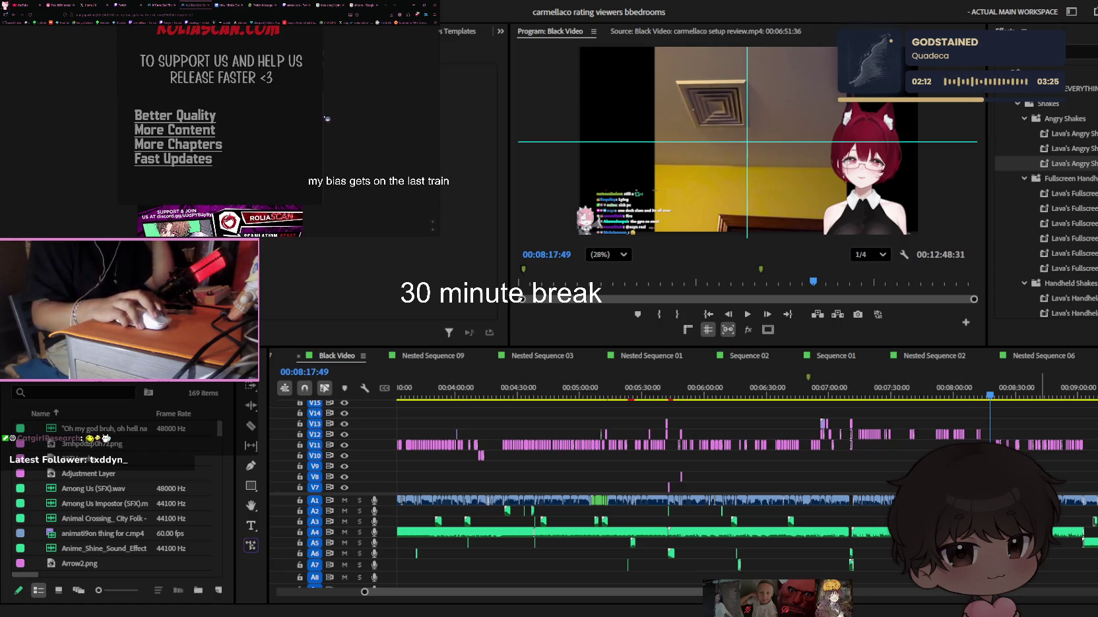
pyautogui.click(297, 4)
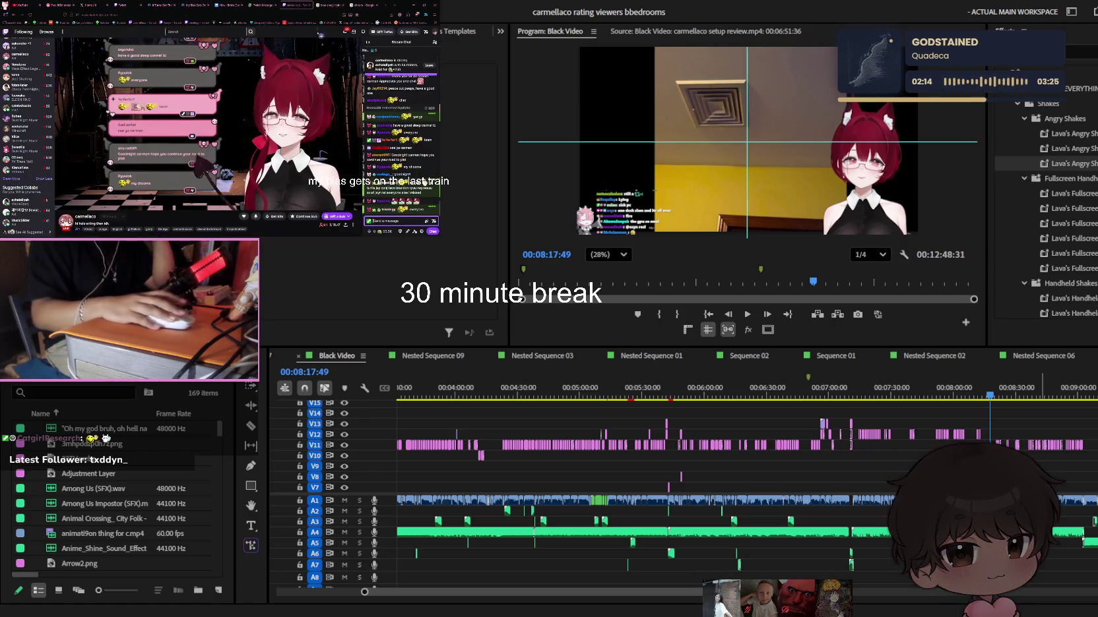
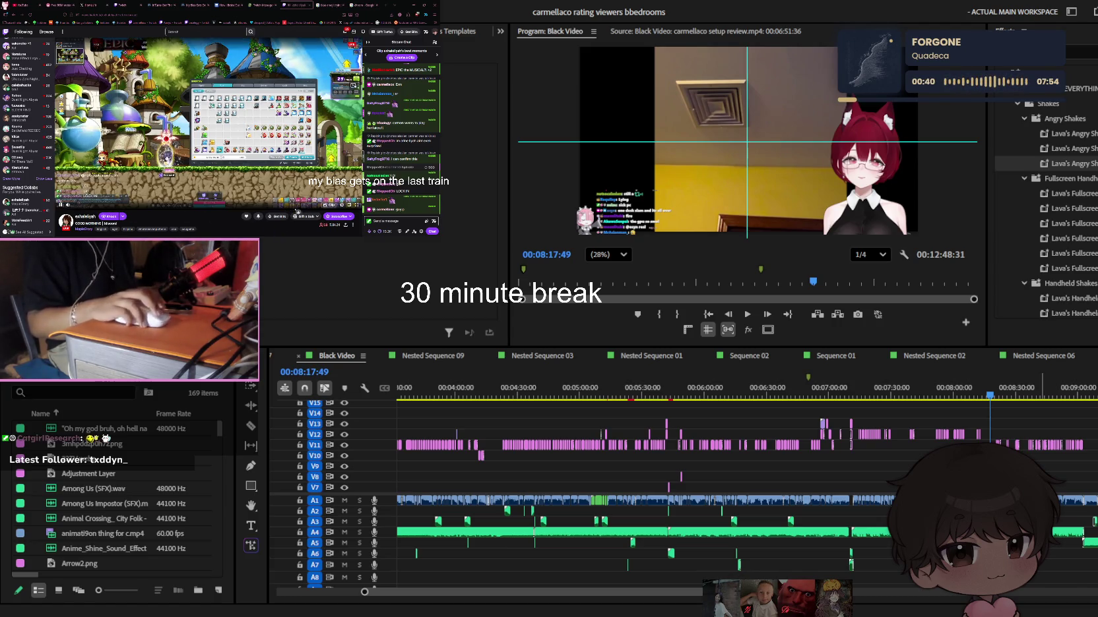
# Focus the Twitch chat box and scroll up and down through the chat history
pyautogui.click(396, 221)
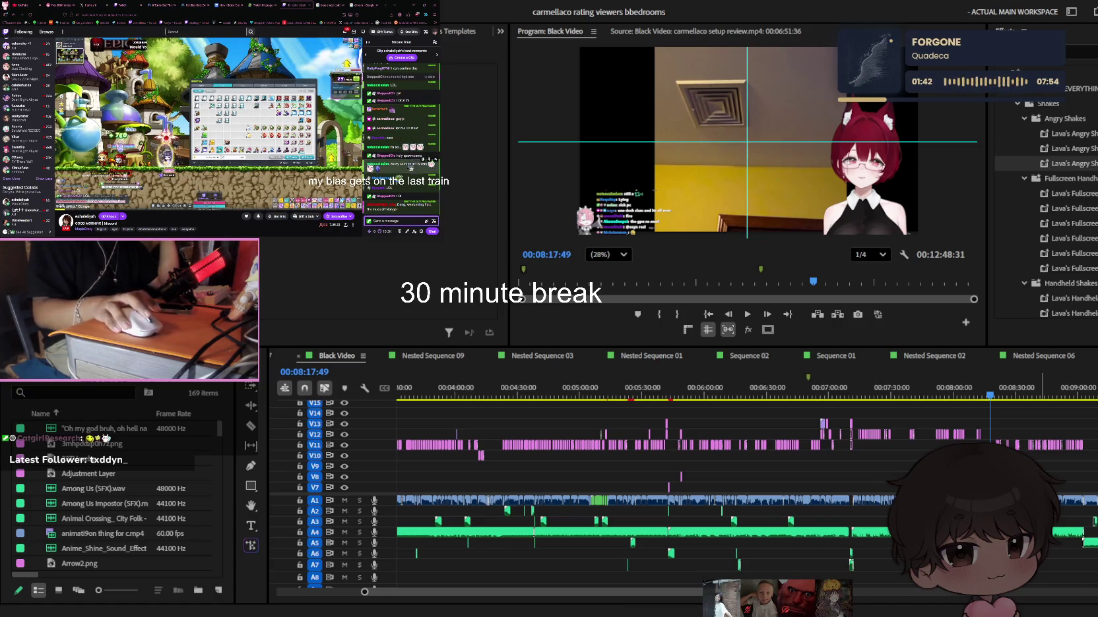
pyautogui.scroll(3, 418, 181)
pyautogui.scroll(2, 417, 181)
pyautogui.scroll(2, 418, 181)
pyautogui.scroll(2, 418, 180)
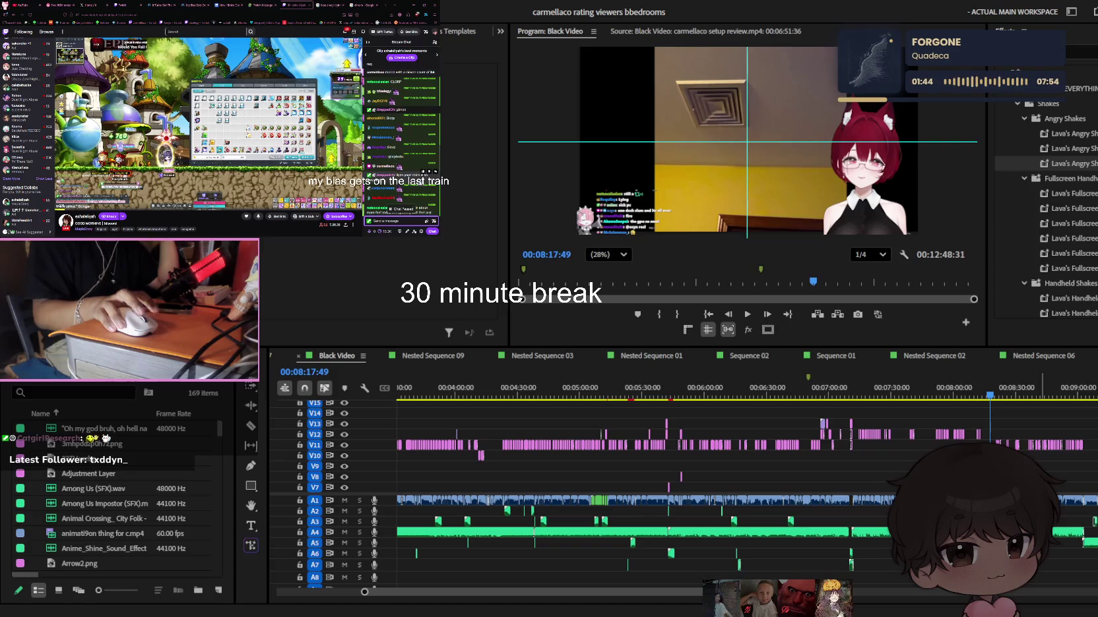
pyautogui.scroll(2, 418, 180)
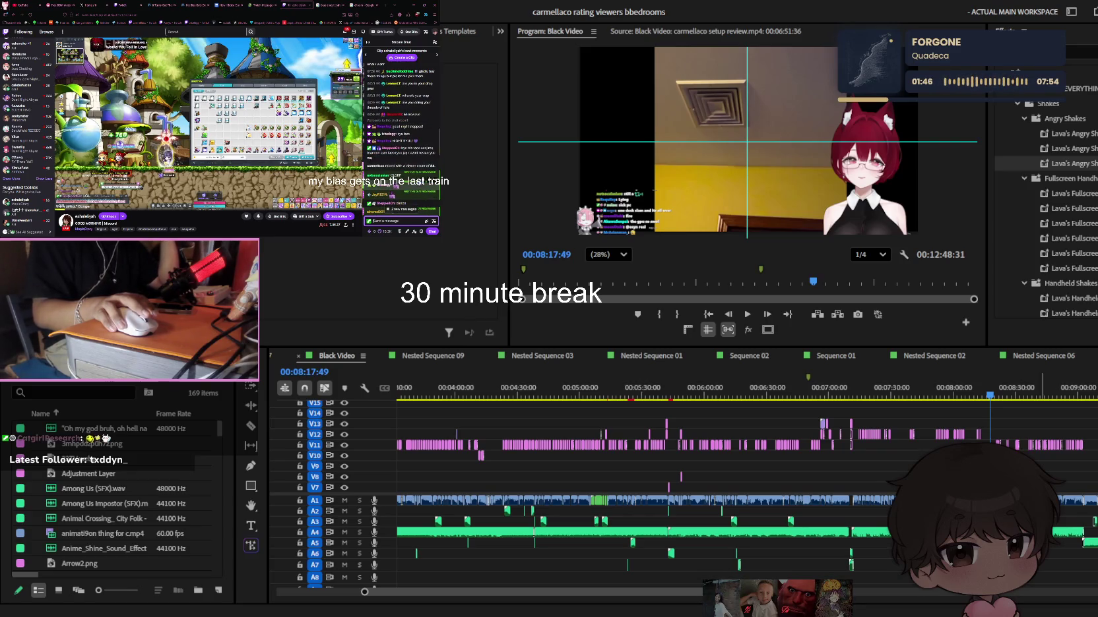
pyautogui.scroll(-2, 409, 191)
pyautogui.scroll(-2, 409, 191)
pyautogui.scroll(-2, 408, 191)
pyautogui.scroll(-2, 408, 190)
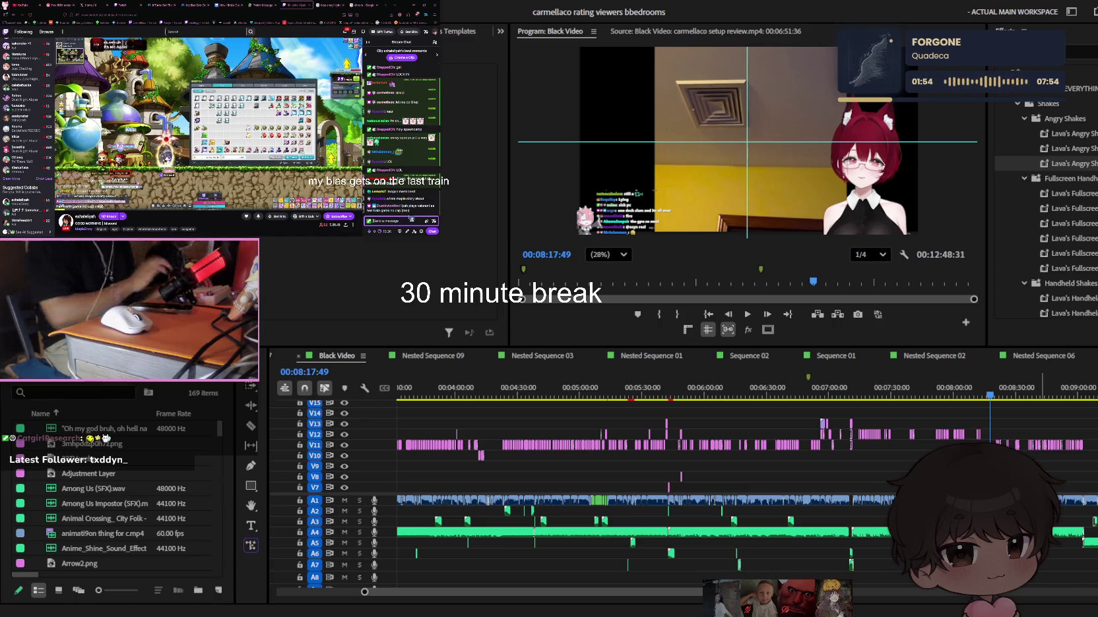
# Send 'VALS HANDPRINT' in the stream chat, then switch to the webtoon reader tab
pyautogui.write('VALS HANDPRINT')
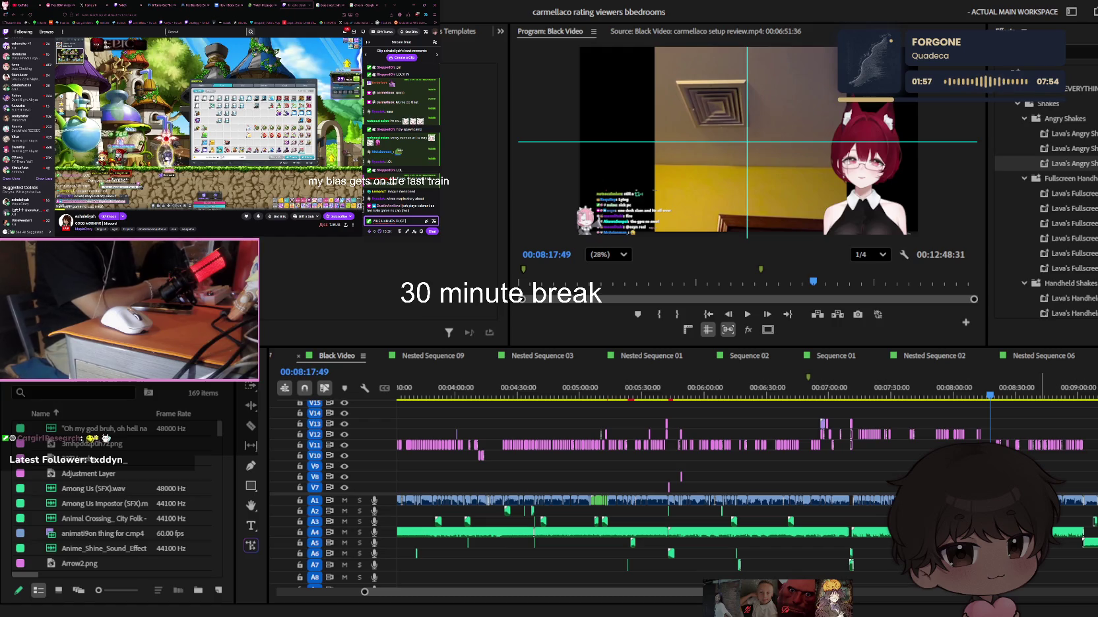
pyautogui.press('Return')
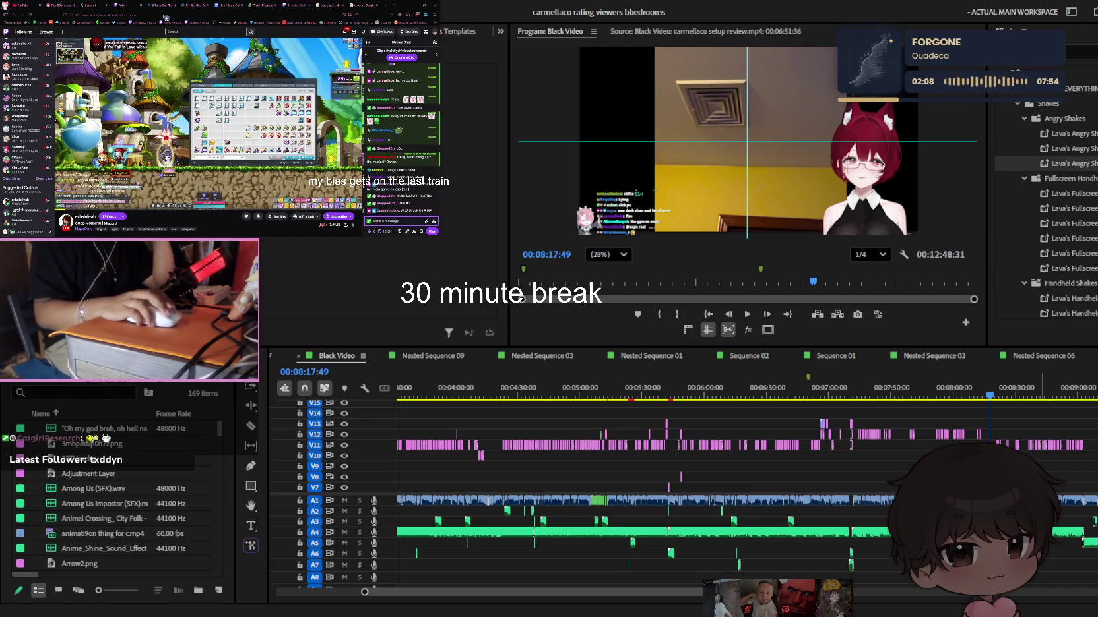
pyautogui.click(196, 6)
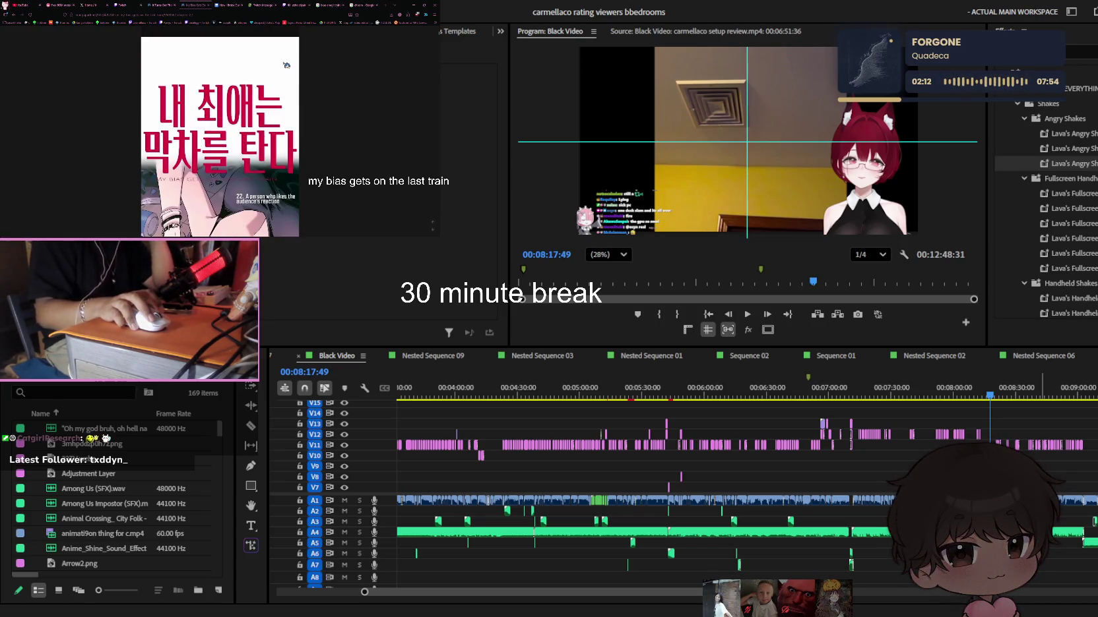
# Return briefly to the Twitch stream, then bring up the X home feed
pyautogui.click(299, 5)
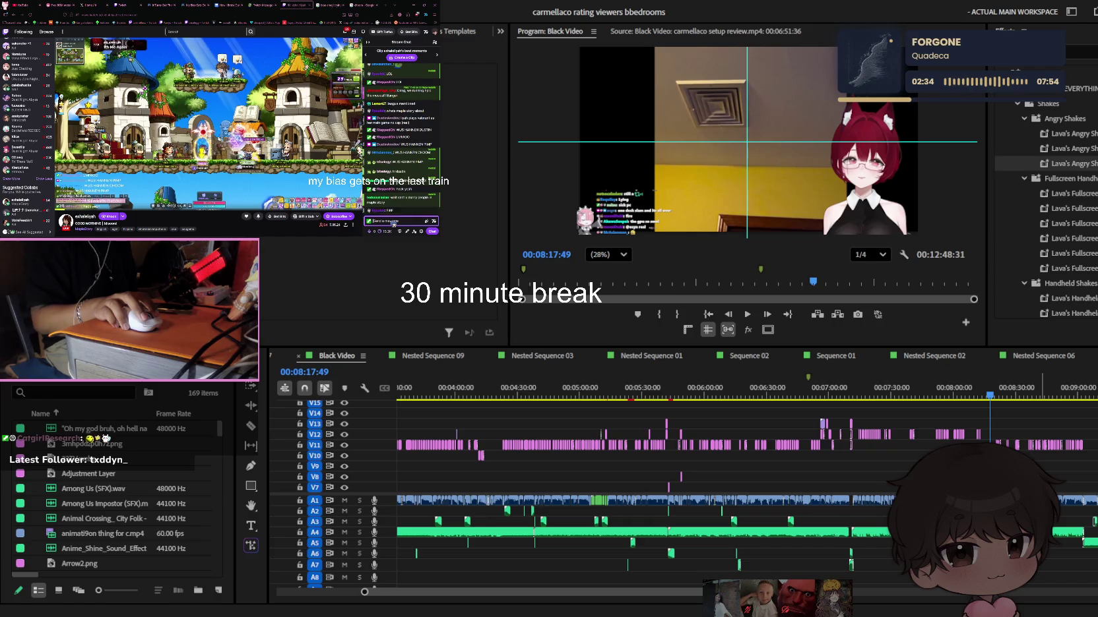
pyautogui.click(95, 5)
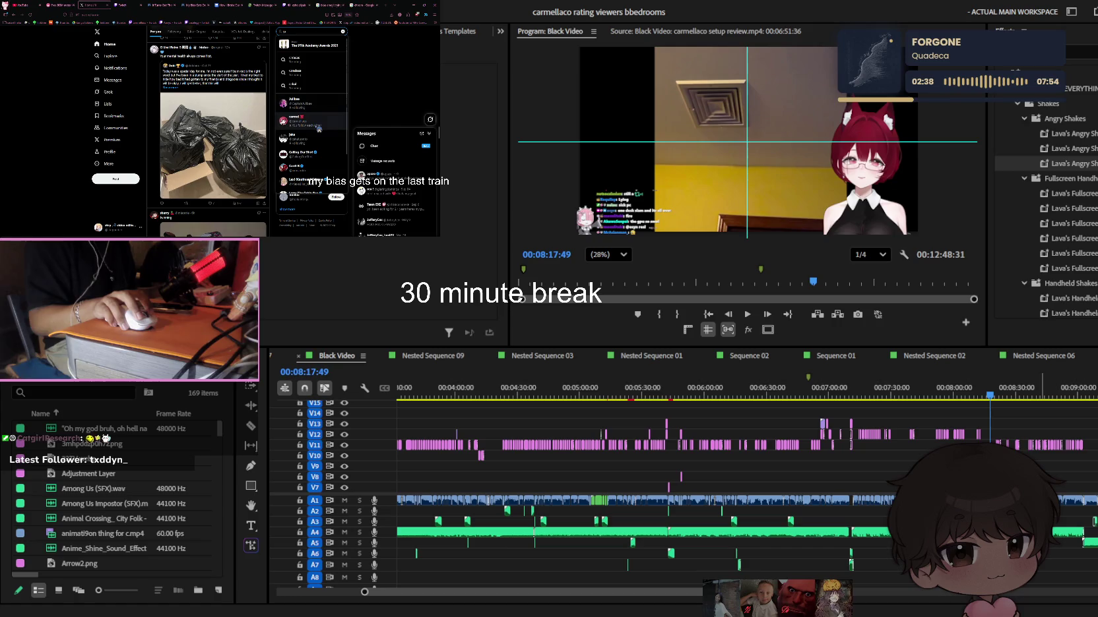
# Open the creator's X profile from search, browse its posts, then return to Twitch
pyautogui.click(321, 121)
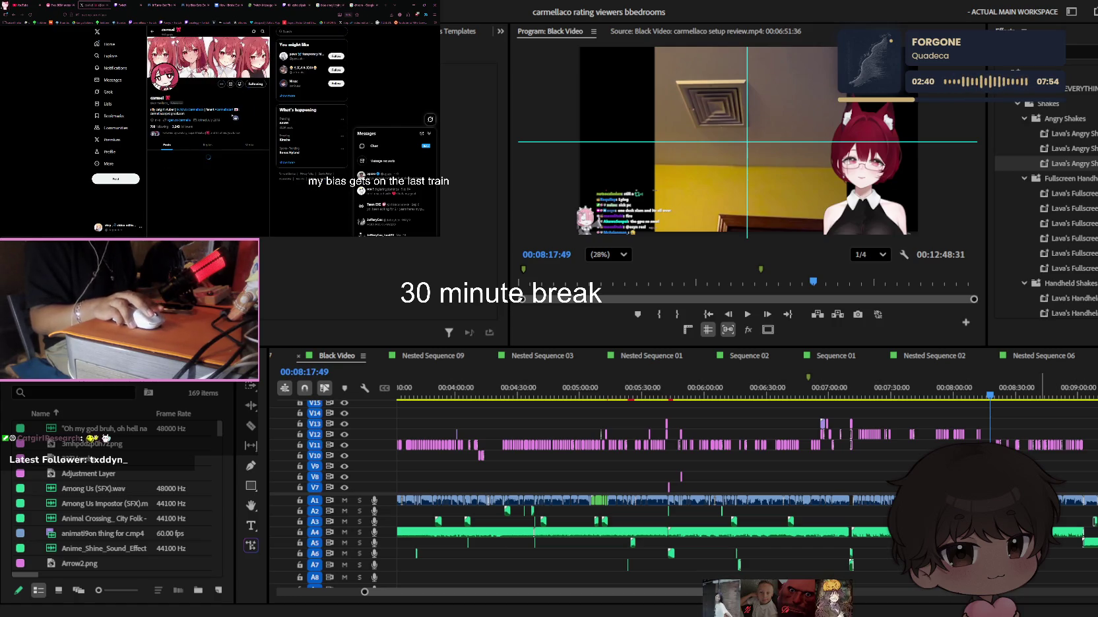
pyautogui.scroll(-3, 235, 117)
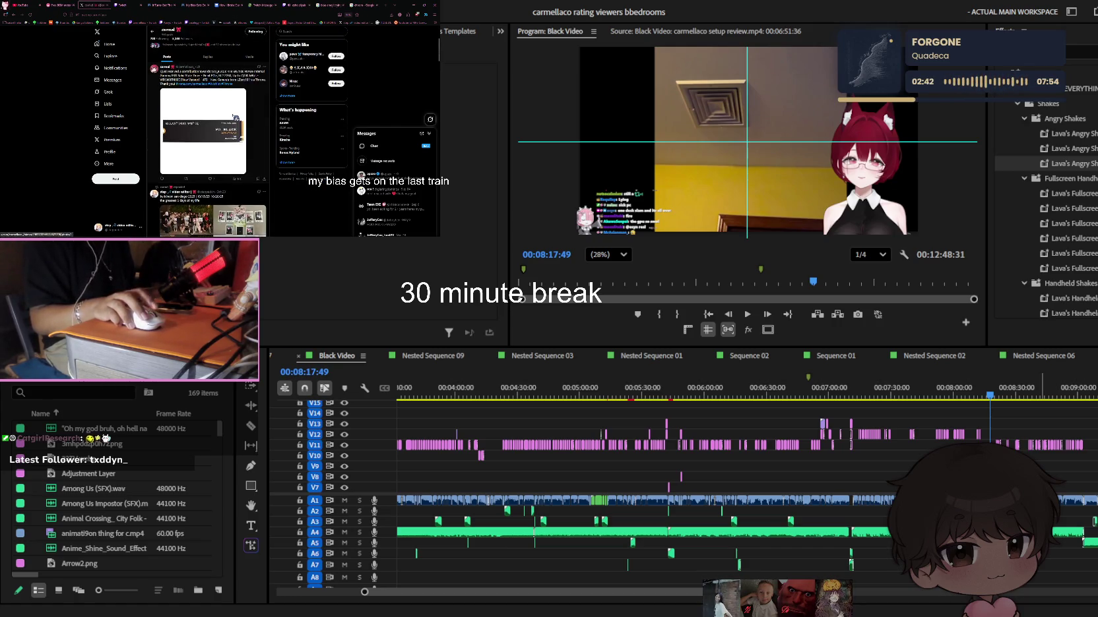
pyautogui.scroll(3, 236, 117)
pyautogui.scroll(-3, 276, 119)
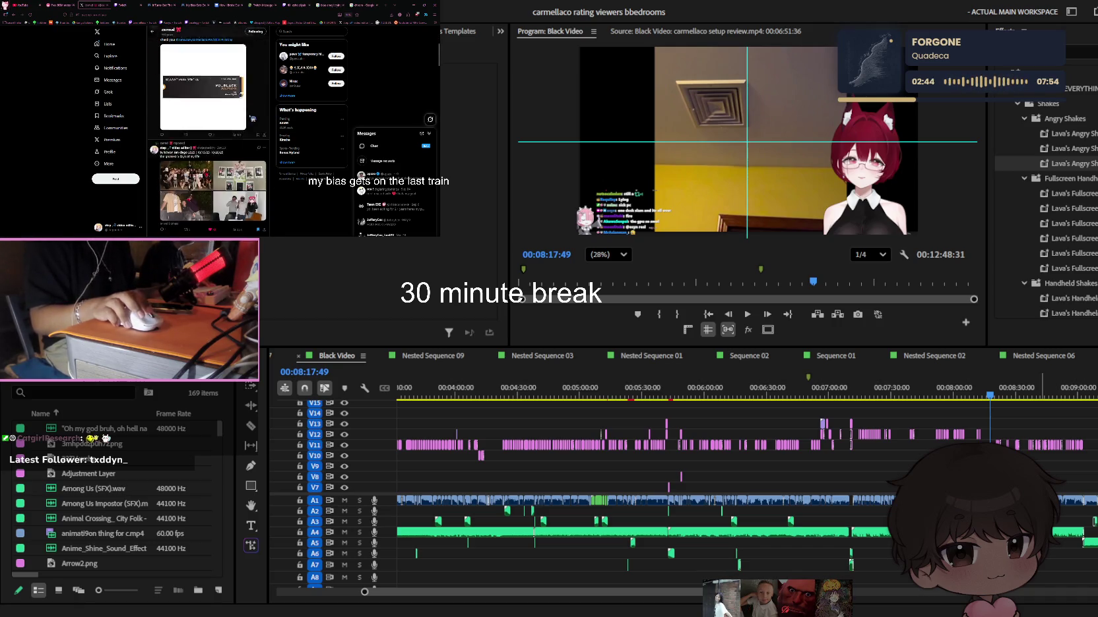
pyautogui.scroll(3, 275, 119)
pyautogui.click(296, 5)
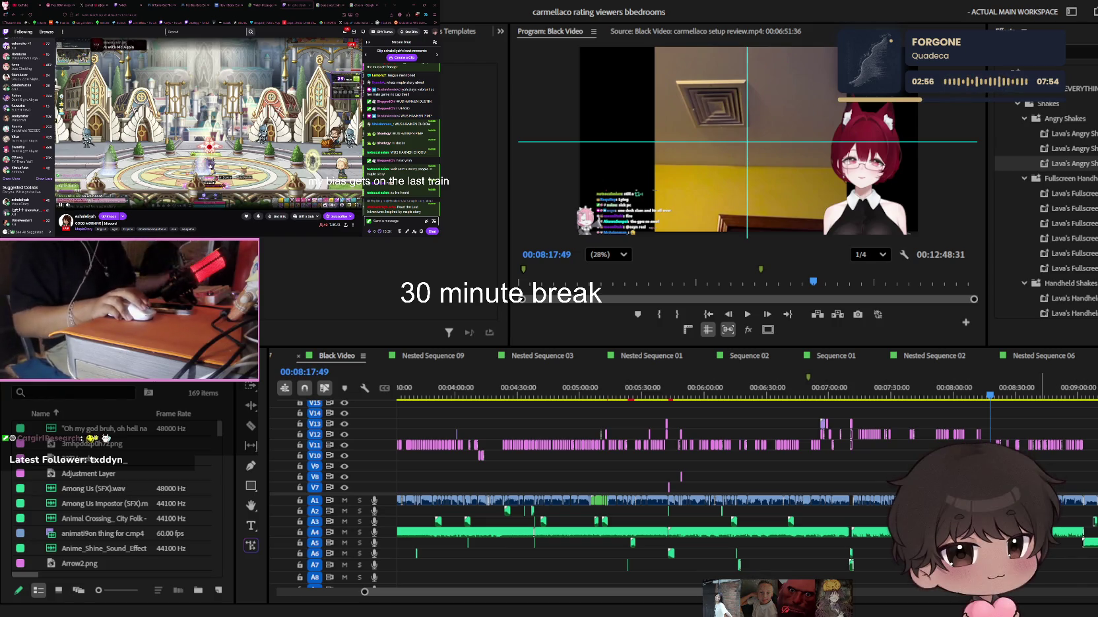
# Scroll the Twitch chat, then open and close the Power-ups popup
pyautogui.scroll(-3, 245, 103)
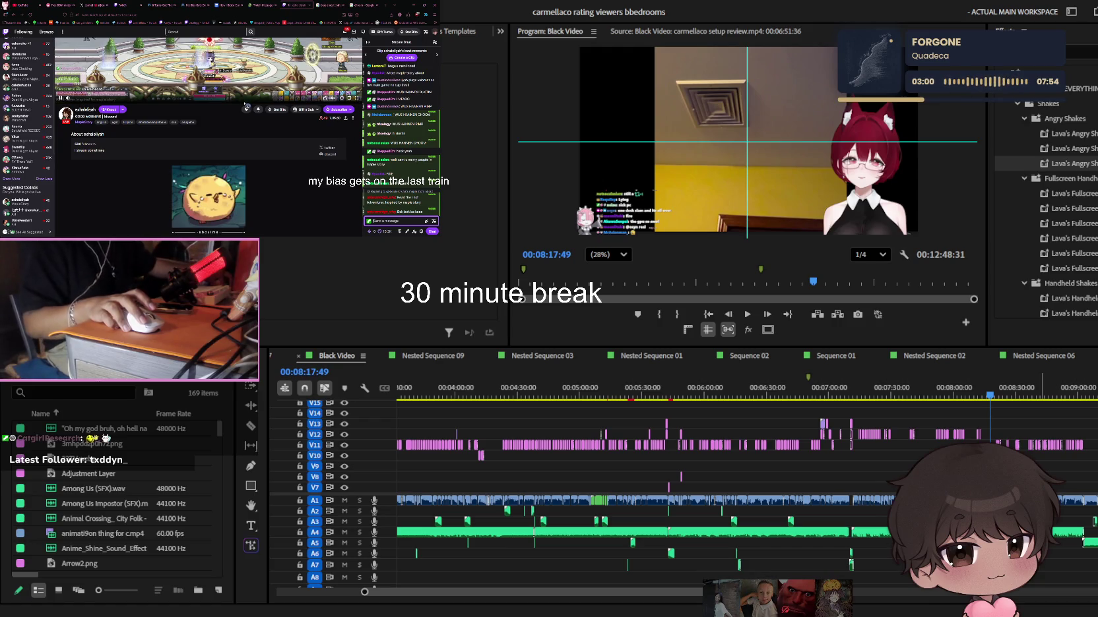
pyautogui.scroll(3, 247, 106)
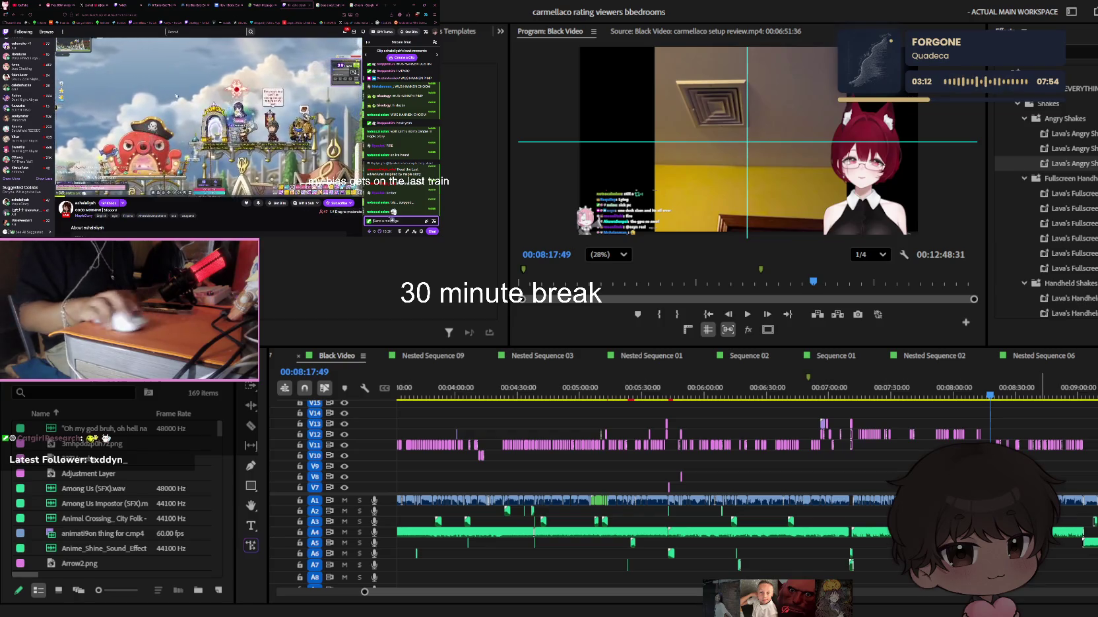
pyautogui.click(386, 232)
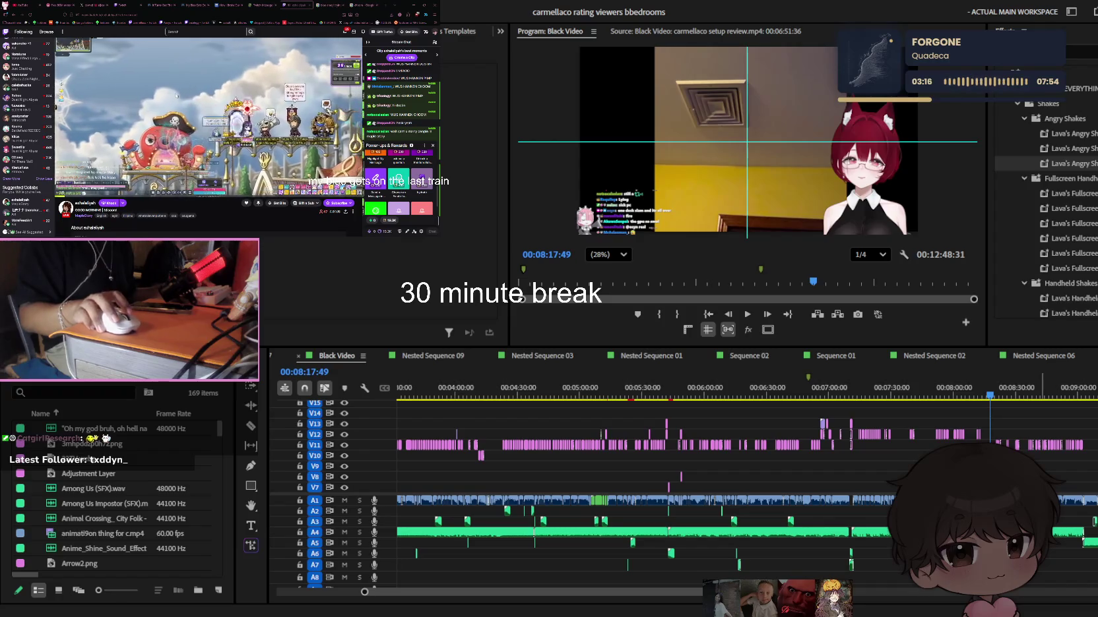
pyautogui.press('Escape')
# Dismiss the emote picker unposted, then zoom the Premiere timeline in at 00:07:53:52
pyautogui.click(433, 221)
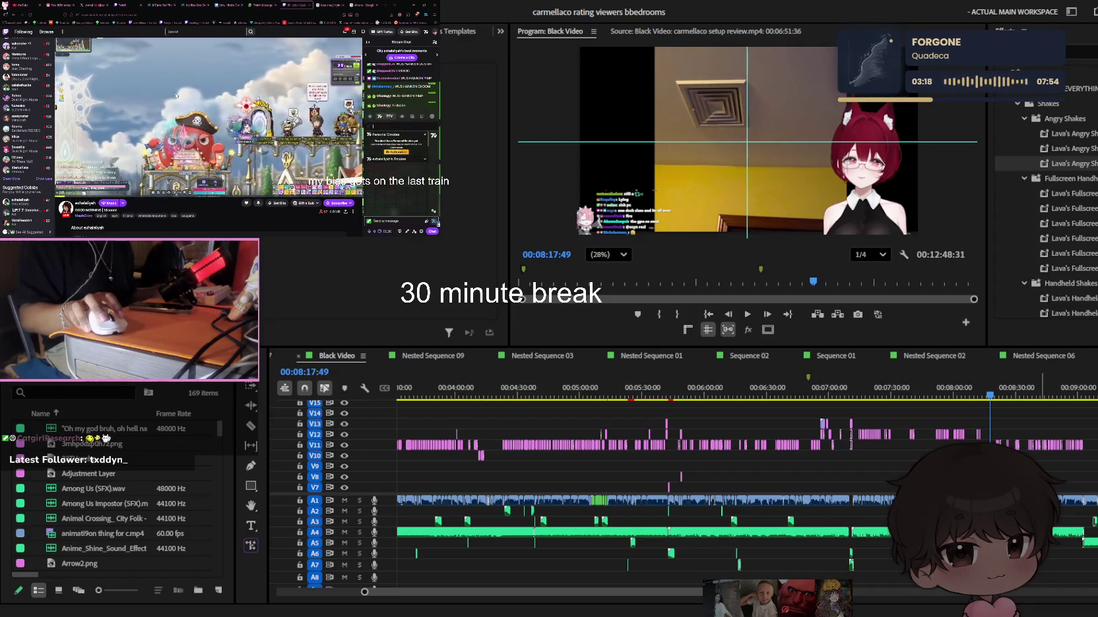
pyautogui.write(':')
pyautogui.press('BackSpace')
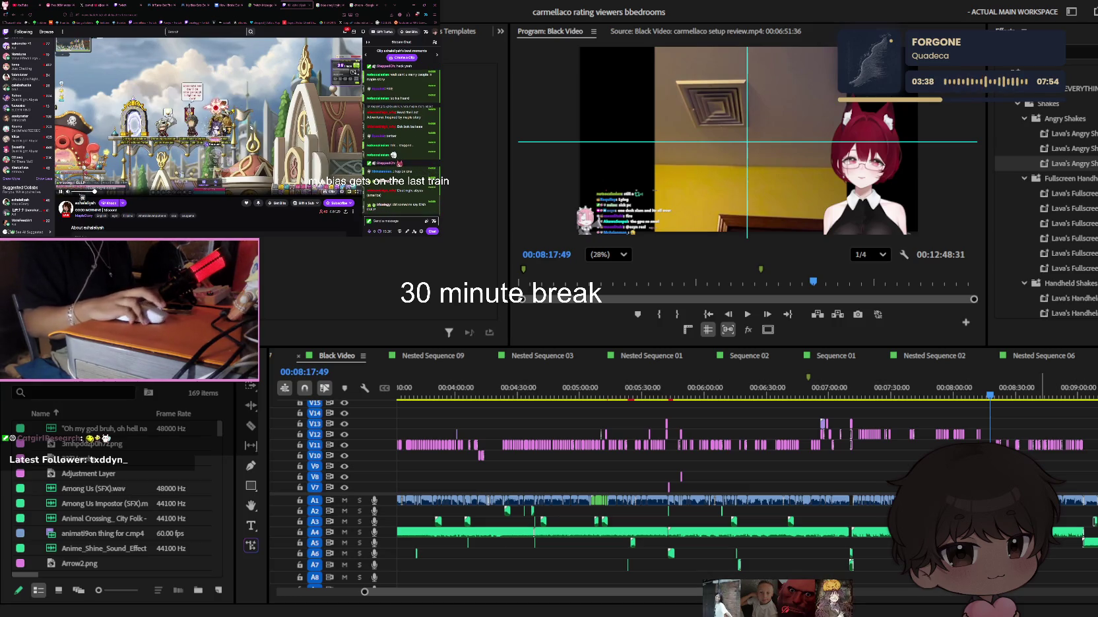
pyautogui.click(940, 395)
pyautogui.press('=')
pyautogui.press('=')
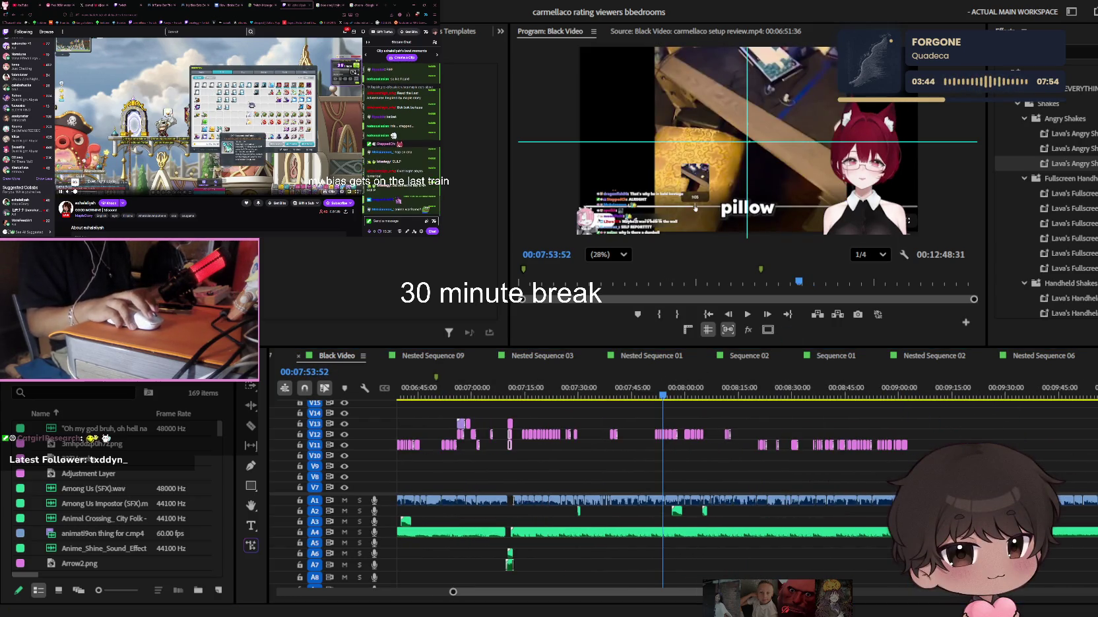
# Reload the X profile and open one of its posts, then return to Twitch
pyautogui.hotkey('ctrl', '3')
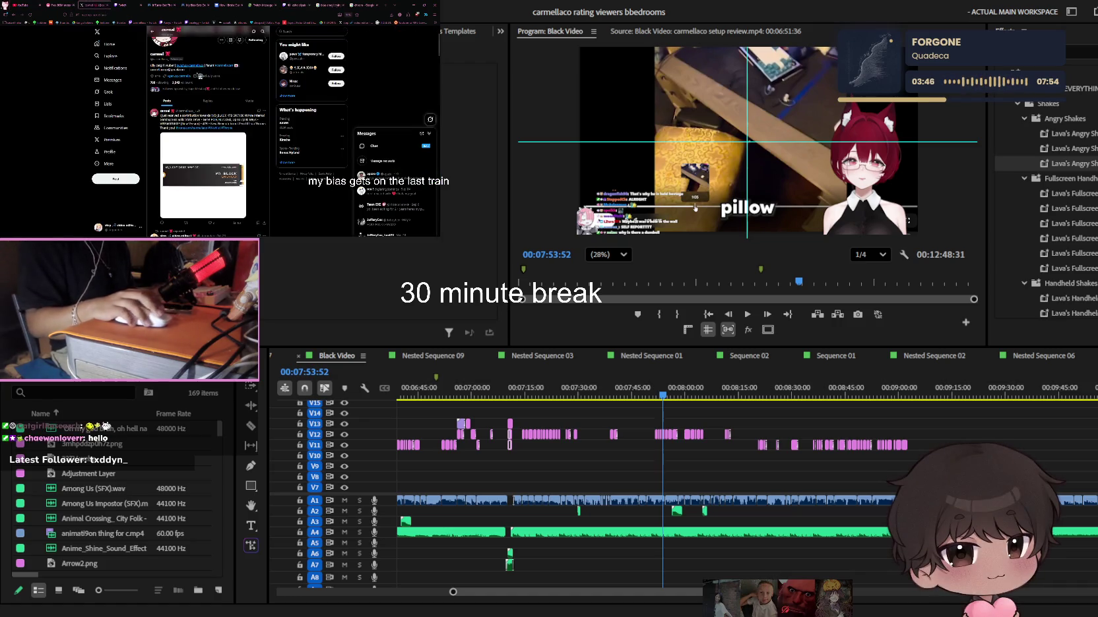
pyautogui.press('F5')
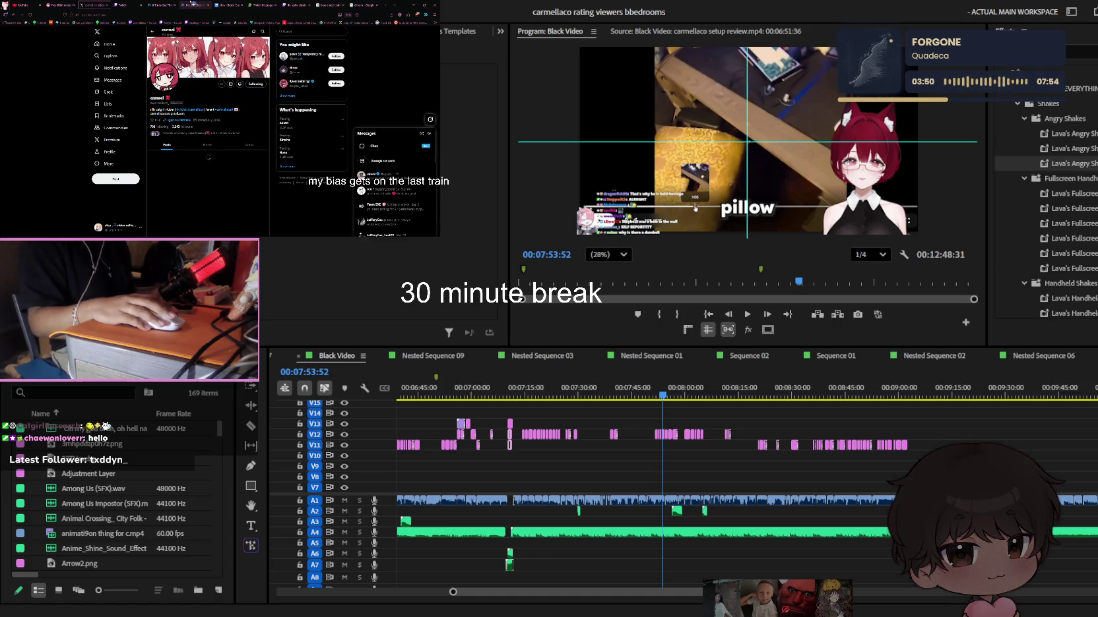
pyautogui.click(241, 107)
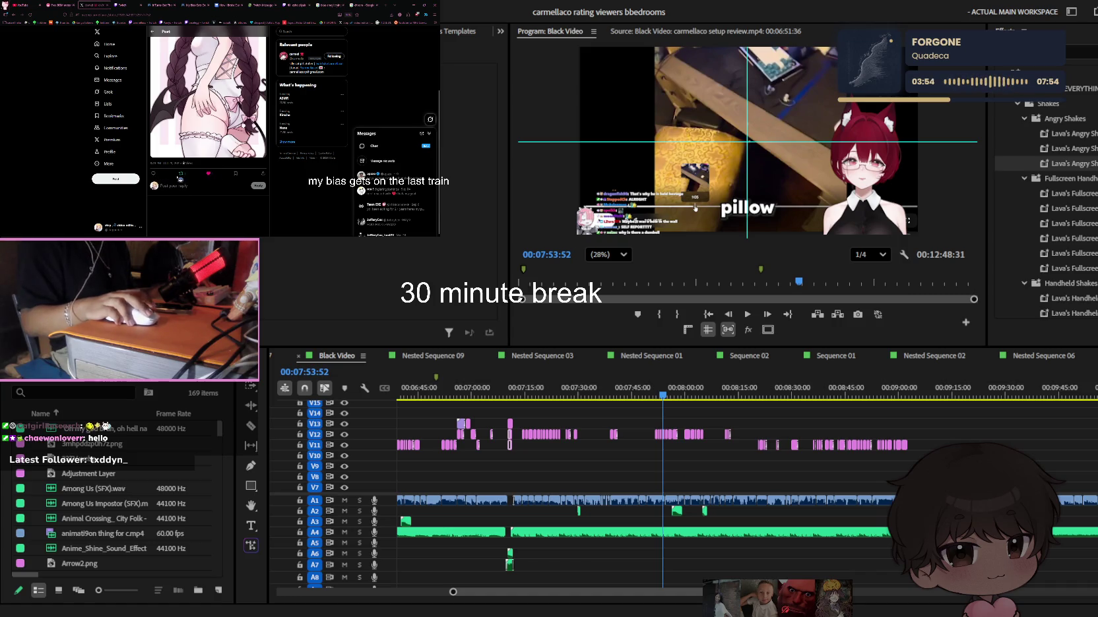
pyautogui.scroll(5, 206, 172)
pyautogui.click(294, 5)
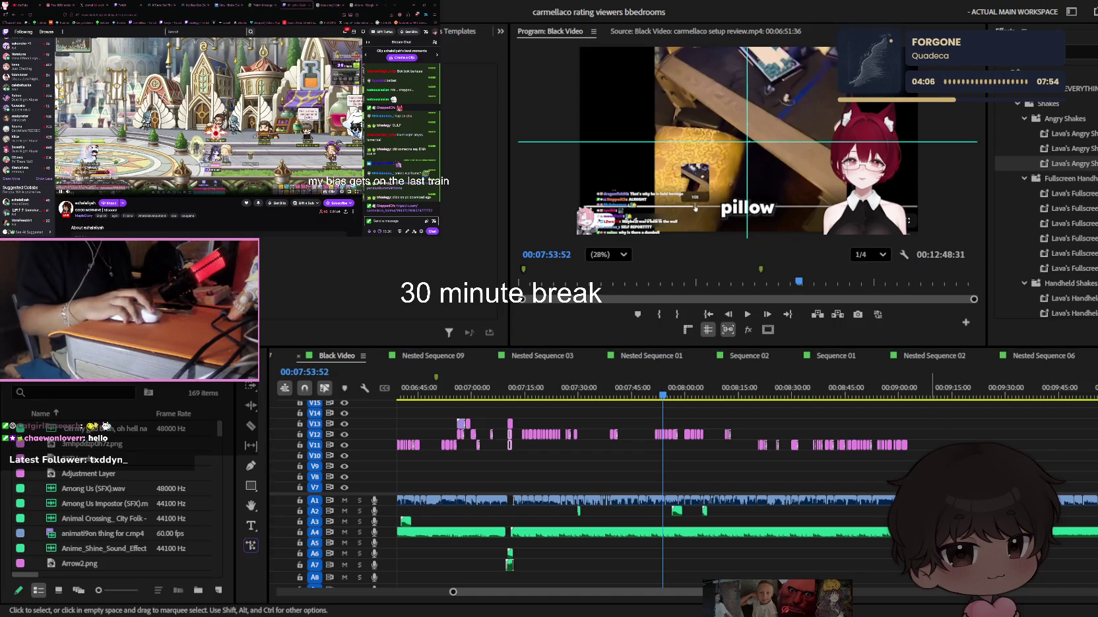
# Send an apology message in the Twitch chat, flipping briefly to the X post
pyautogui.click(387, 223)
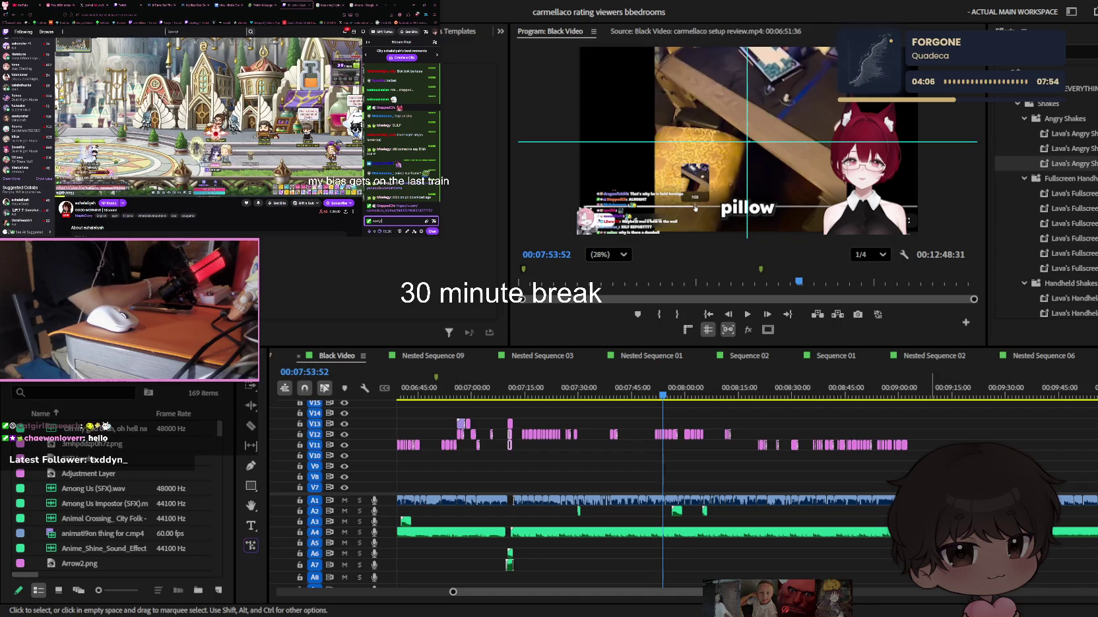
pyautogui.press('Return')
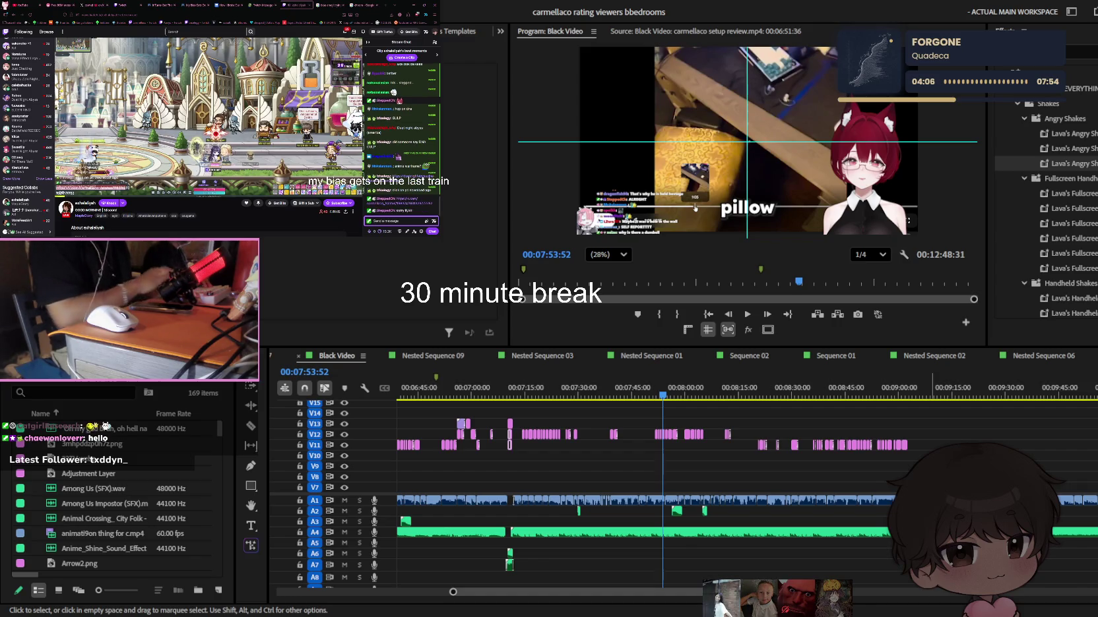
pyautogui.click(97, 4)
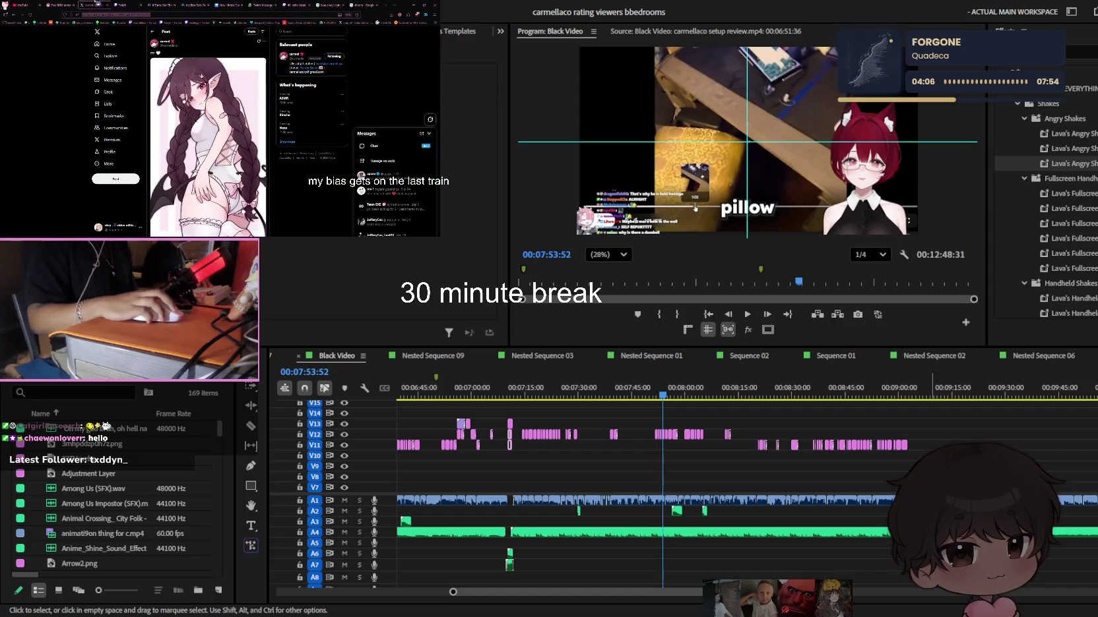
pyautogui.click(300, 4)
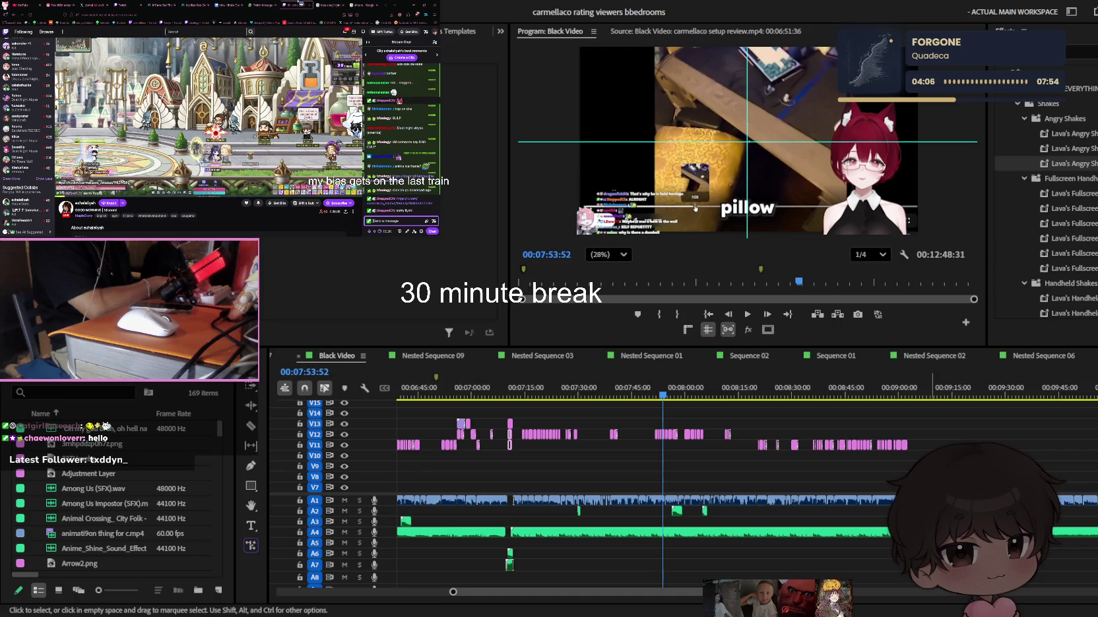
# Reply 'wow this is so awesome' under the X artwork post
pyautogui.click(99, 4)
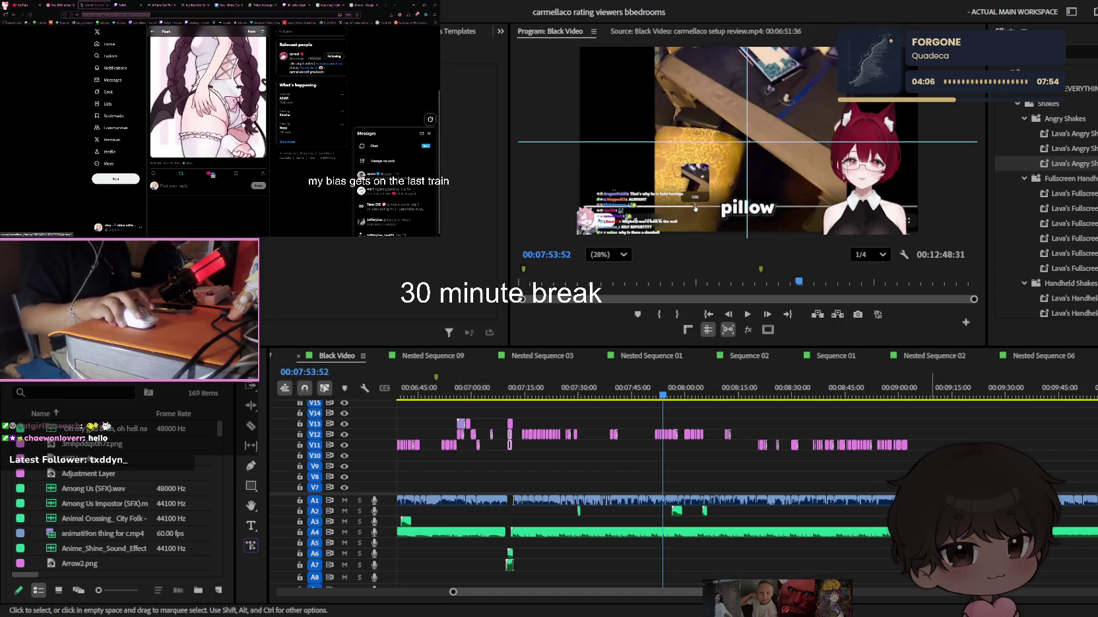
pyautogui.click(186, 189)
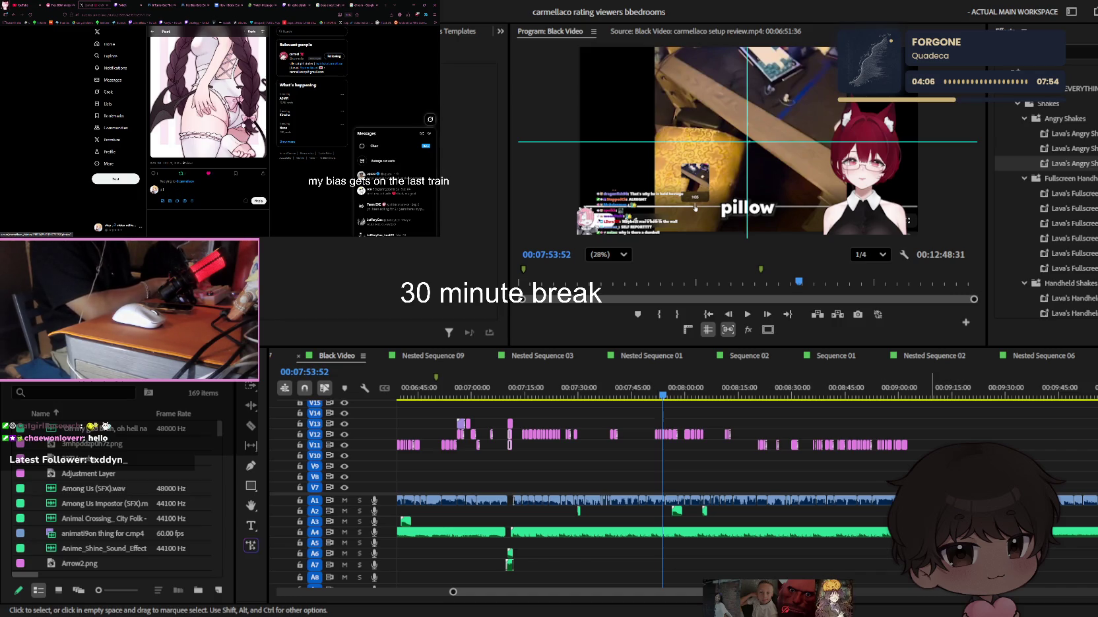
pyautogui.write('wow th')
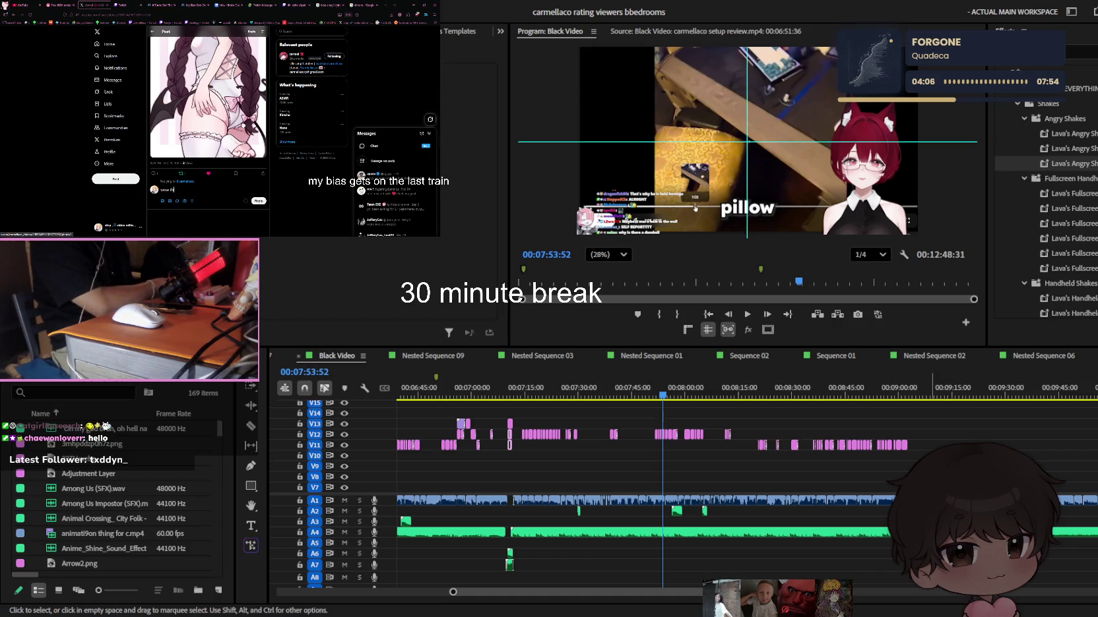
pyautogui.write('is is so awesome')
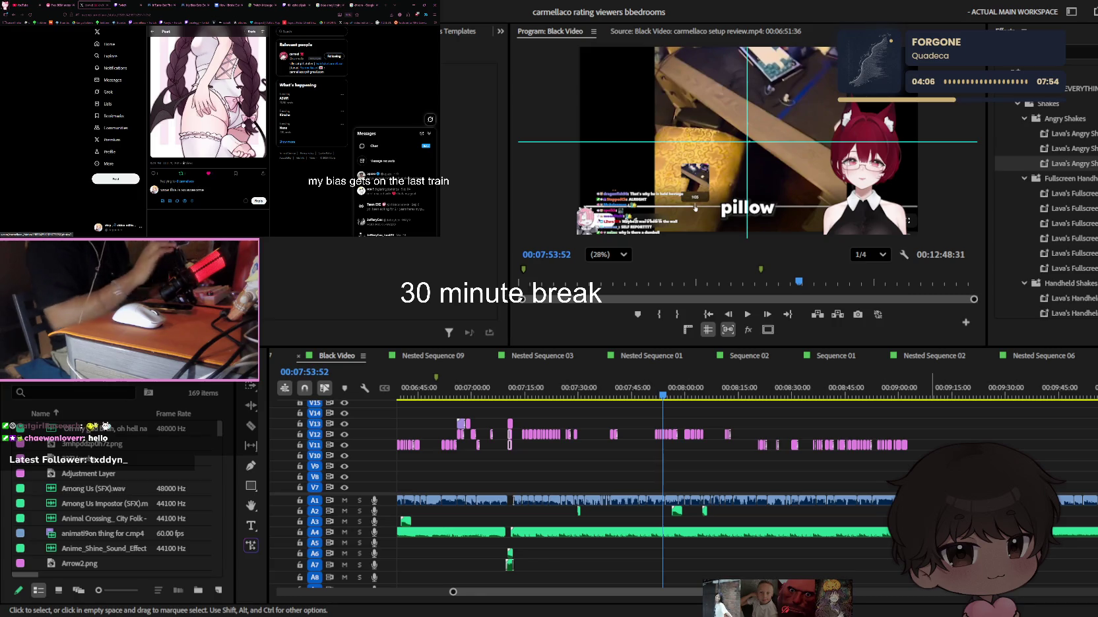
pyautogui.click(258, 200)
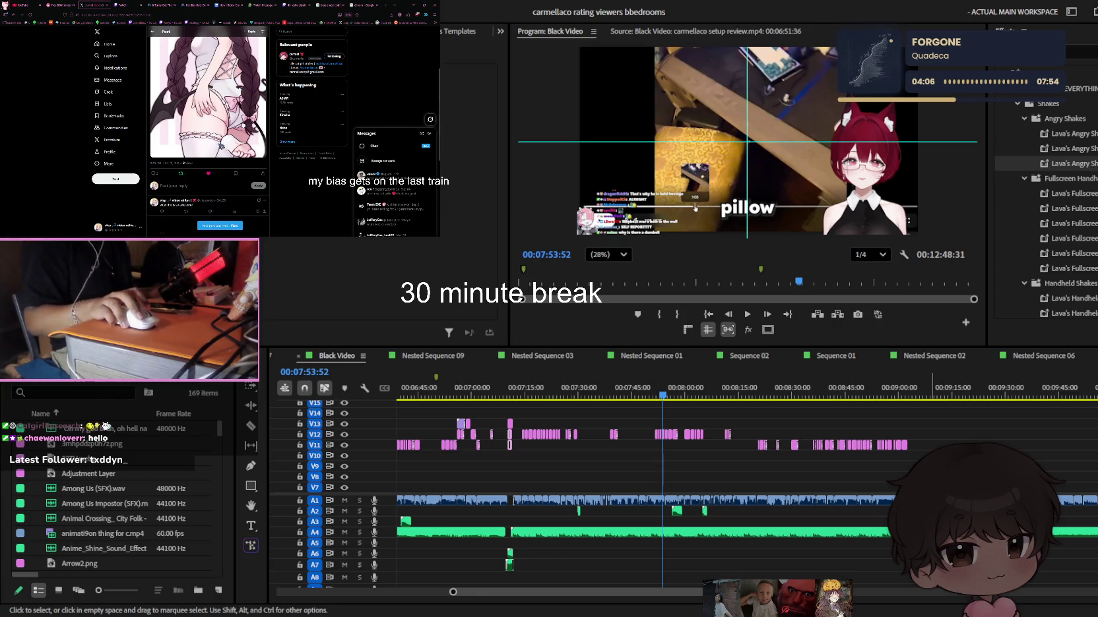
# View the poster's X profile, then go back to the Twitch stream
pyautogui.scroll(3, 158, 52)
pyautogui.click(153, 31)
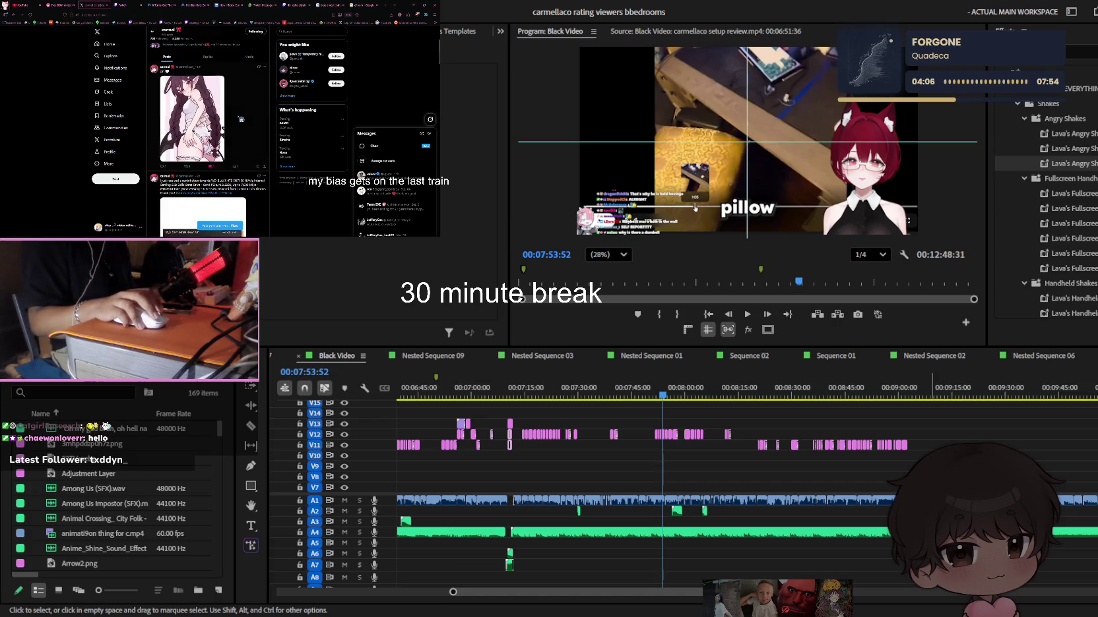
pyautogui.scroll(5, 262, 118)
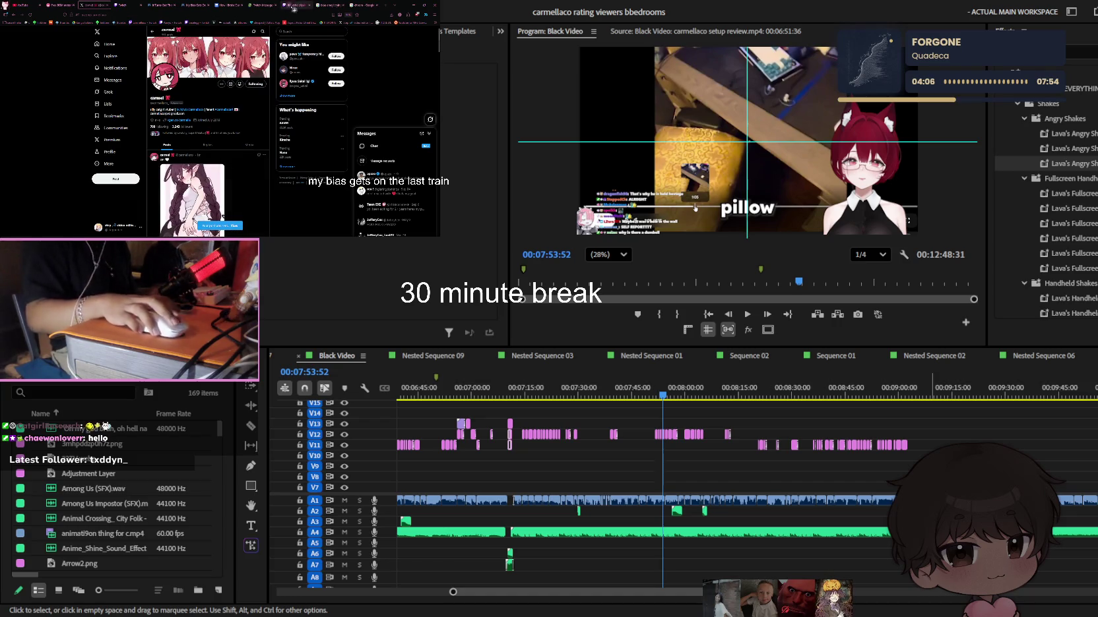
pyautogui.click(297, 5)
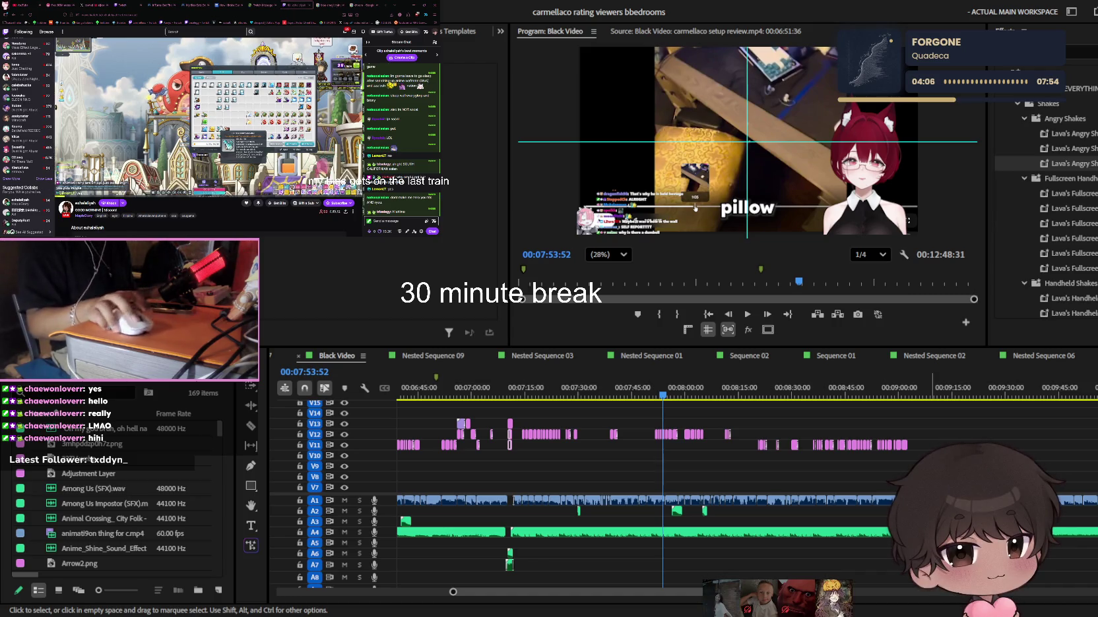
# Zoom the timeline in around 00:09:01:58, then set the playhead to 00:08:57:54
pyautogui.click(817, 434)
pyautogui.click(904, 391)
pyautogui.press('=')
pyautogui.press('=')
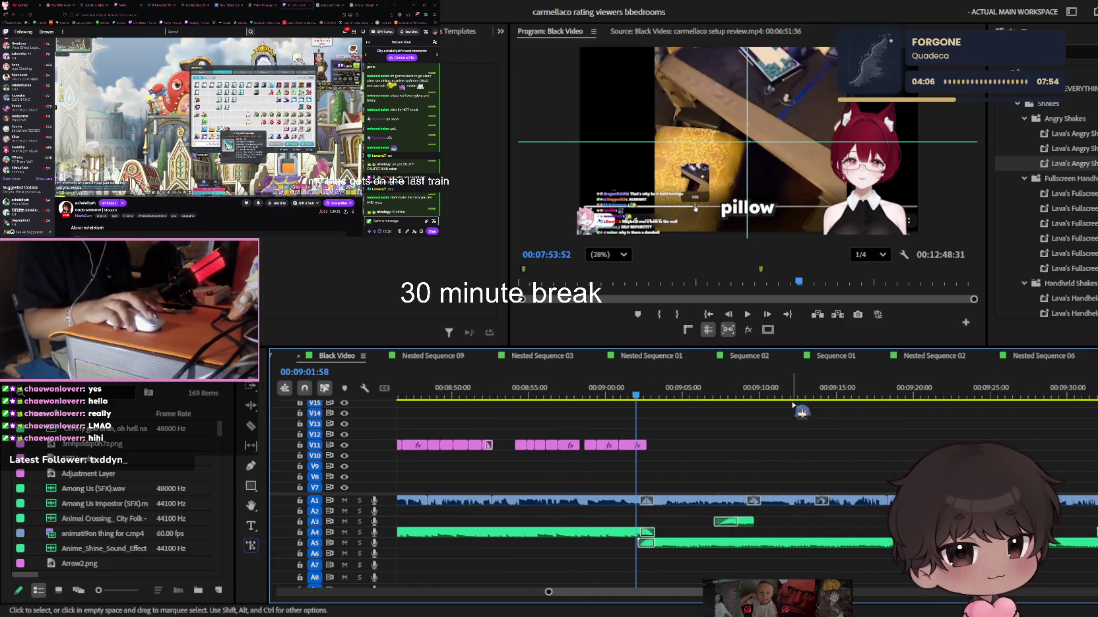
pyautogui.click(573, 391)
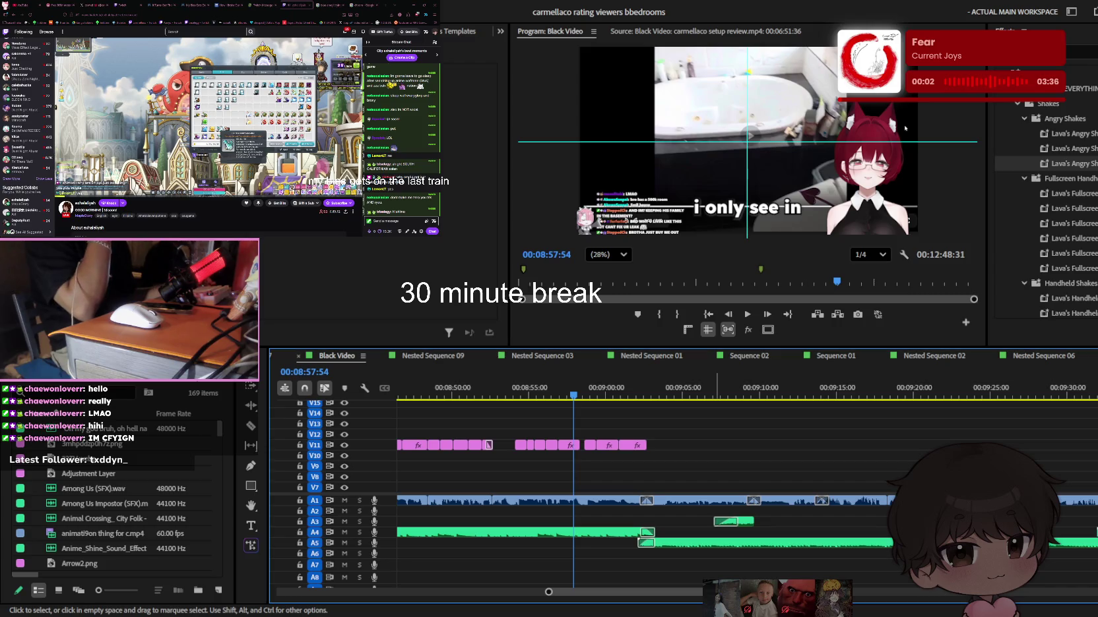
# Play the cut and return the playhead to 00:08:58:27 to rewatch it
pyautogui.scroll(2, 695, 442)
pyautogui.scroll(3, 695, 442)
pyautogui.press('space')
pyautogui.click(727, 598)
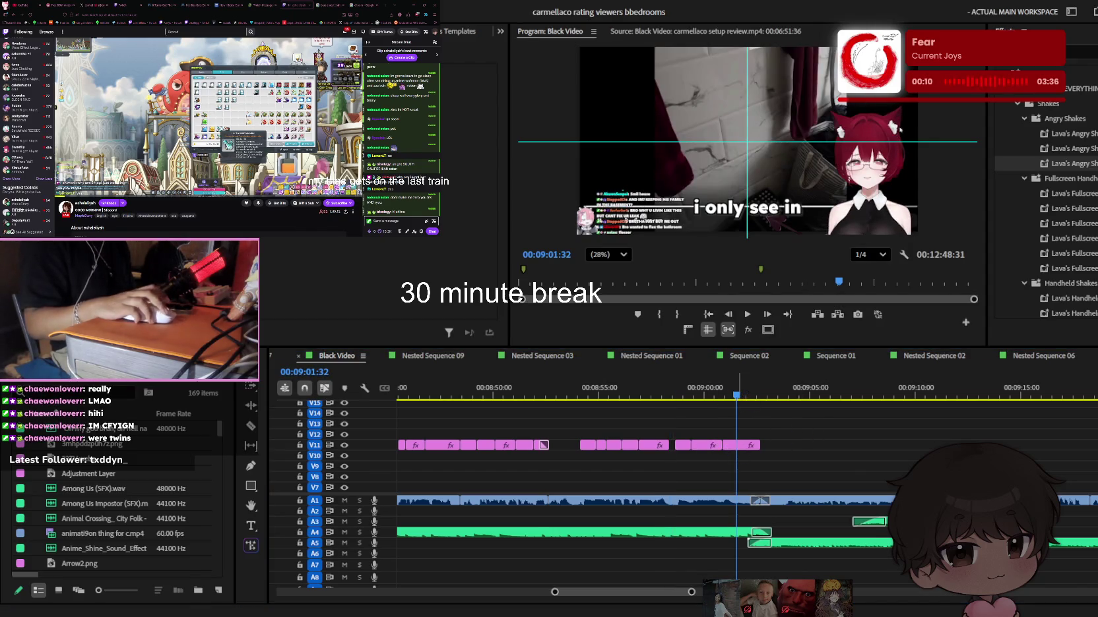
pyautogui.press('space')
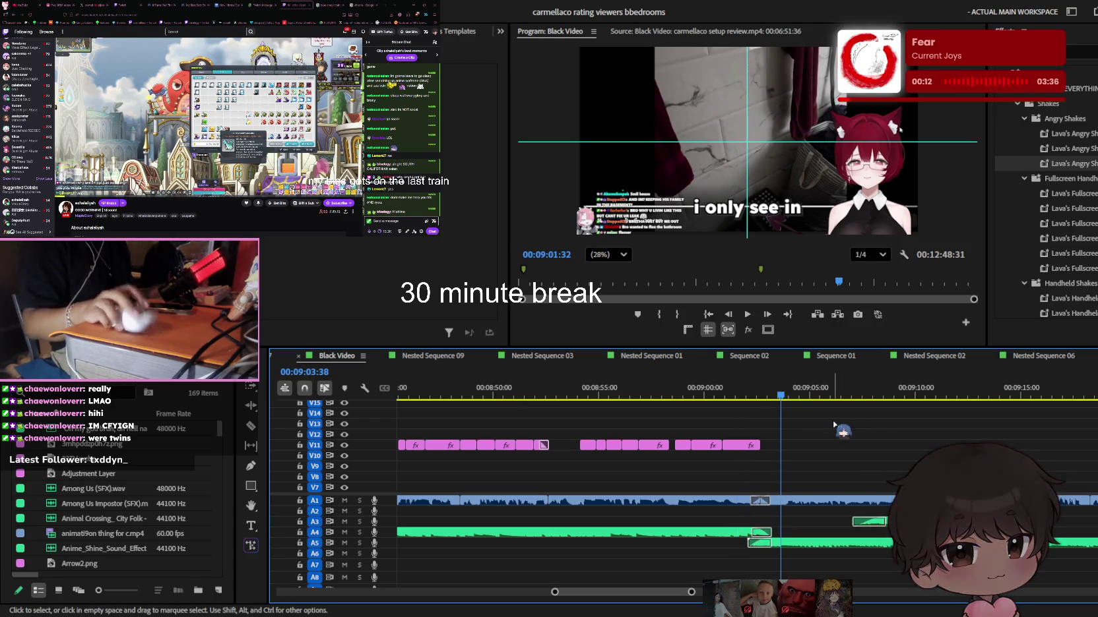
pyautogui.click(671, 392)
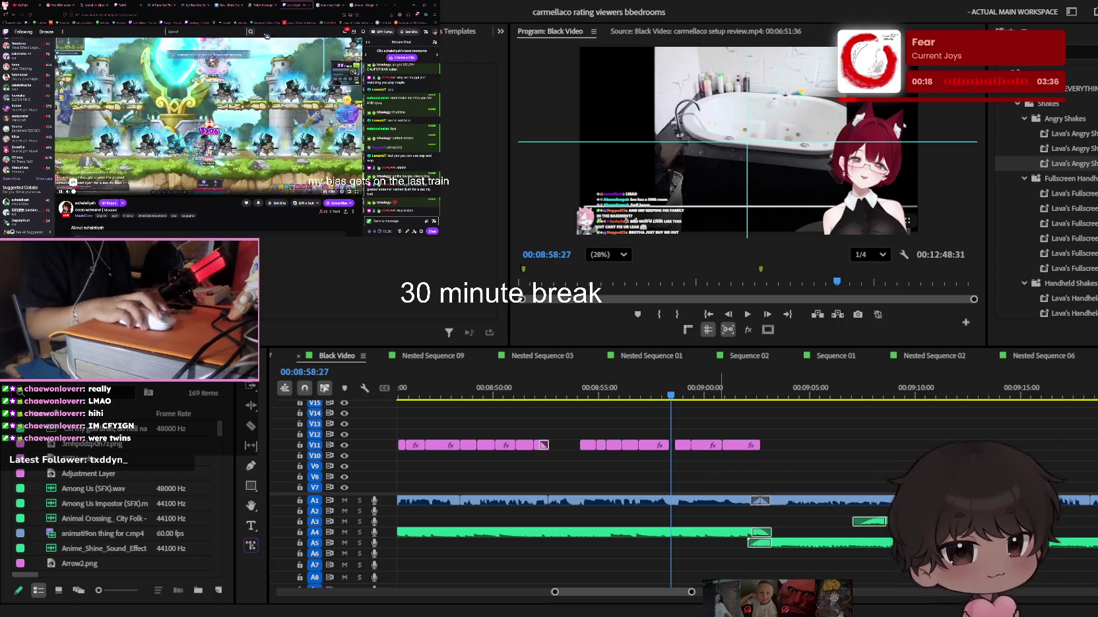
# Open the manga chapter page in the browser and scroll down through it
pyautogui.click(178, 5)
pyautogui.scroll(-5, 248, 82)
pyautogui.scroll(-5, 246, 82)
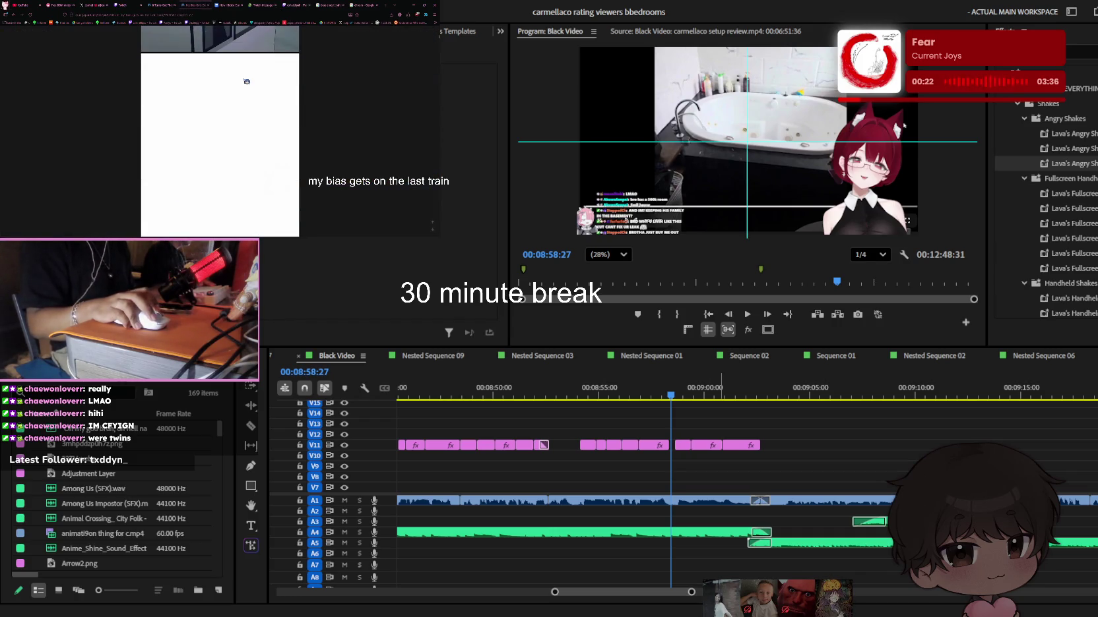
pyautogui.scroll(-5, 247, 81)
pyautogui.scroll(-5, 247, 82)
pyautogui.scroll(-3, 247, 82)
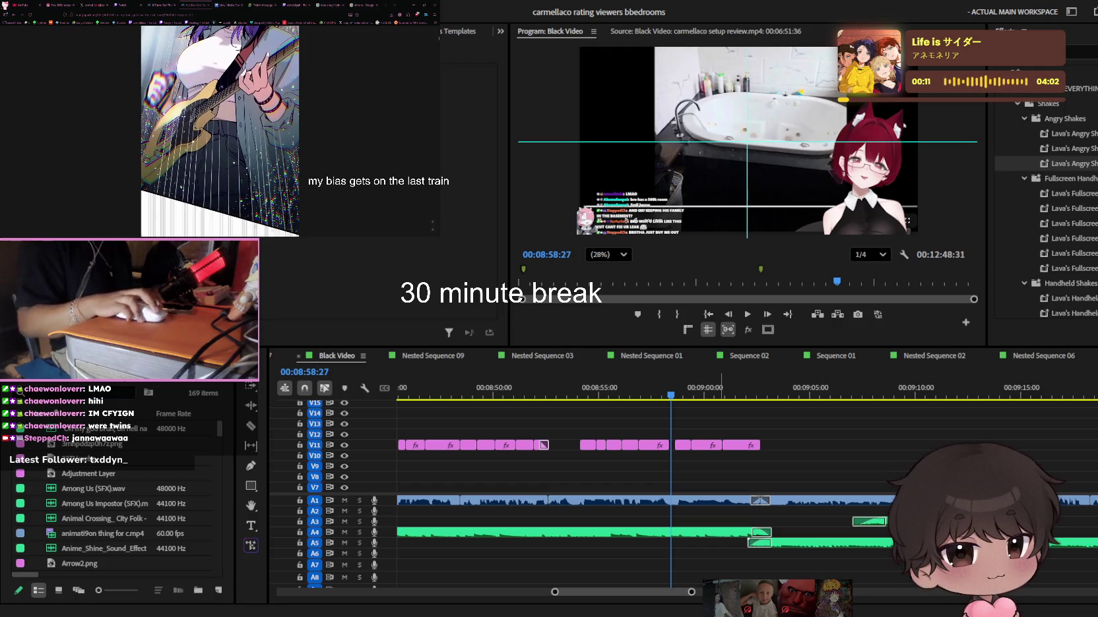
# Set the playhead to 00:08:55:30 and zoom the timeline out, then show Twitch
pyautogui.hotkey('ctrl', 'Tab')
pyautogui.hotkey('ctrl', 'Tab')
pyautogui.hotkey('ctrl', 'Tab')
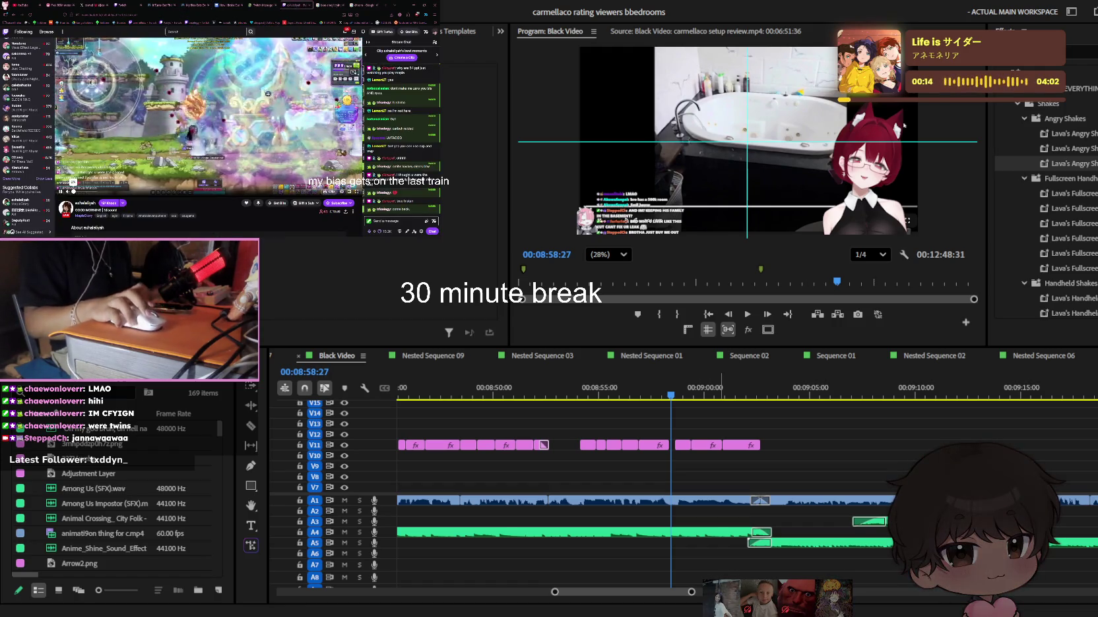
pyautogui.hotkey('ctrl', 'shift', 'Tab')
pyautogui.hotkey('ctrl', 'shift', 'Tab')
pyautogui.hotkey('ctrl', 'shift', 'Tab')
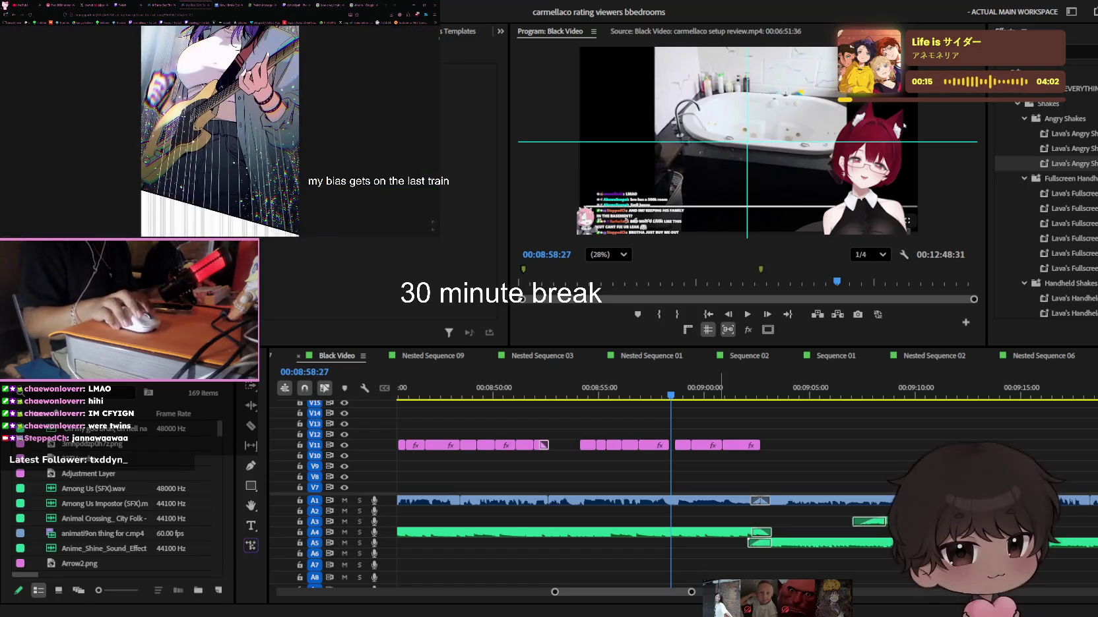
pyautogui.click(609, 394)
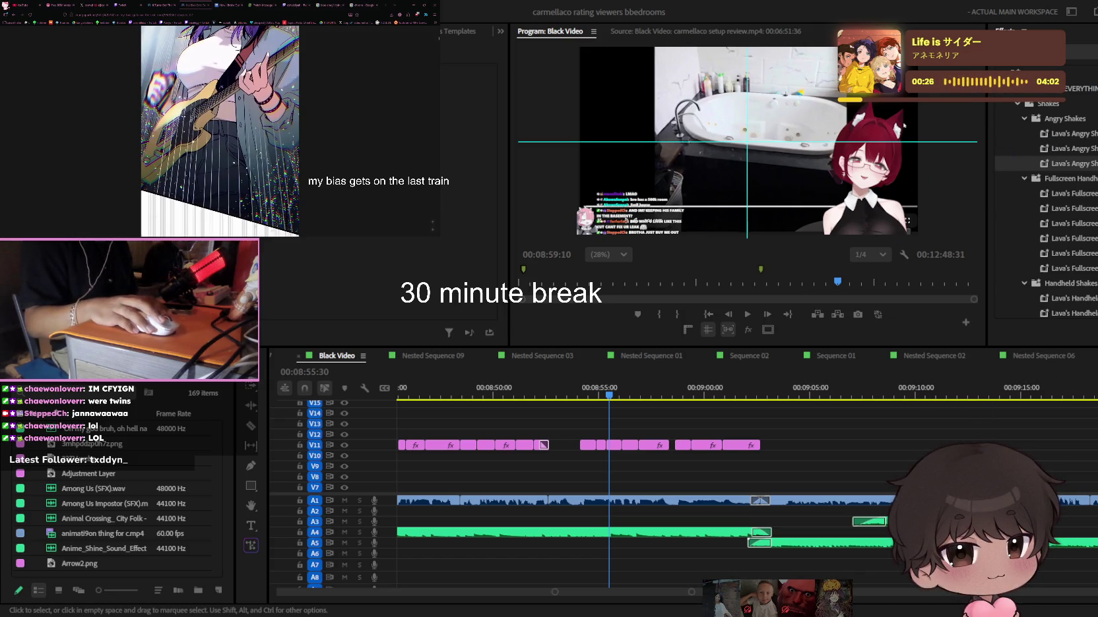
pyautogui.press('-')
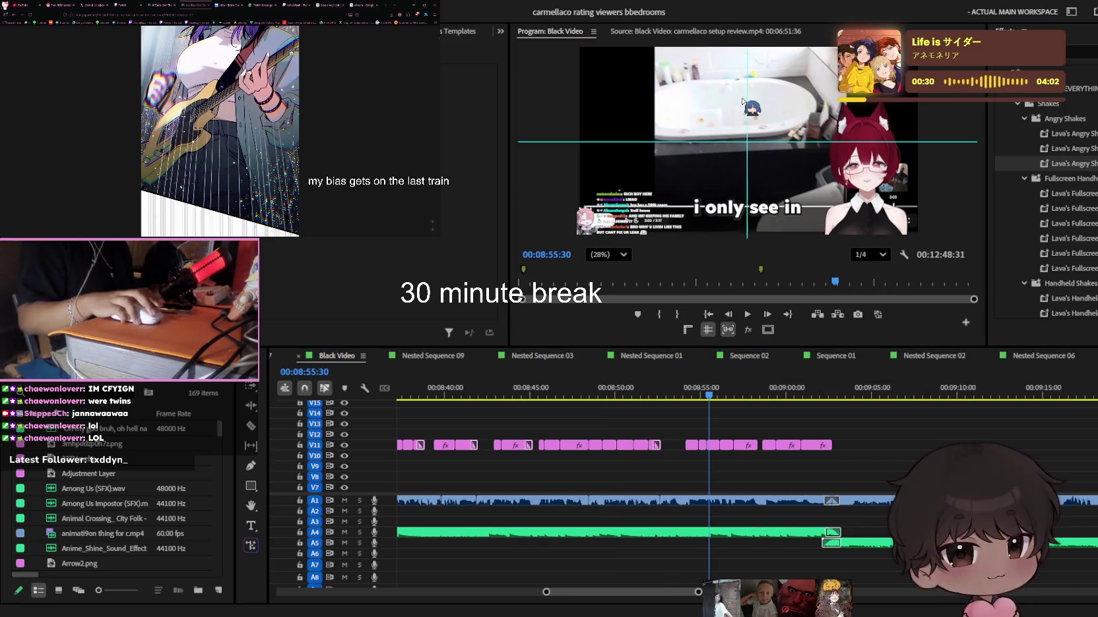
pyautogui.click(300, 5)
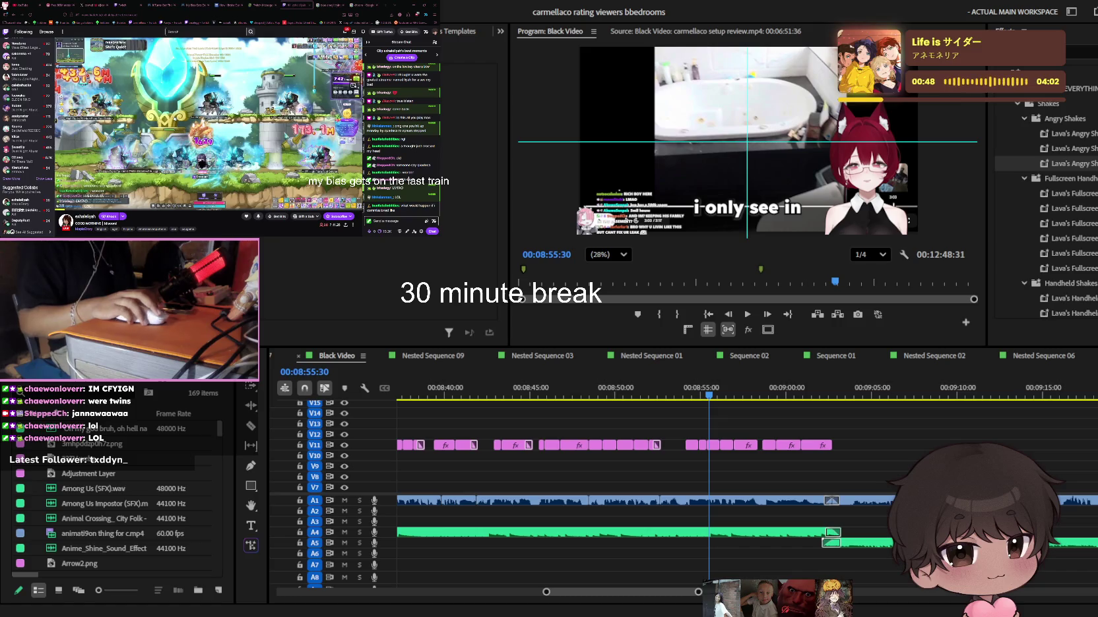
# Send several messages, including 'lol', in the Twitch chat
pyautogui.hotkey('shift', '3')
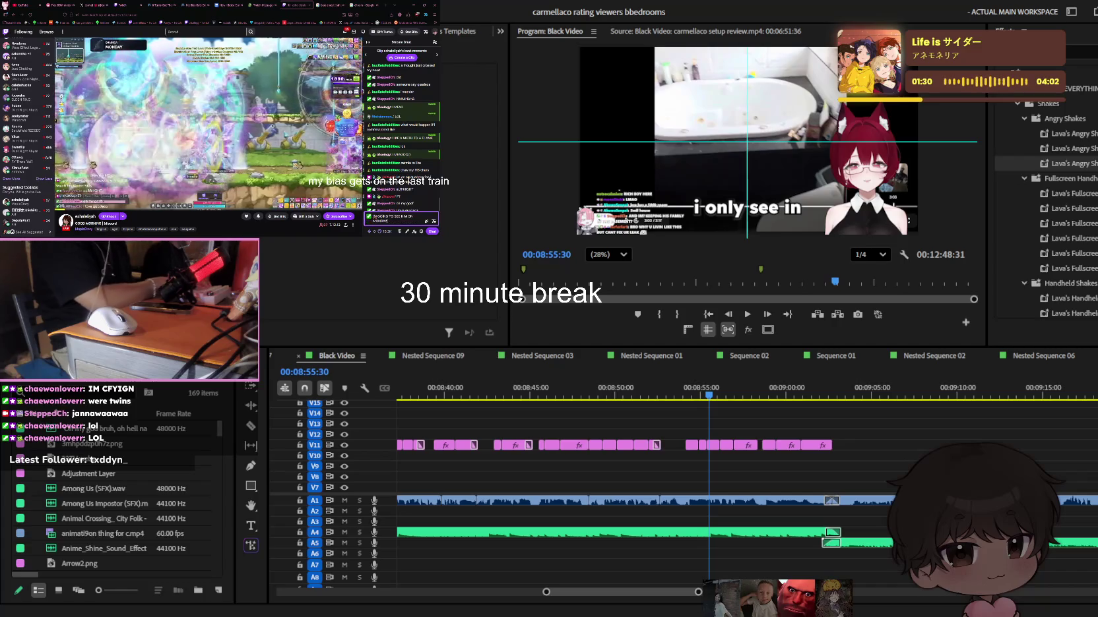
pyautogui.press('Return')
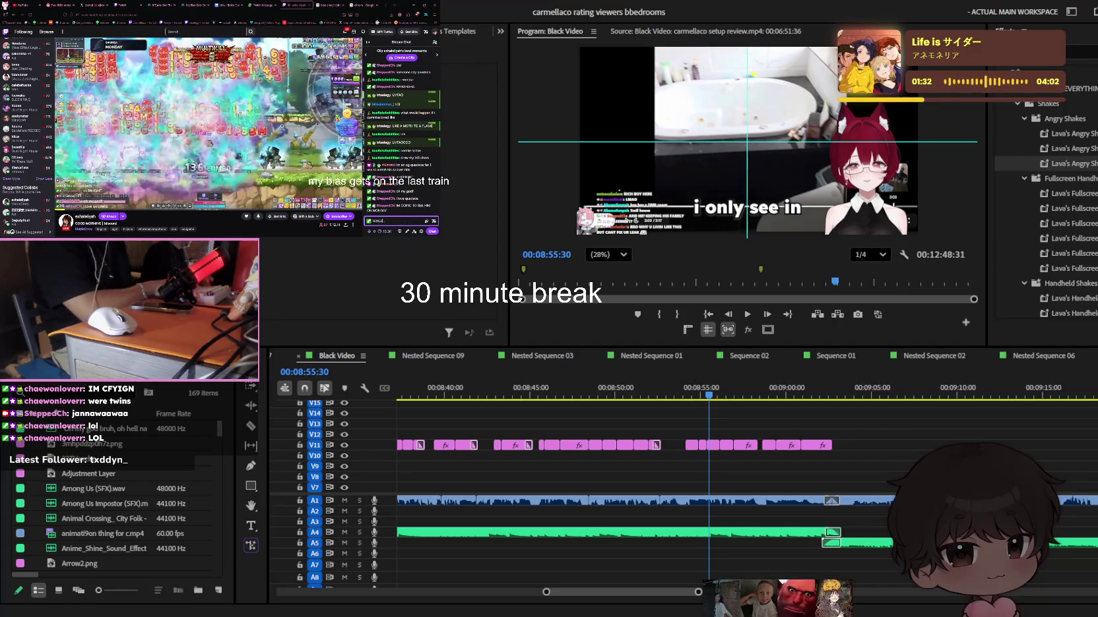
pyautogui.press('Return')
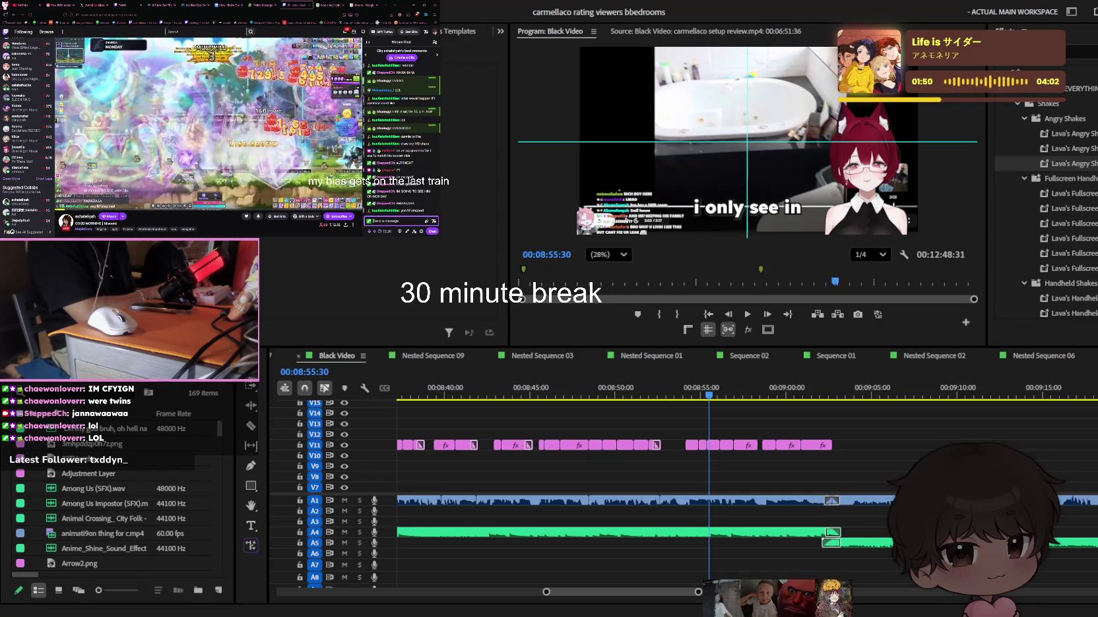
pyautogui.press('Return')
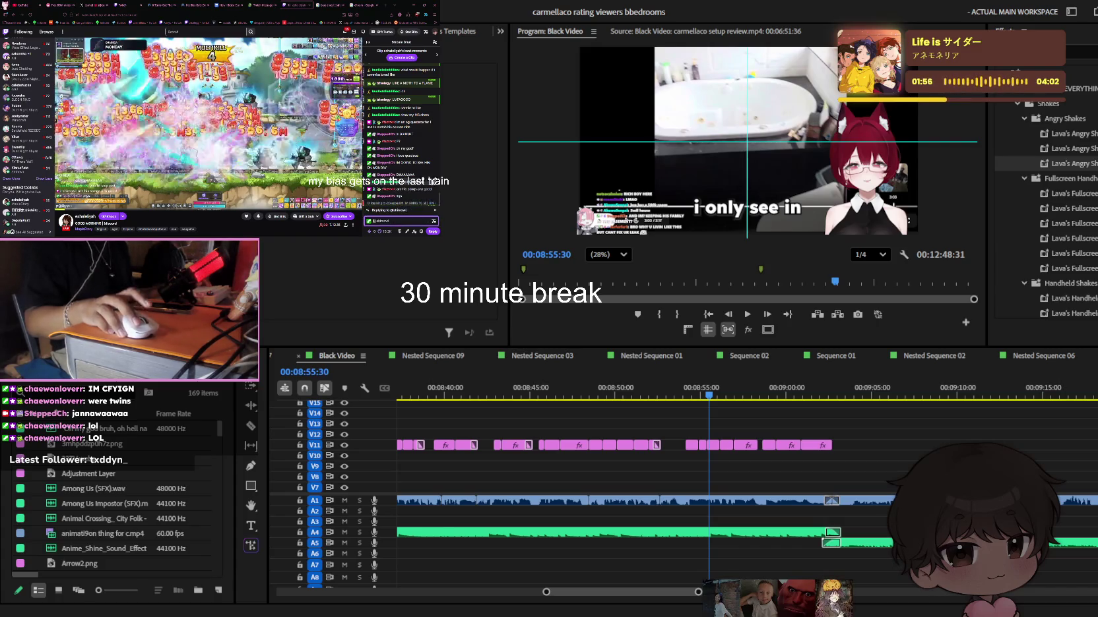
# Send 'yesri' and 'I'm gonna' in chat, then switch to the manga page
pyautogui.write('yes')
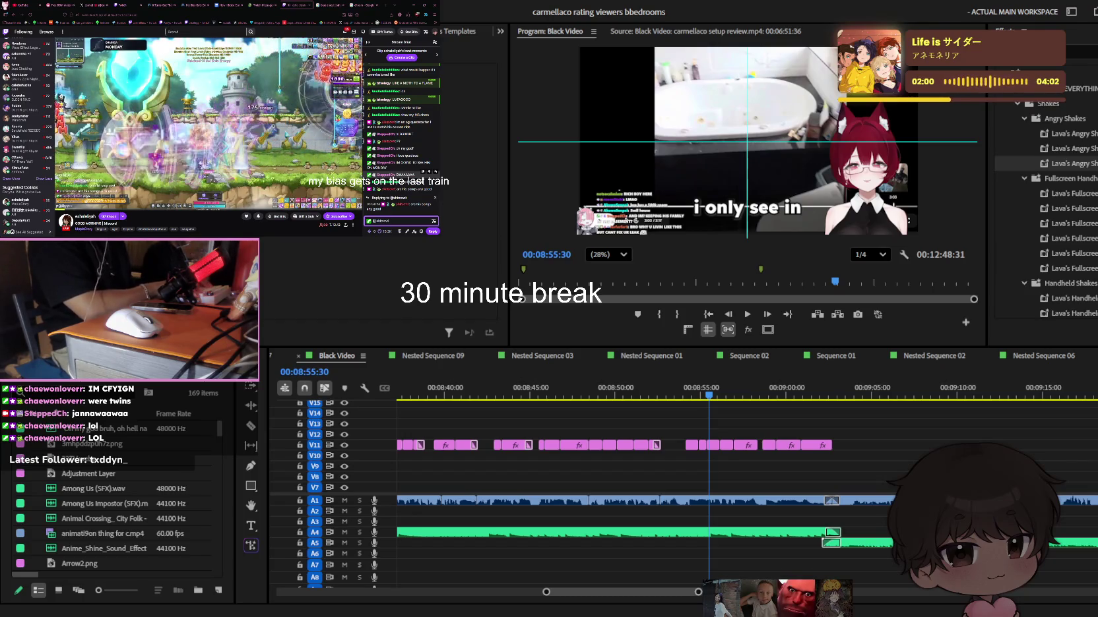
pyautogui.write('ri')
pyautogui.press('Return')
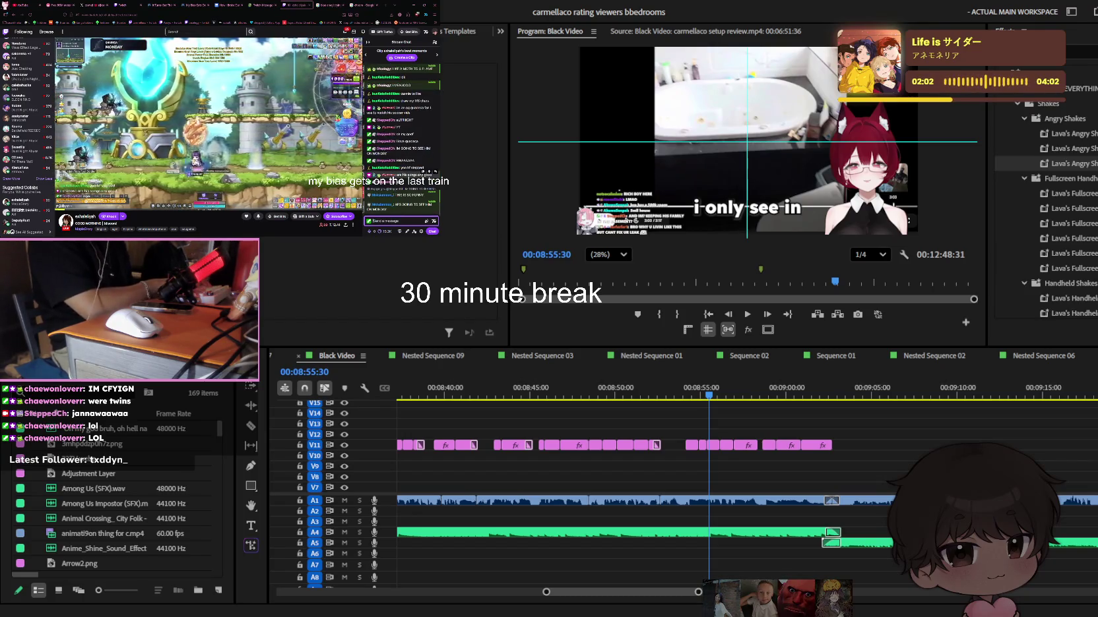
pyautogui.write("I'm g")
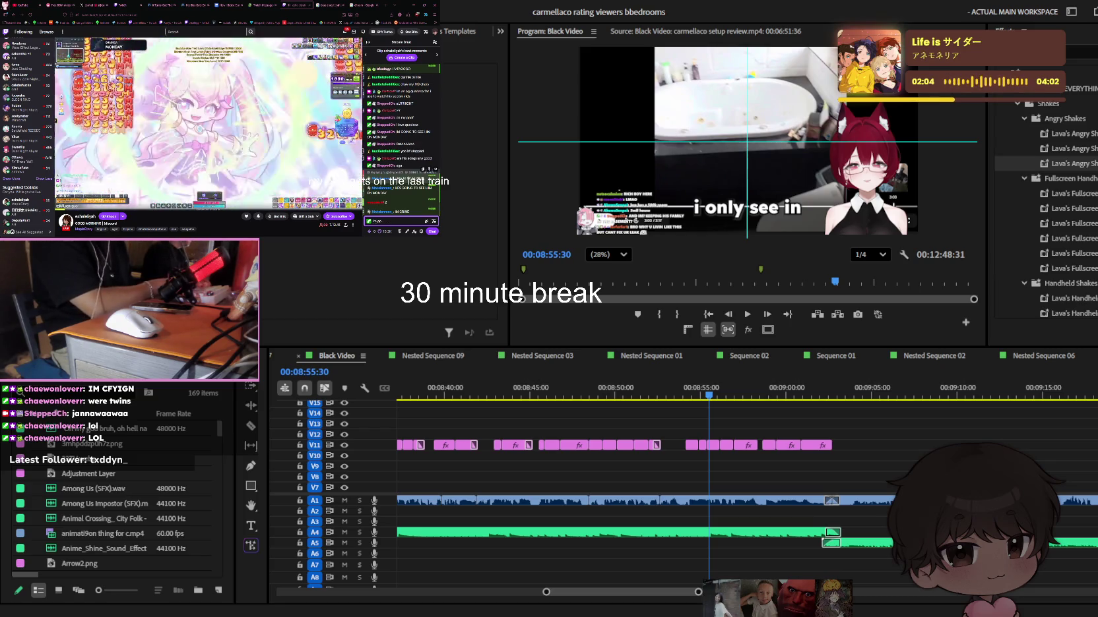
pyautogui.write('onna cry')
pyautogui.press('Return')
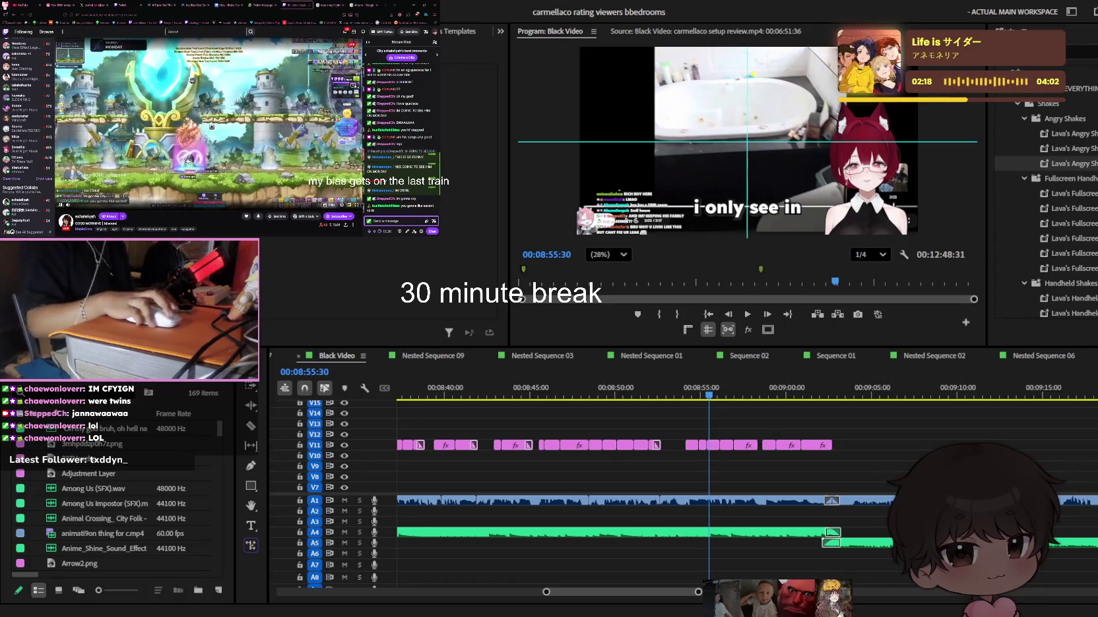
pyautogui.click(197, 4)
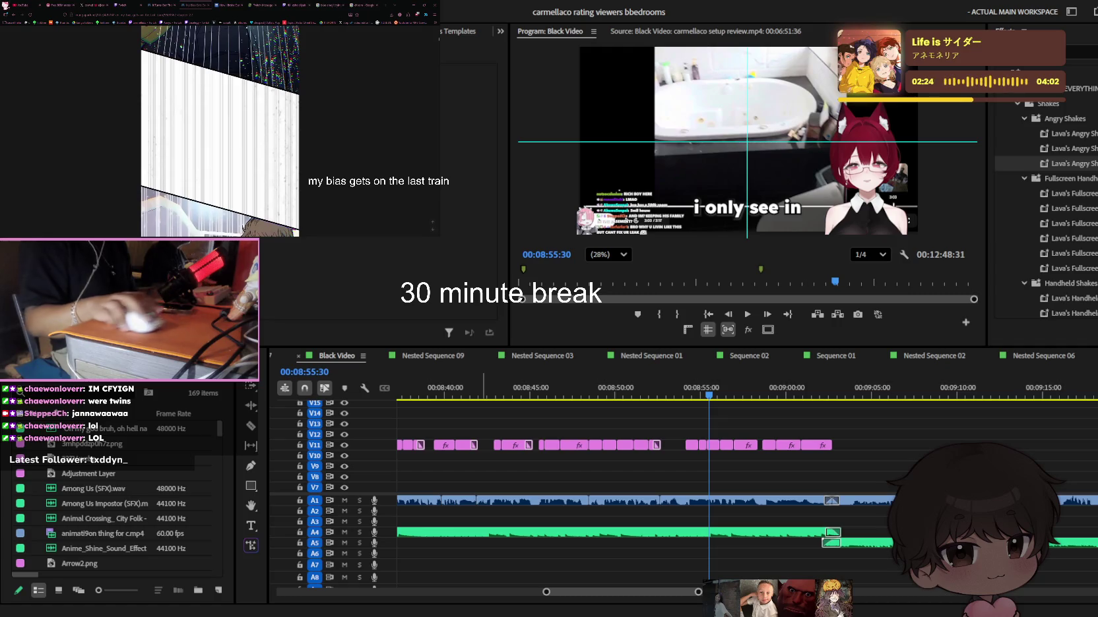
# Zoom the timeline fully out and return the browser to Twitch to reply in chat
pyautogui.scroll(-3, 655, 473)
pyautogui.scroll(-3, 655, 472)
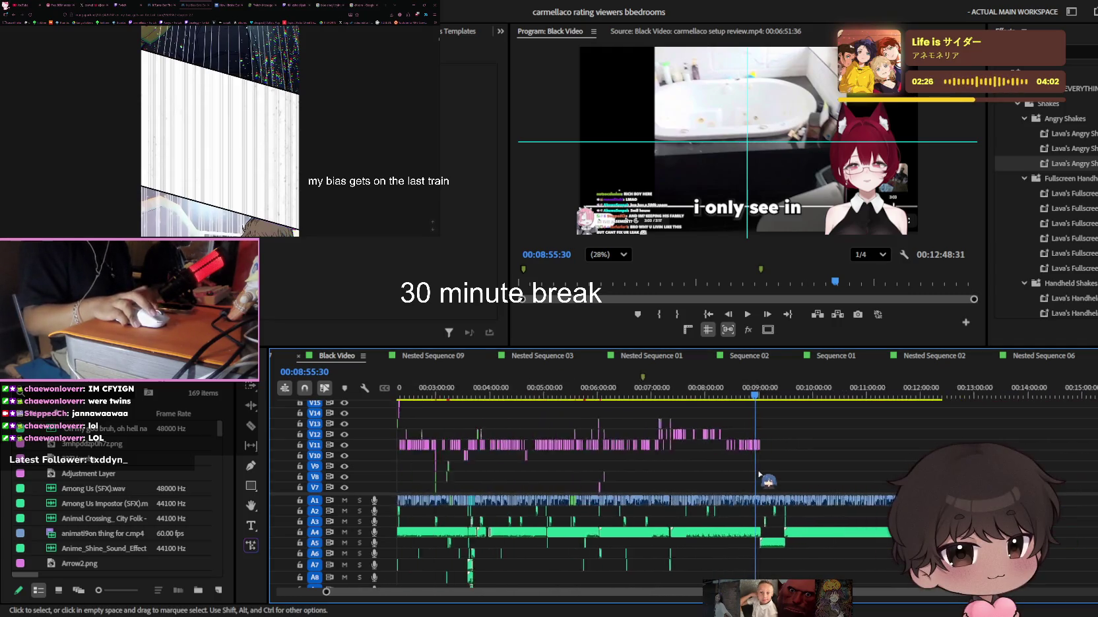
pyautogui.scroll(-3, 655, 472)
pyautogui.scroll(2, 719, 473)
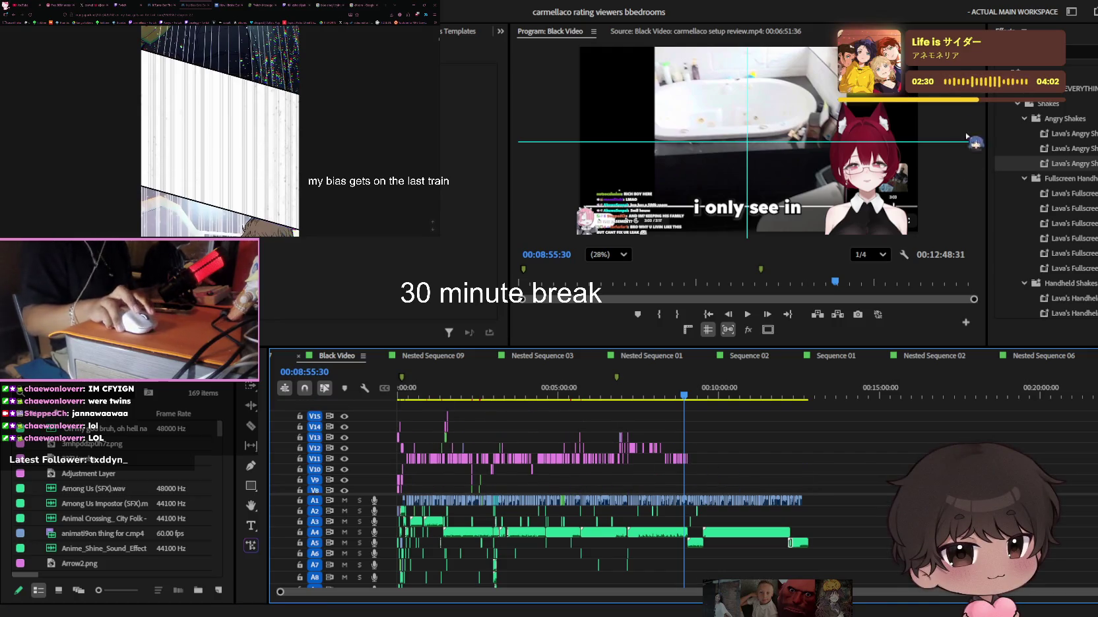
pyautogui.click(298, 4)
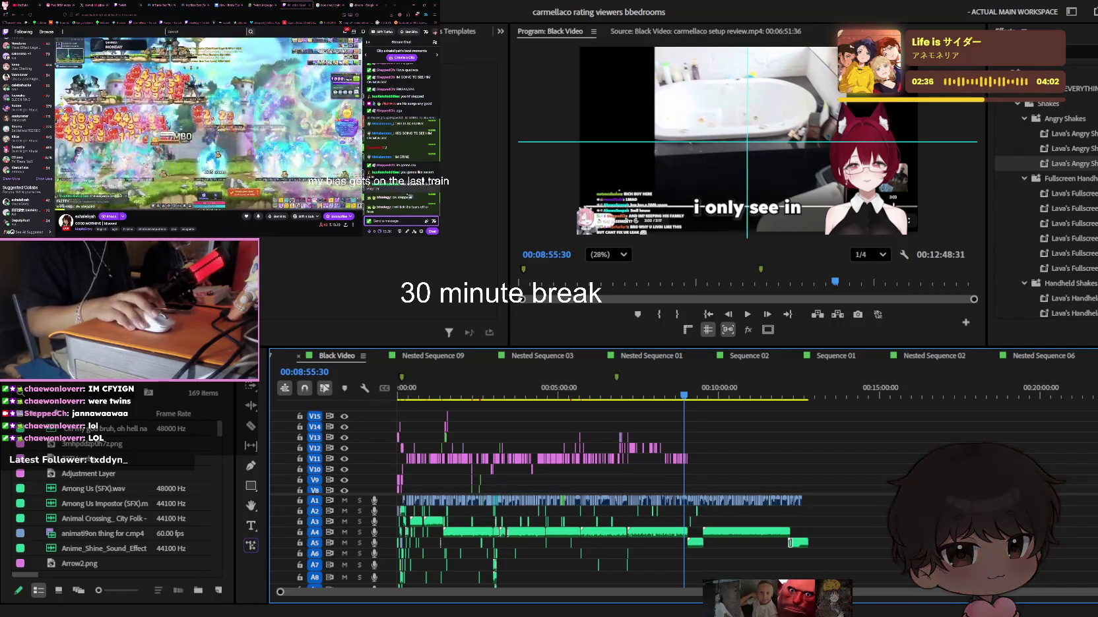
pyautogui.click(436, 198)
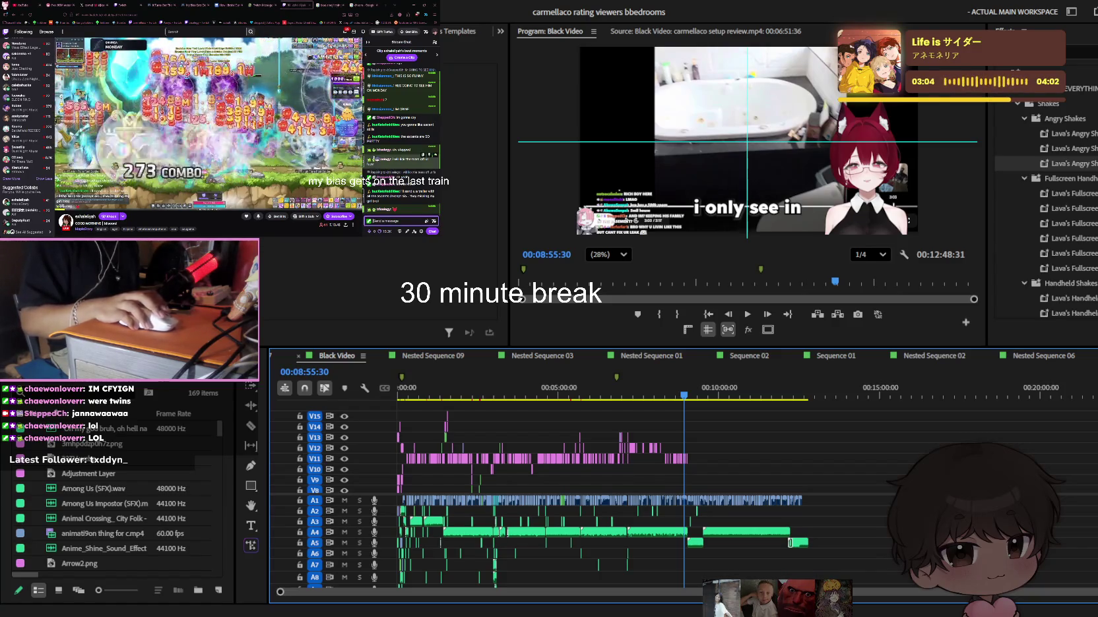
# Glance at the X profile, then Alt+Tab between the browser and Premiere
pyautogui.click(96, 4)
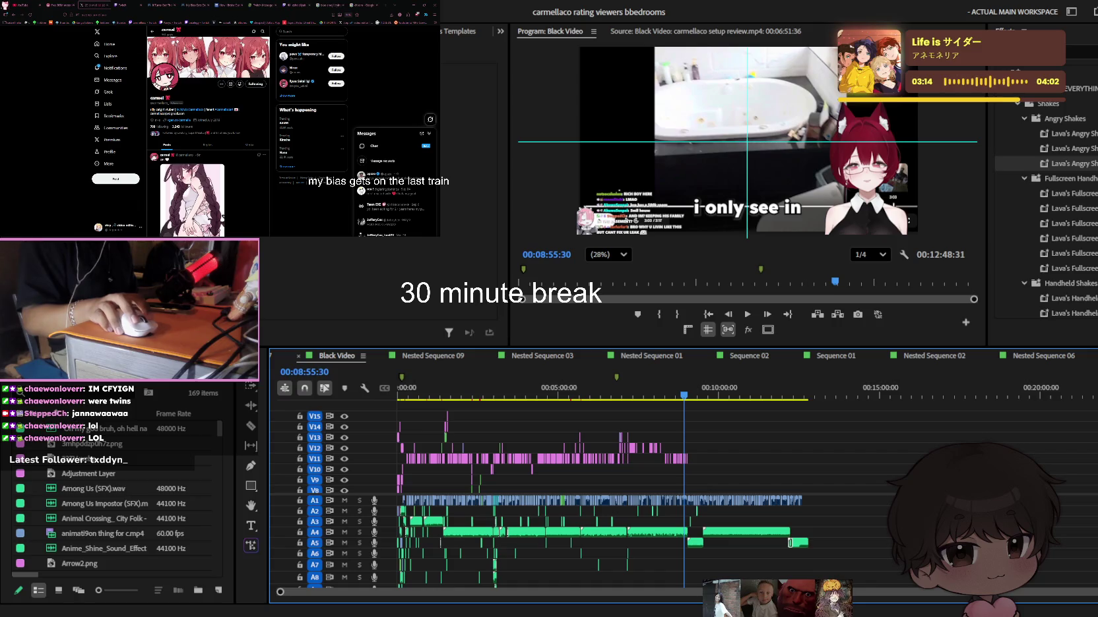
pyautogui.hotkey('alt', 'Tab')
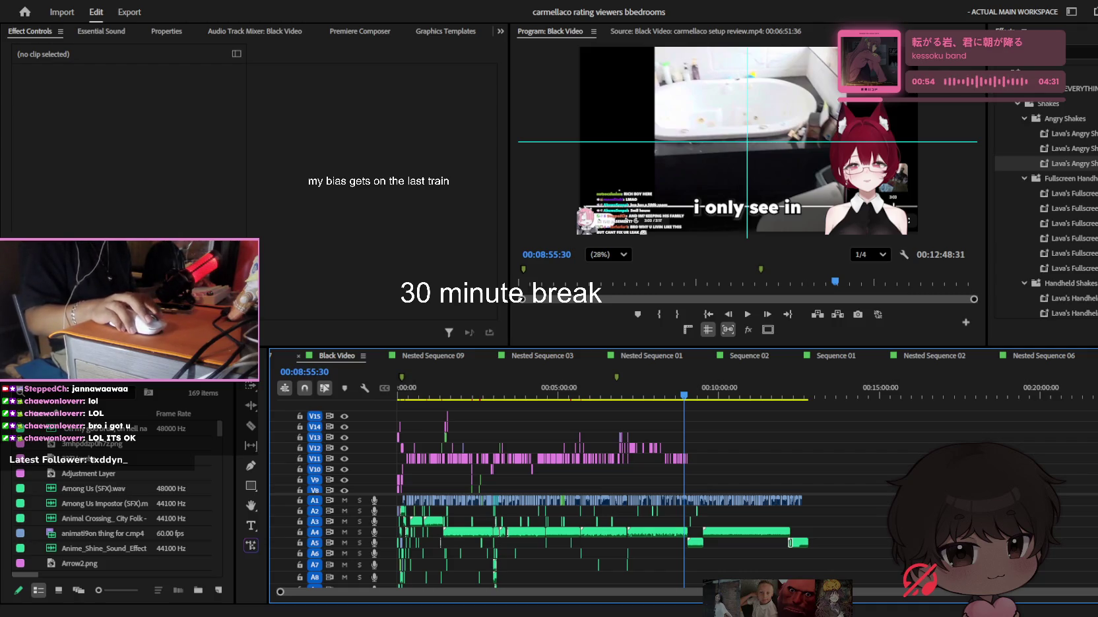
pyautogui.hotkey('alt', 'Tab')
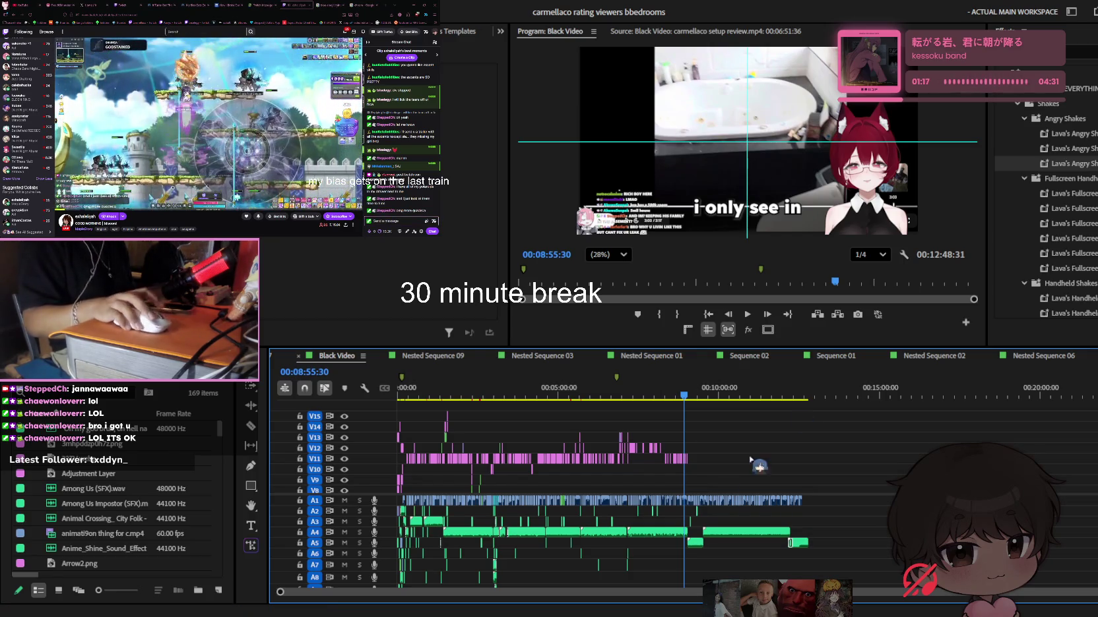
# Zoom in and play the captions from about 8:51 to review them
pyautogui.scroll(3, 682, 458)
pyautogui.scroll(2, 682, 459)
pyautogui.scroll(1, 686, 458)
pyautogui.scroll(2, 700, 456)
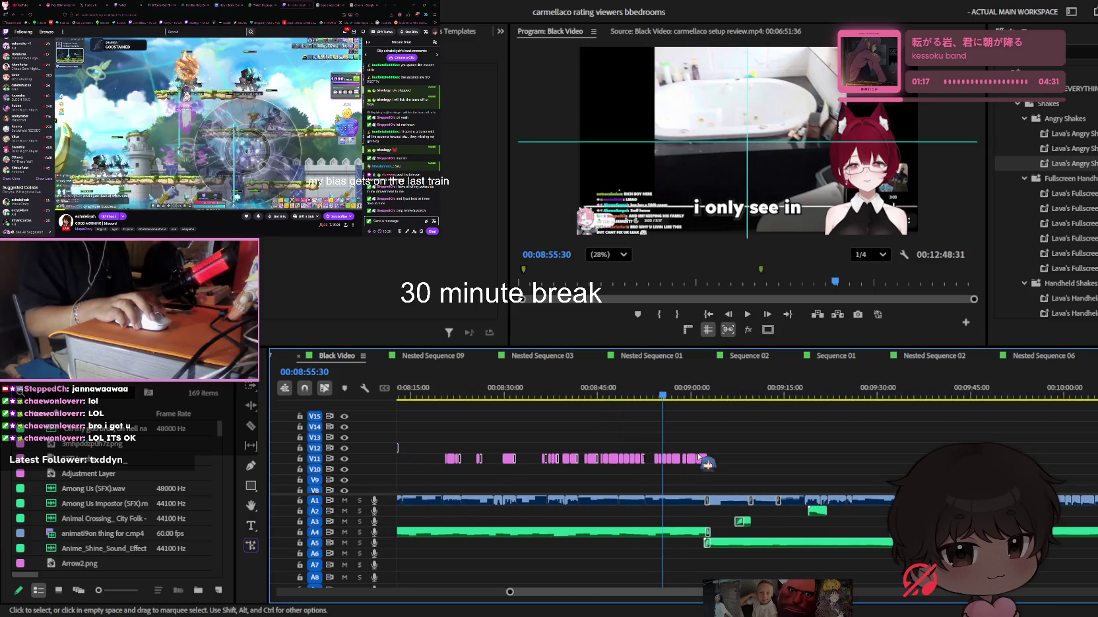
pyautogui.press('space')
pyautogui.click(691, 396)
pyautogui.scroll(2, 687, 397)
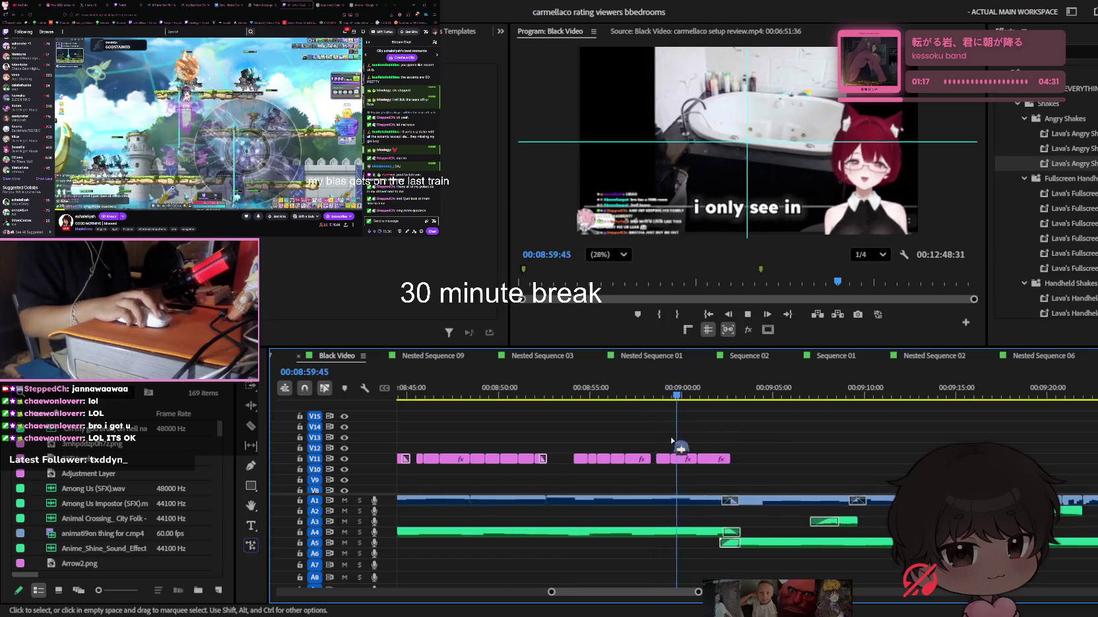
pyautogui.scroll(2, 687, 397)
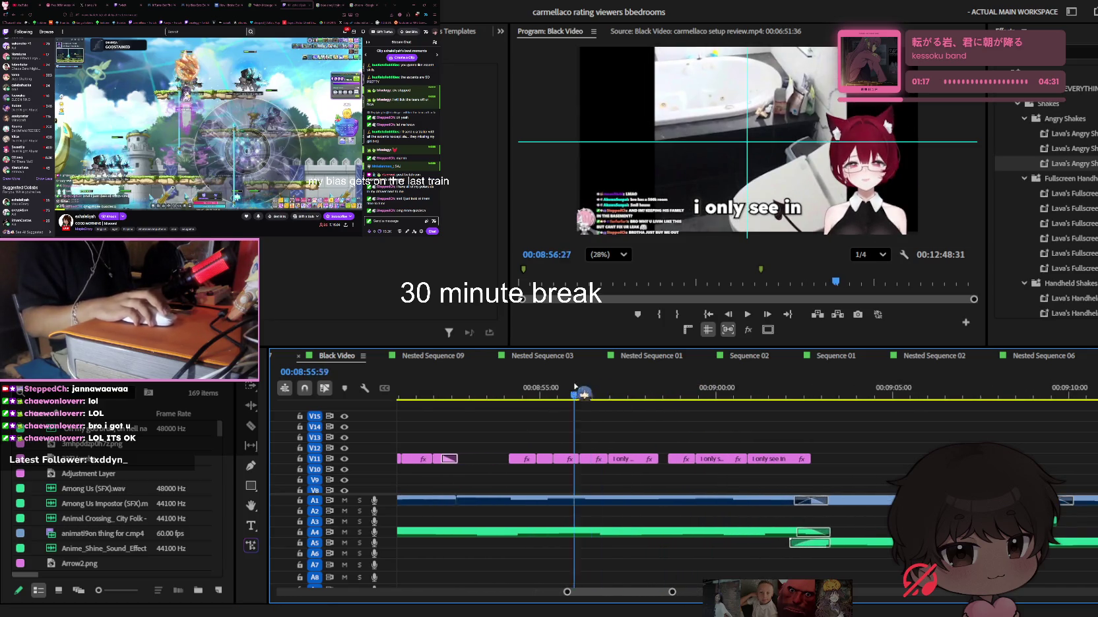
pyautogui.moveTo(687, 397); pyautogui.dragTo(404, 397)
pyautogui.press('space')
pyautogui.scroll(1, 641, 449)
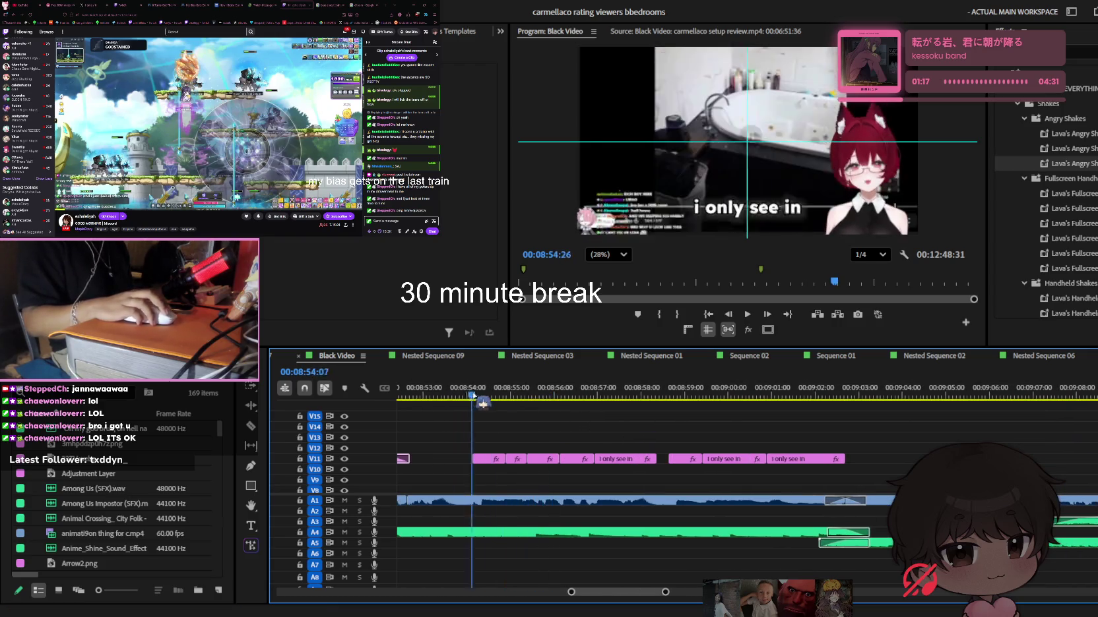
# Replace the 'i only see in' caption after 'ohh' with 'nahhh'
pyautogui.click(751, 204)
pyautogui.press('t')
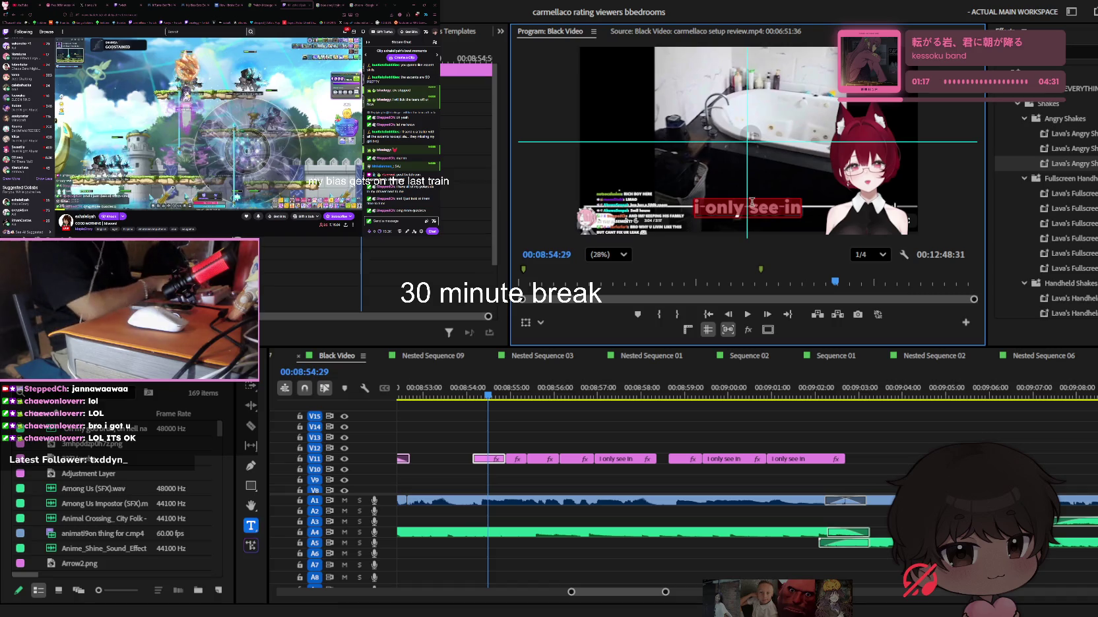
pyautogui.write('ohh')
pyautogui.press('Right')
pyautogui.press('Right')
pyautogui.press('Right')
pyautogui.press('Right')
pyautogui.press('Right')
pyautogui.press('Right')
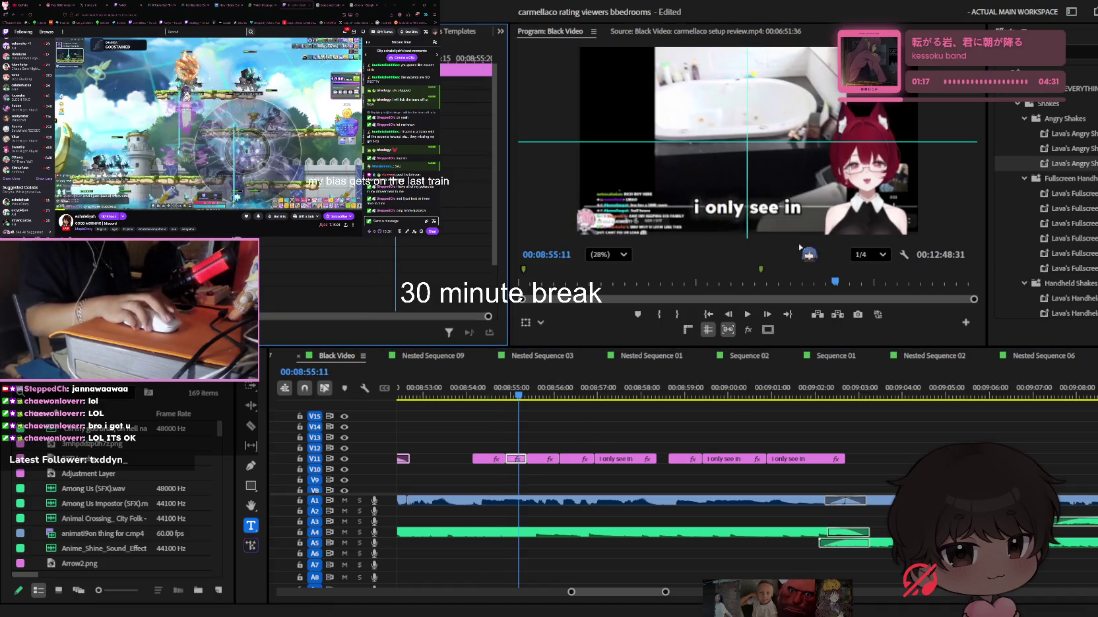
pyautogui.hotkey('ctrl', 'a')
pyautogui.write('nahhh')
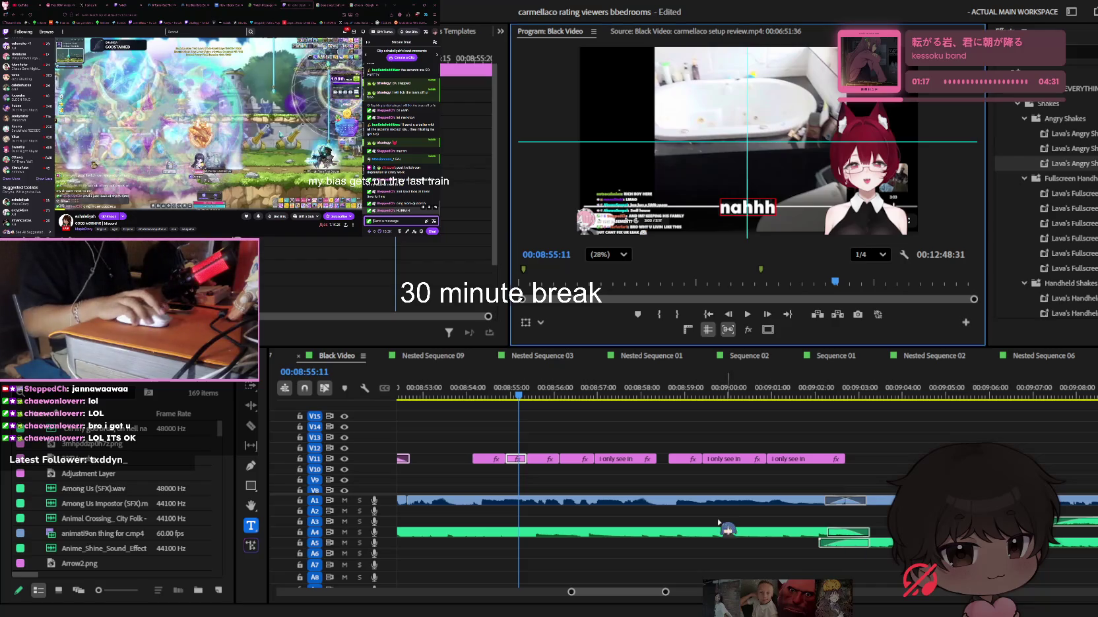
# Play back the edited caption and save the project
pyautogui.click(684, 442)
pyautogui.press('space')
pyautogui.press('space')
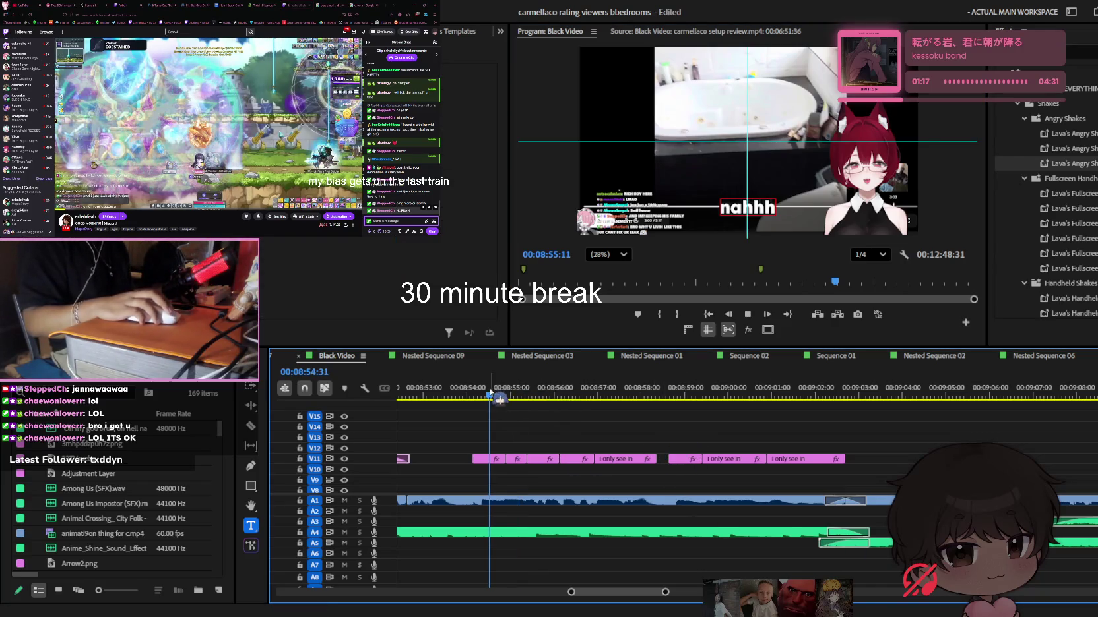
pyautogui.hotkey('ctrl', 's')
pyautogui.press('t')
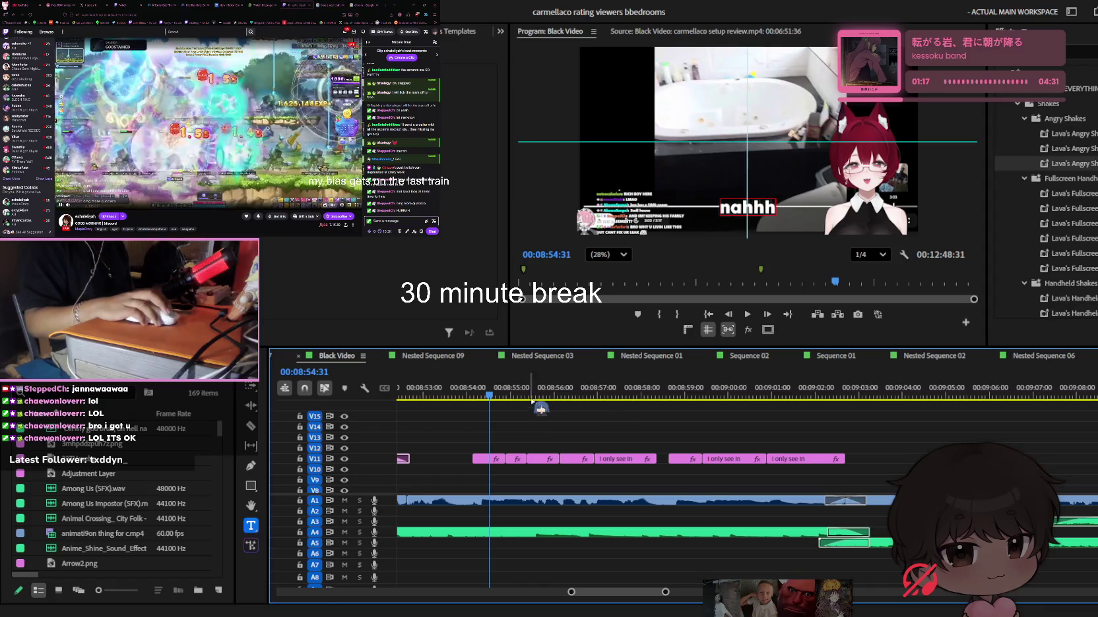
# Move to the next 'i only see in' caption near 8:55 and select its text
pyautogui.click(483, 393)
pyautogui.moveTo(494, 401); pyautogui.dragTo(596, 465)
pyautogui.click(790, 203)
pyautogui.hotkey('ctrl', 'a')
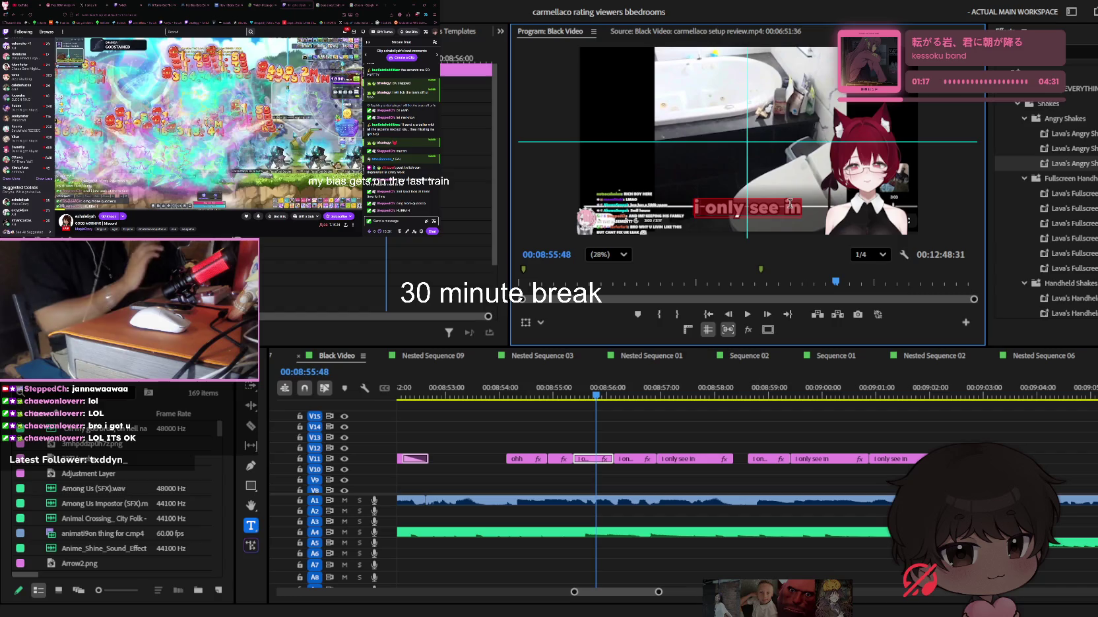
# Type 'yo' into the caption, then select the 'you also' caption and its text
pyautogui.write('you also')
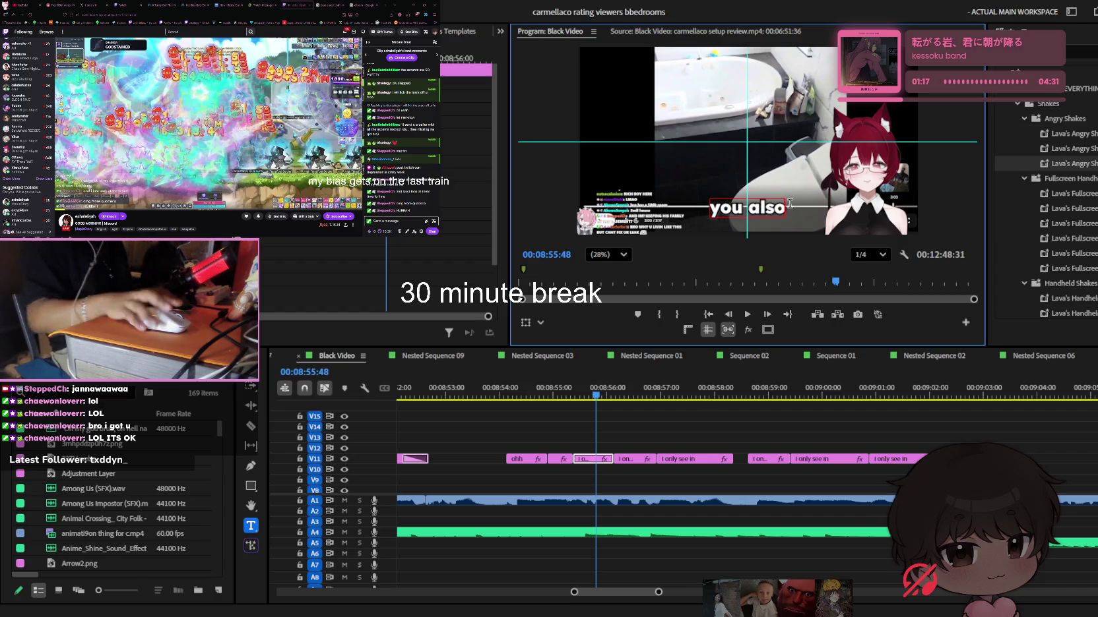
pyautogui.click(657, 448)
pyautogui.click(630, 395)
pyautogui.click(589, 396)
pyautogui.click(597, 459)
pyautogui.click(780, 208)
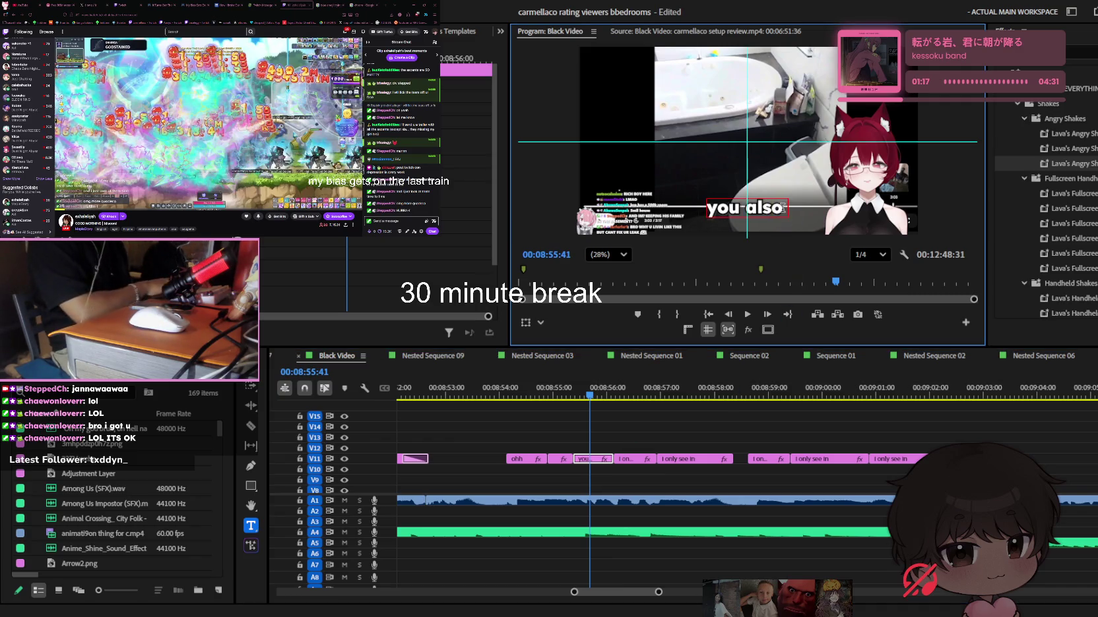
pyautogui.click(678, 409)
# Play back the revised captions from 8:56:29
pyautogui.press('space')
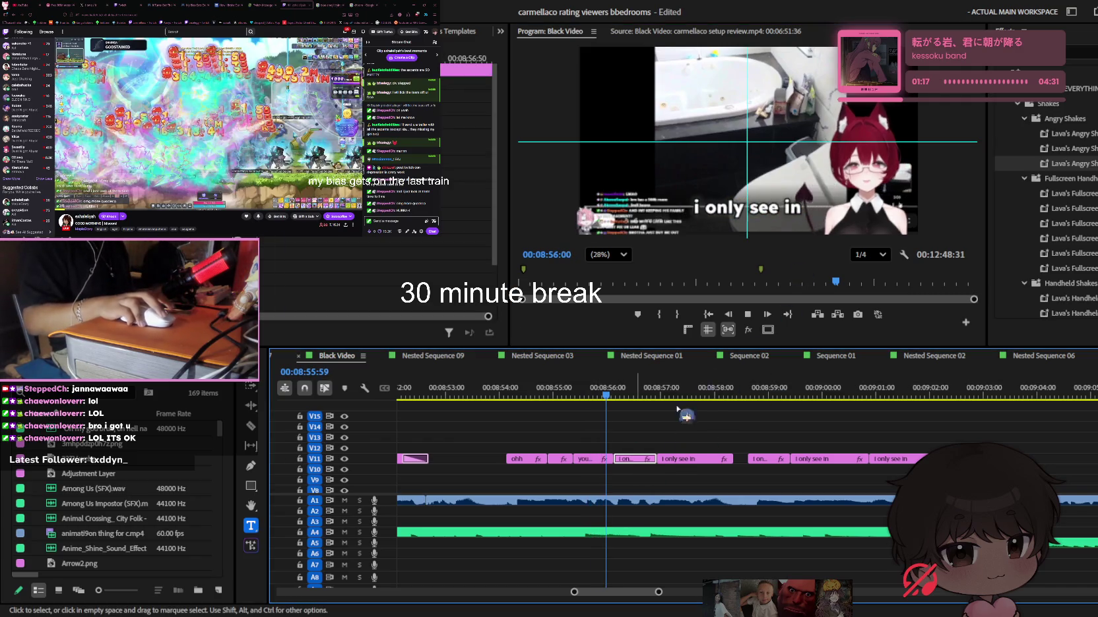
pyautogui.click(769, 205)
pyautogui.write('fancy tub')
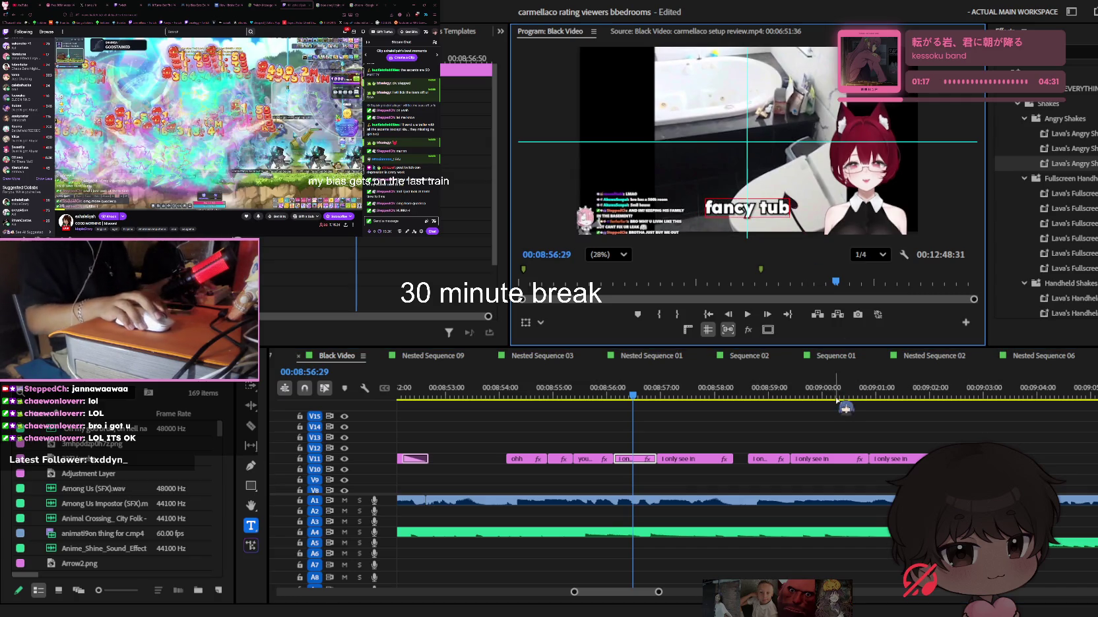
pyautogui.click(760, 483)
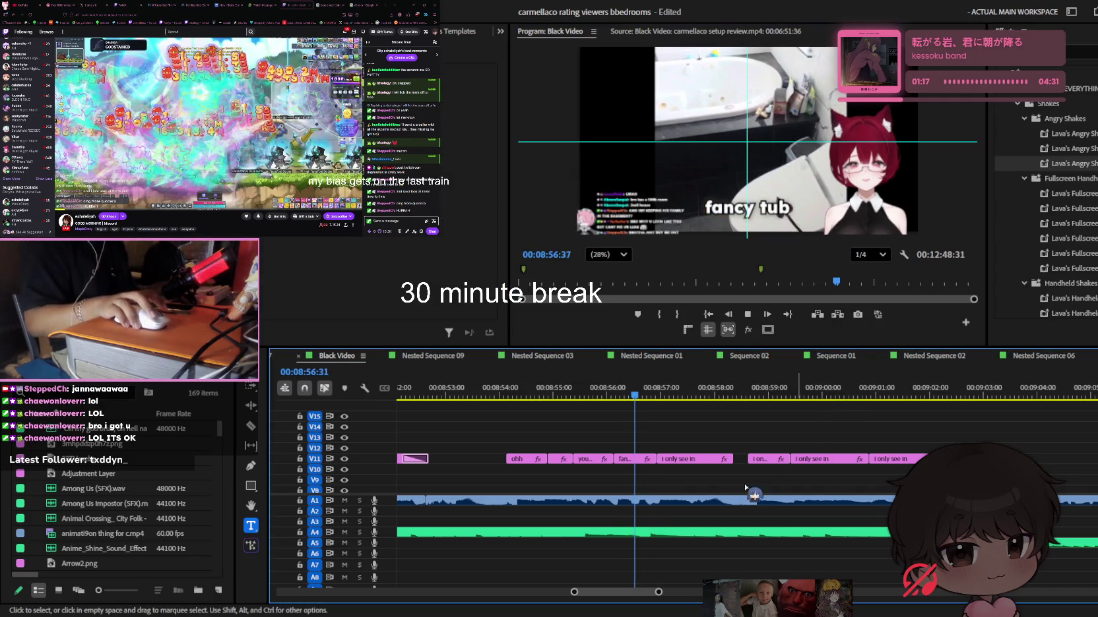
pyautogui.press('space')
pyautogui.press('space')
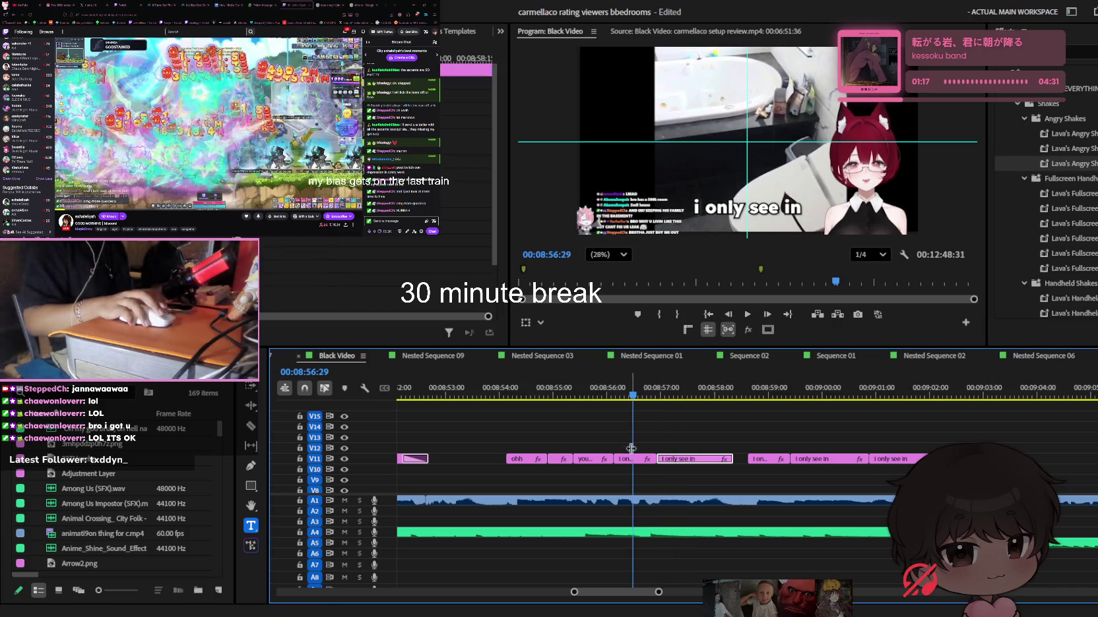
pyautogui.press('d')
# Replace the caption text at 8:56:29 with 'fancy'
pyautogui.click(759, 206)
pyautogui.hotkey('ctrl', 'a')
pyautogui.press('BackSpace')
pyautogui.write('fancy')
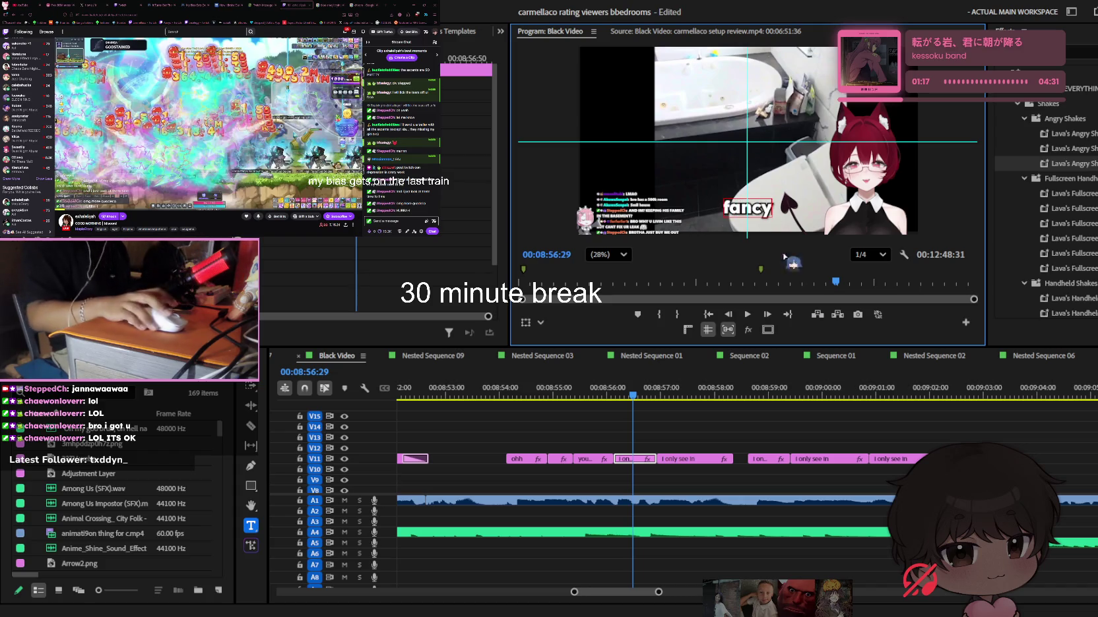
pyautogui.click(847, 435)
# Change the next caption at 00:08:57:08 from 'i only see in' to 'tub'
pyautogui.press('Down')
pyautogui.press('d')
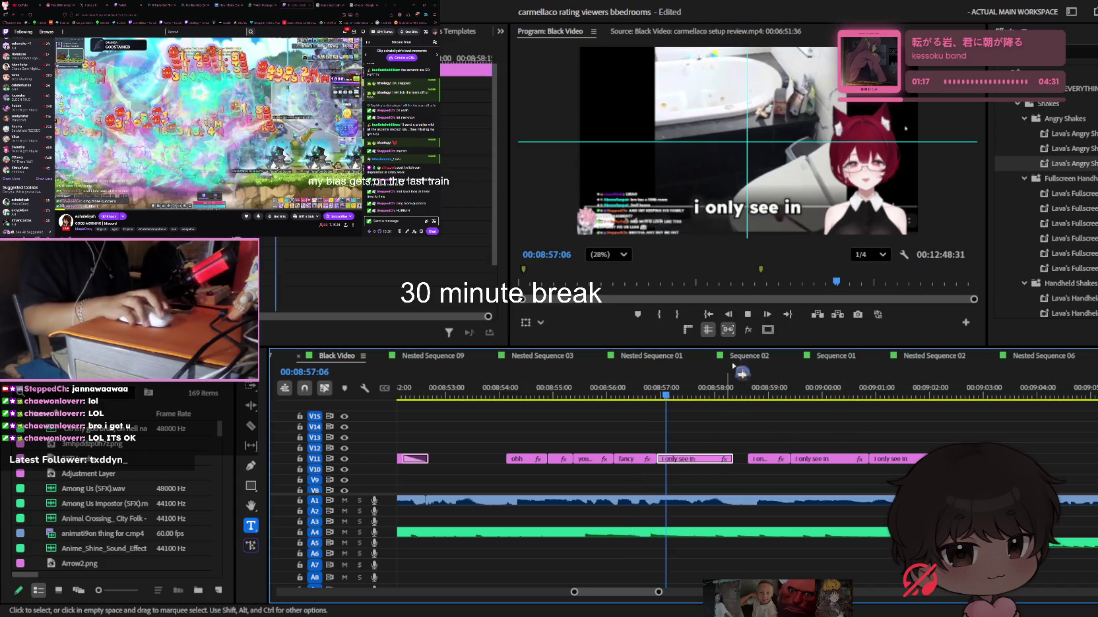
pyautogui.click(747, 207)
pyautogui.hotkey('ctrl', 'a')
pyautogui.write('tub')
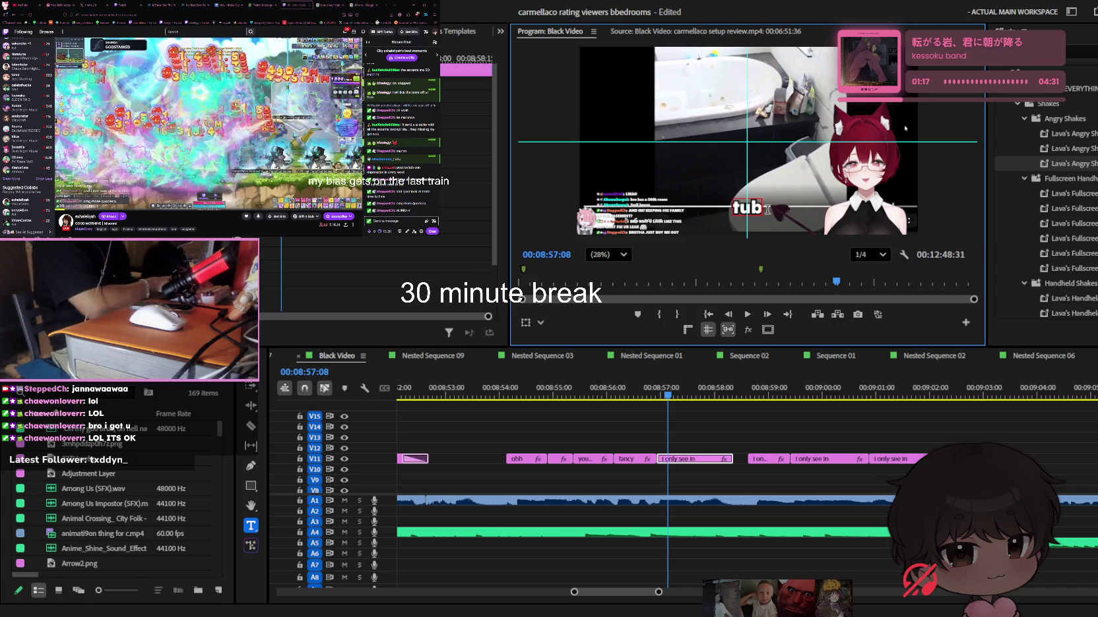
pyautogui.click(789, 440)
# Play back the edited caption, save the project, and focus the Twitch chat box
pyautogui.press('space')
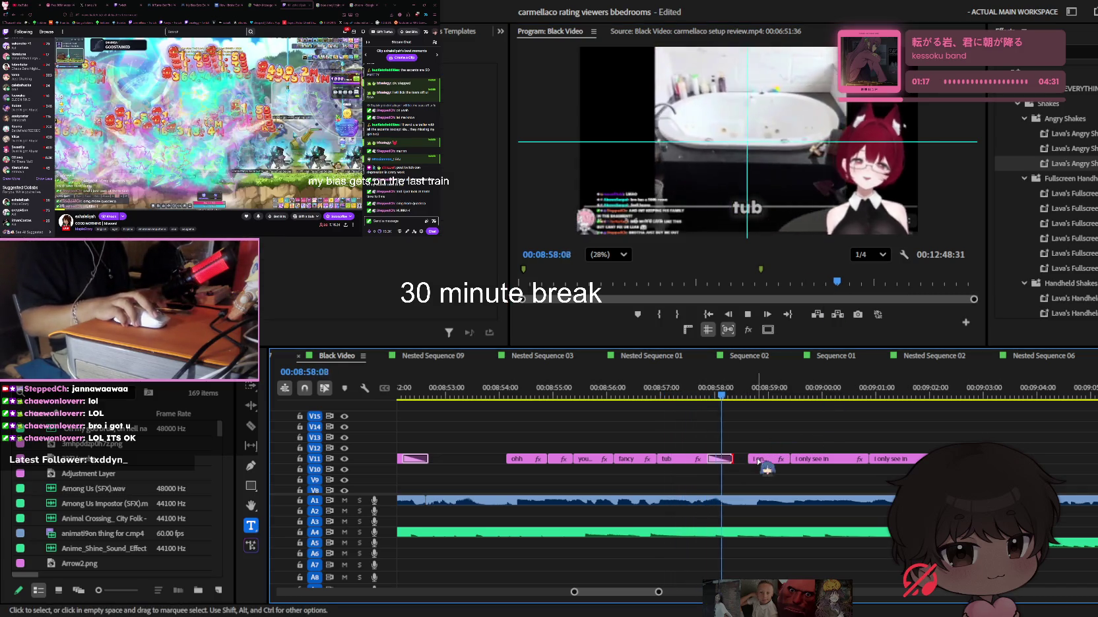
pyautogui.keyDown('alt'); pyautogui.scroll(-2, 789, 440); pyautogui.keyUp('alt')
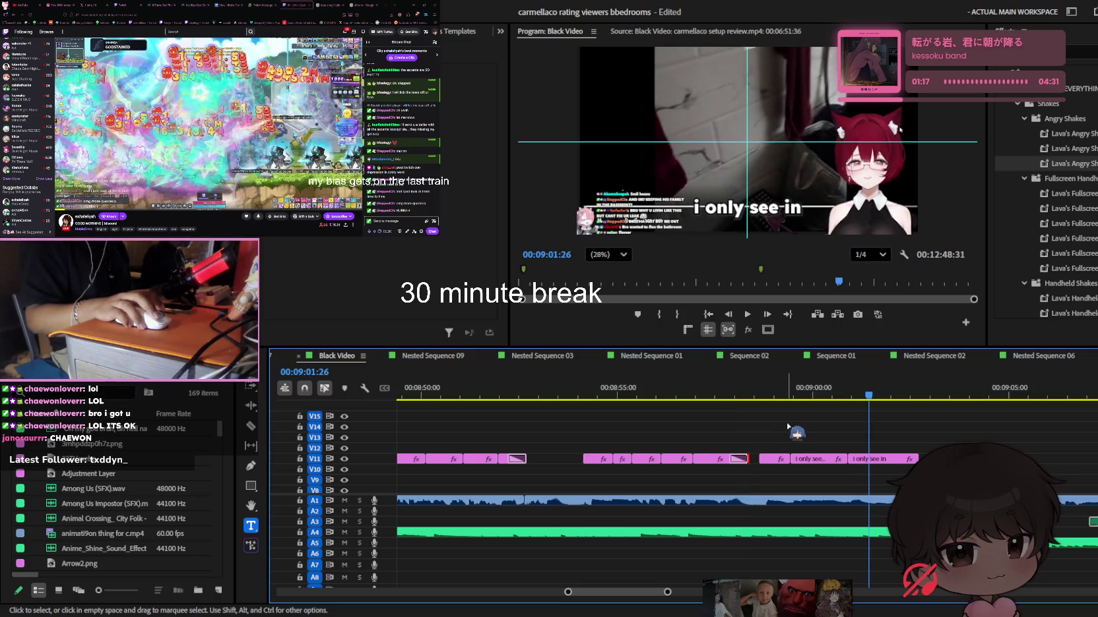
pyautogui.press('t')
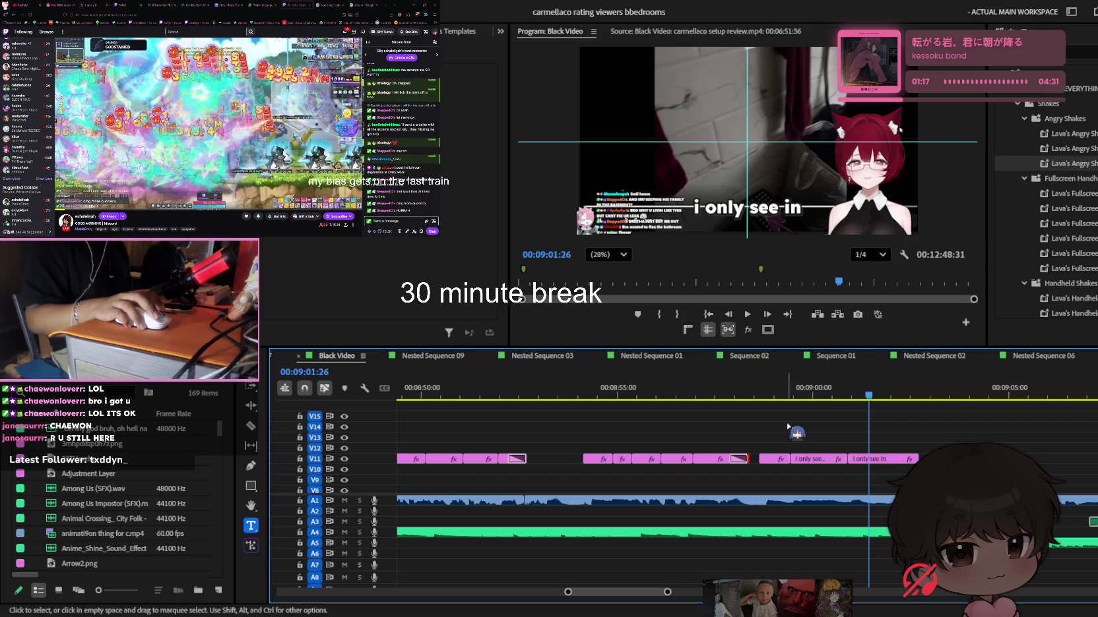
pyautogui.click(396, 221)
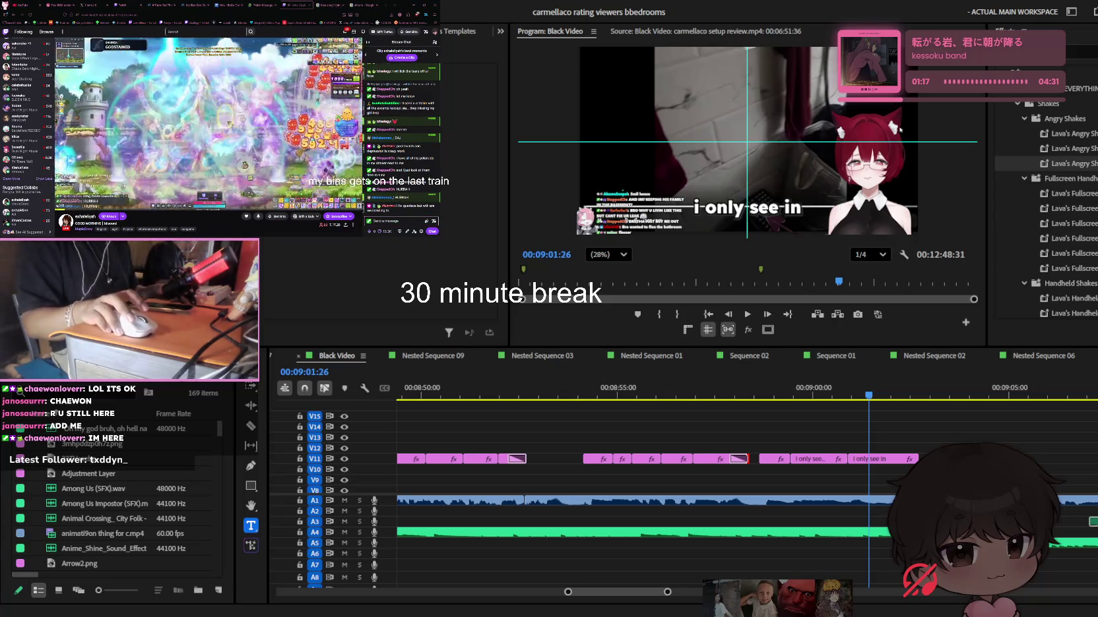
pyautogui.click(395, 220)
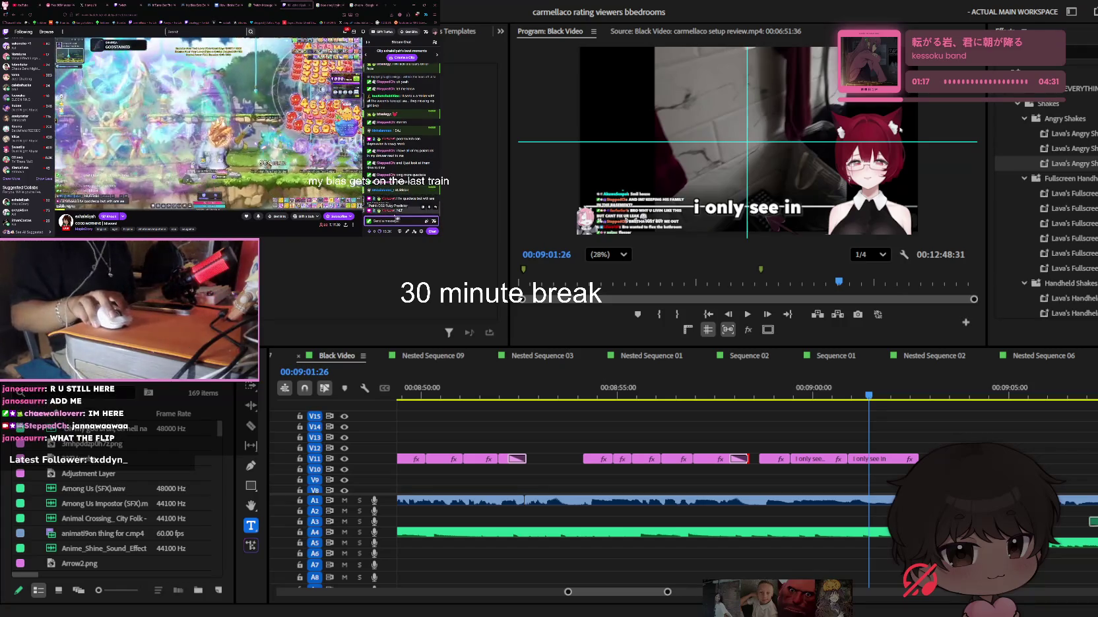
pyautogui.write('vs')
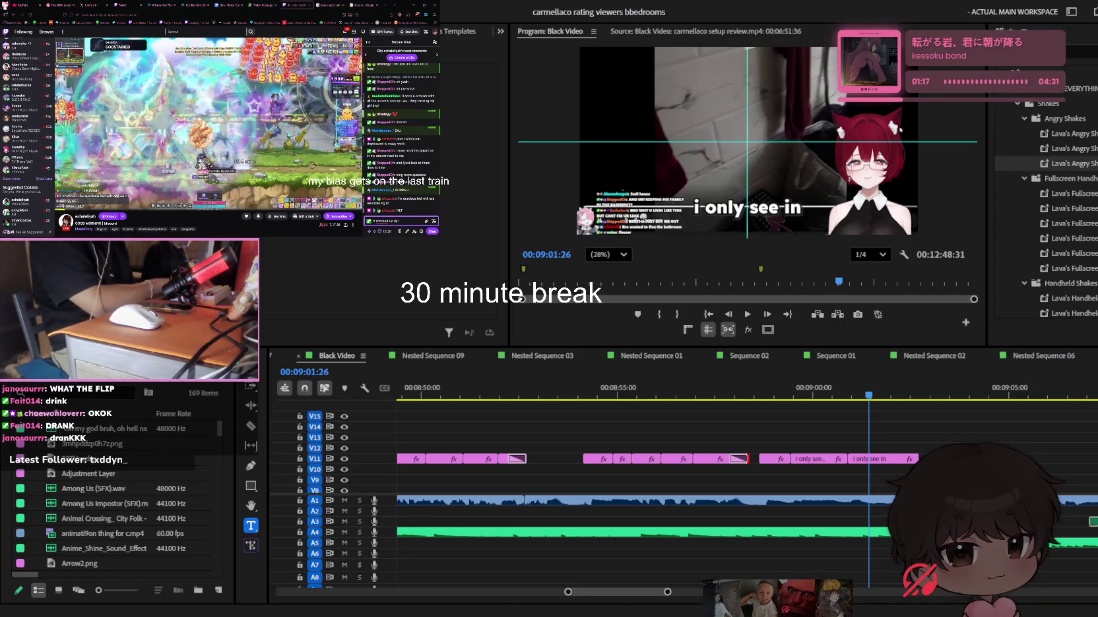
pyautogui.press('Return')
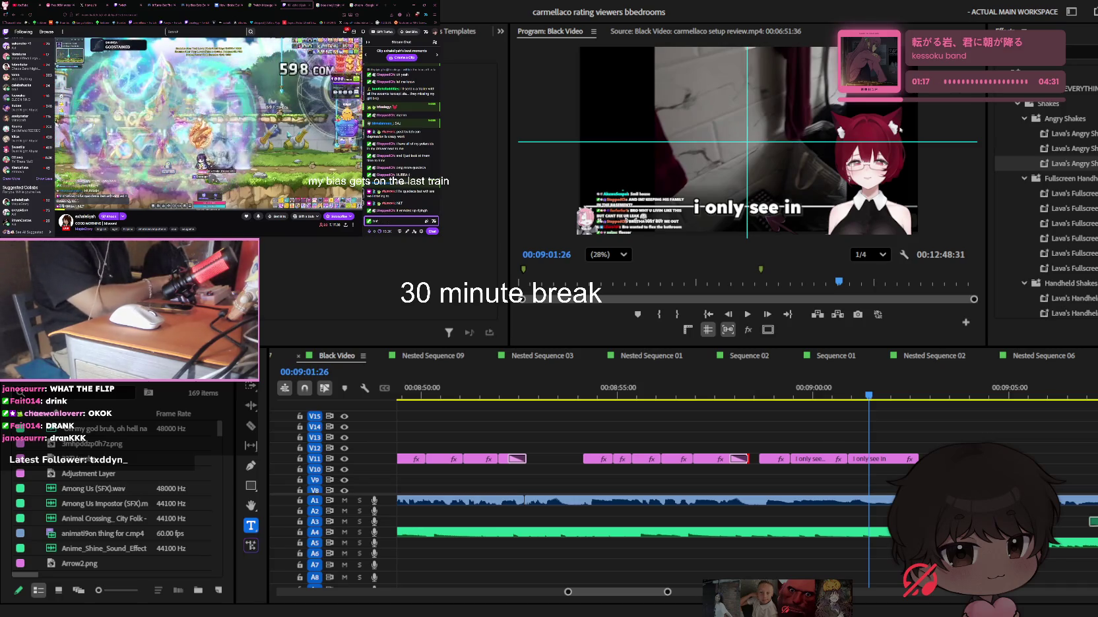
pyautogui.write(' it a')
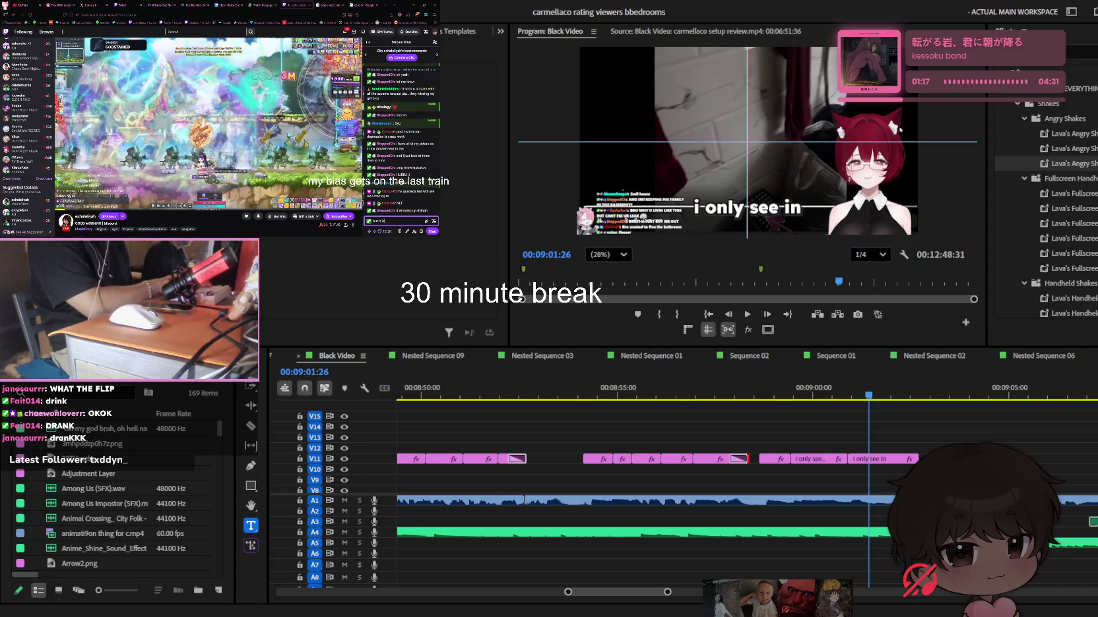
pyautogui.press('Return')
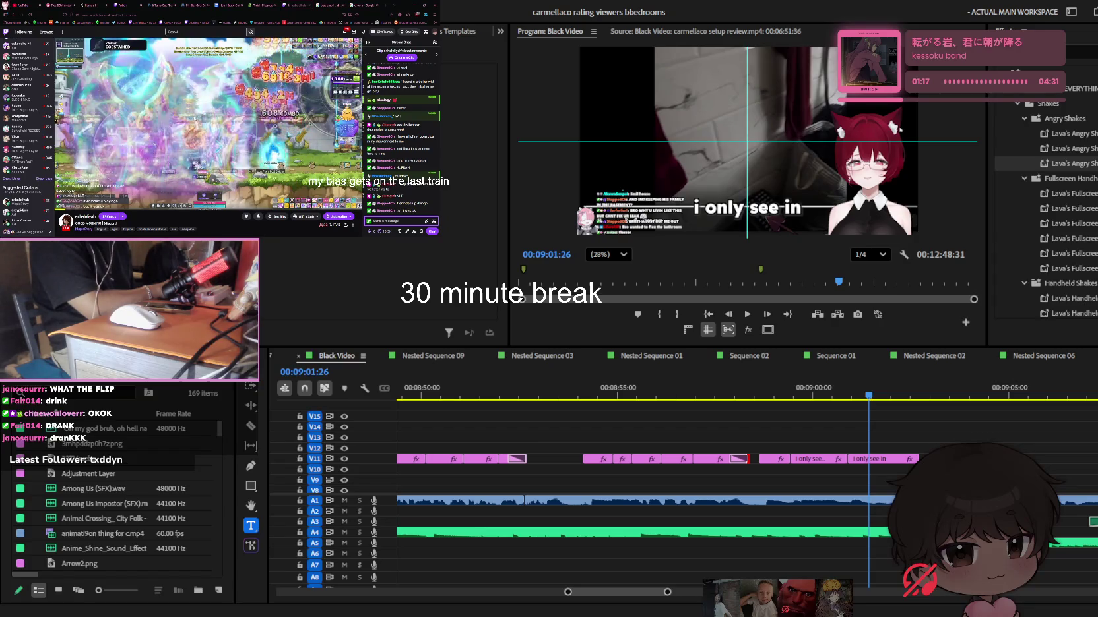
pyautogui.write('ok i have roll')
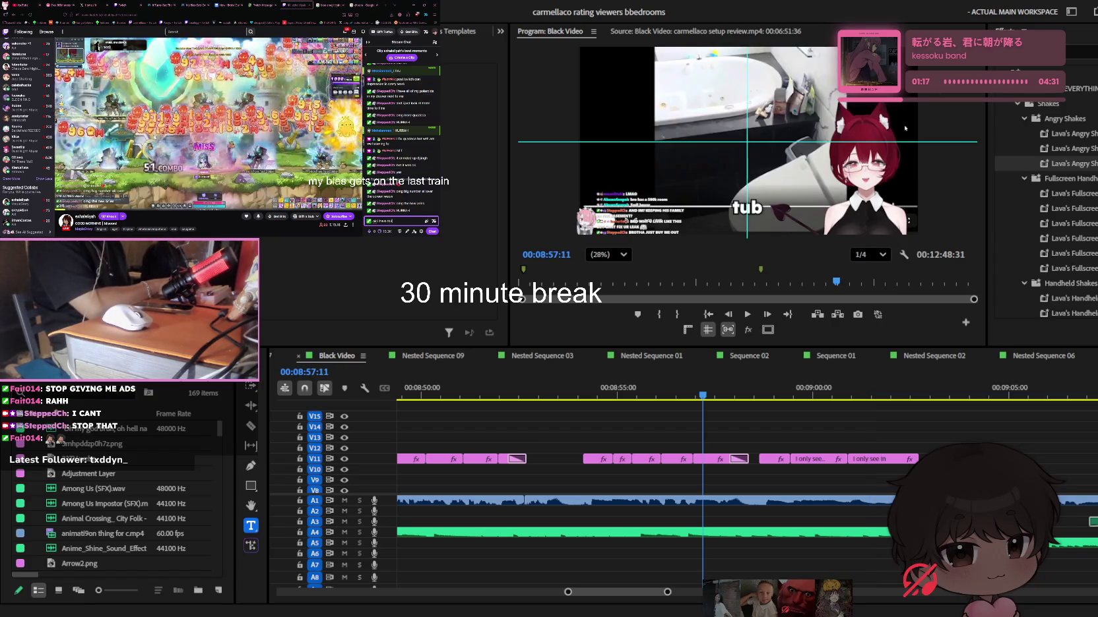
pyautogui.write(' to k rn fr')
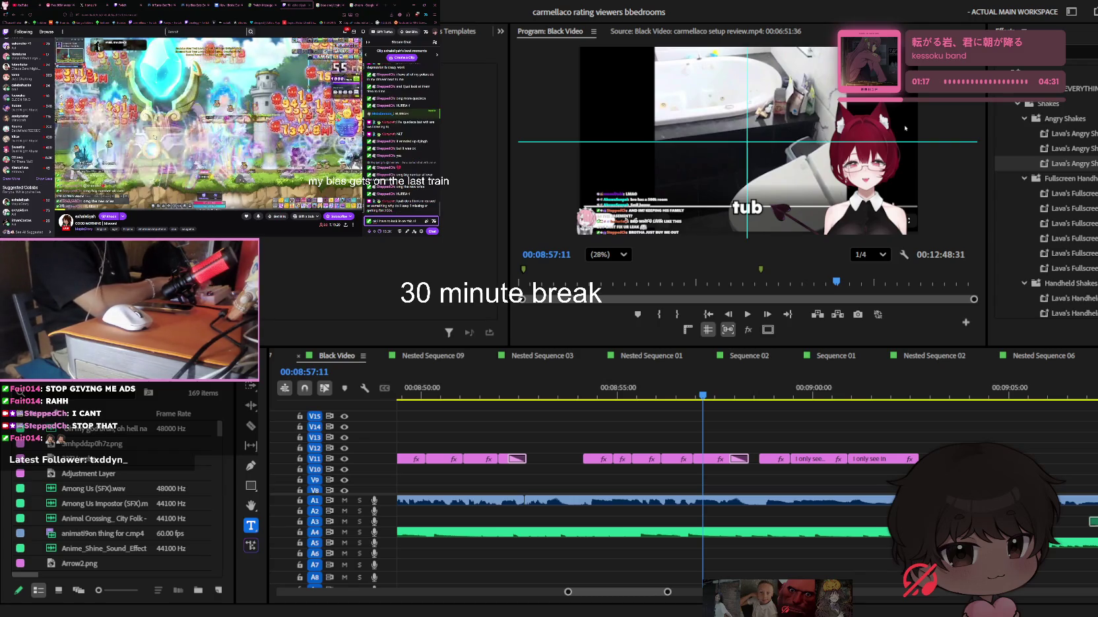
pyautogui.write(' now')
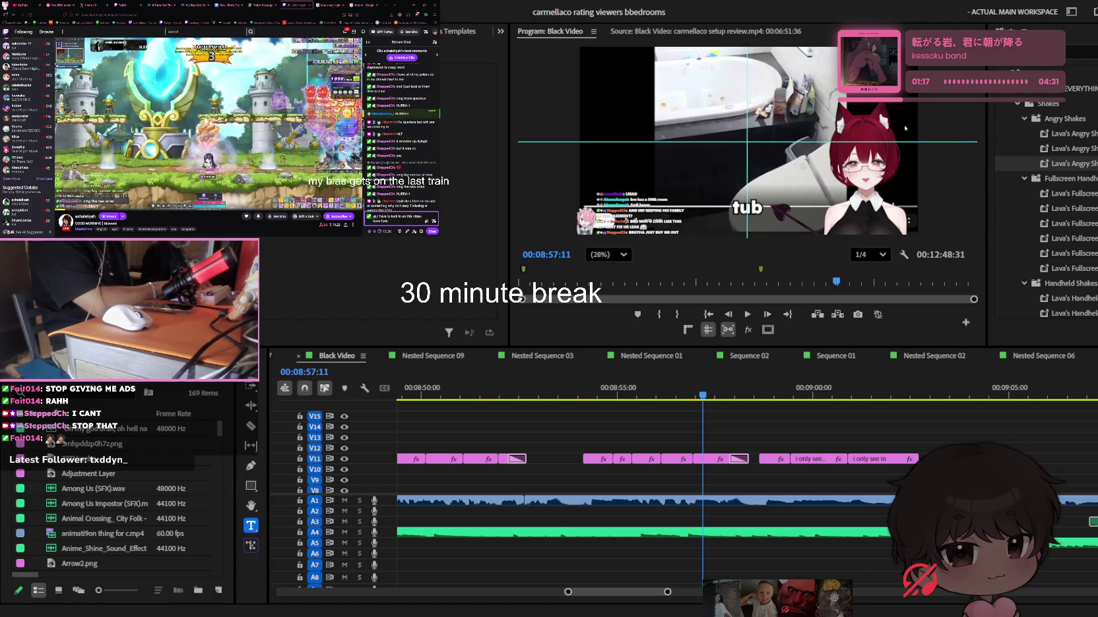
pyautogui.write('nnnnnnnn')
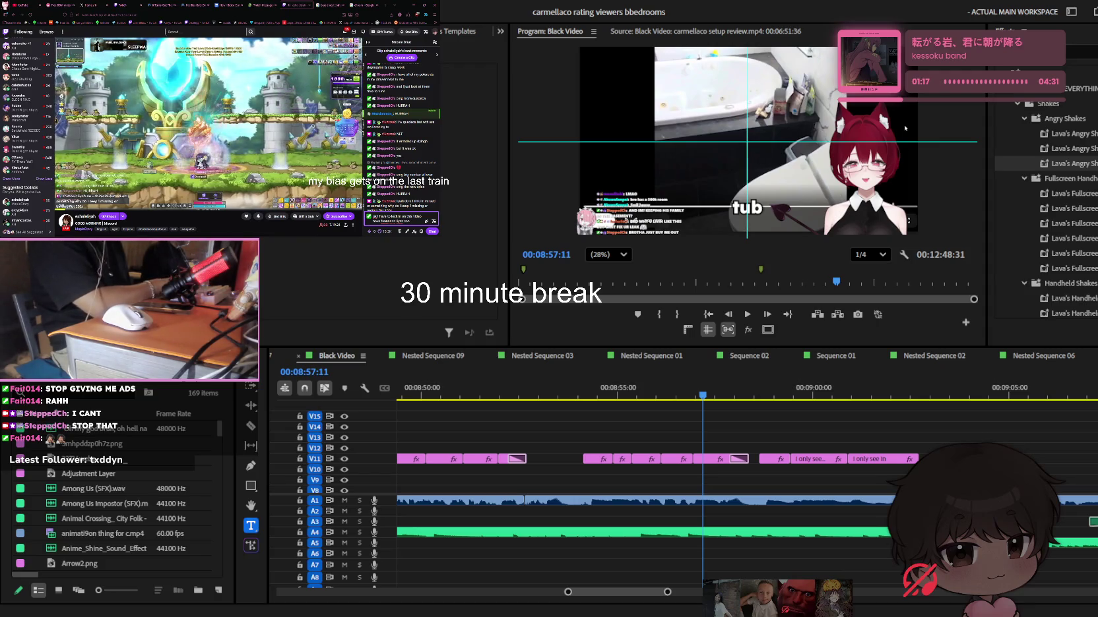
pyautogui.press('Return')
pyautogui.write('Bruh')
pyautogui.press('Return')
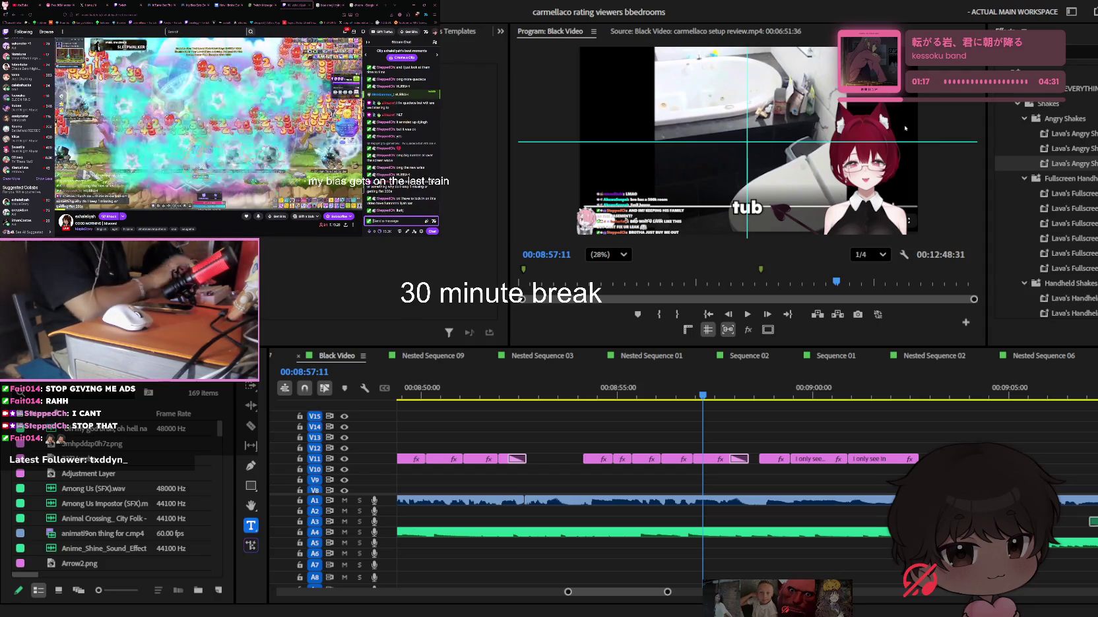
pyautogui.write('lulu')
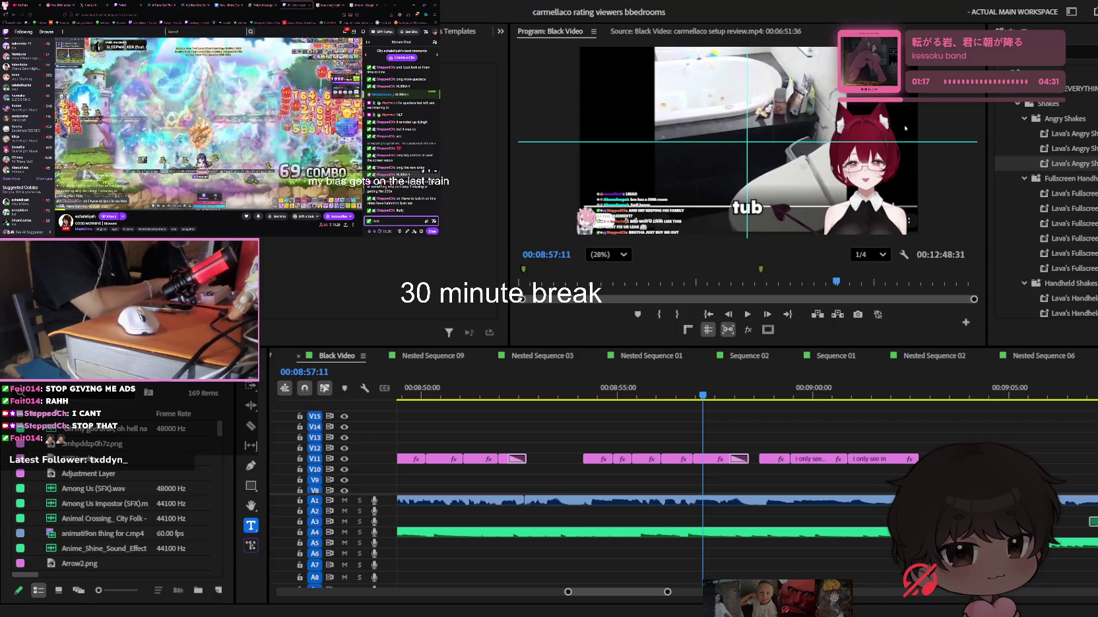
pyautogui.press('Return')
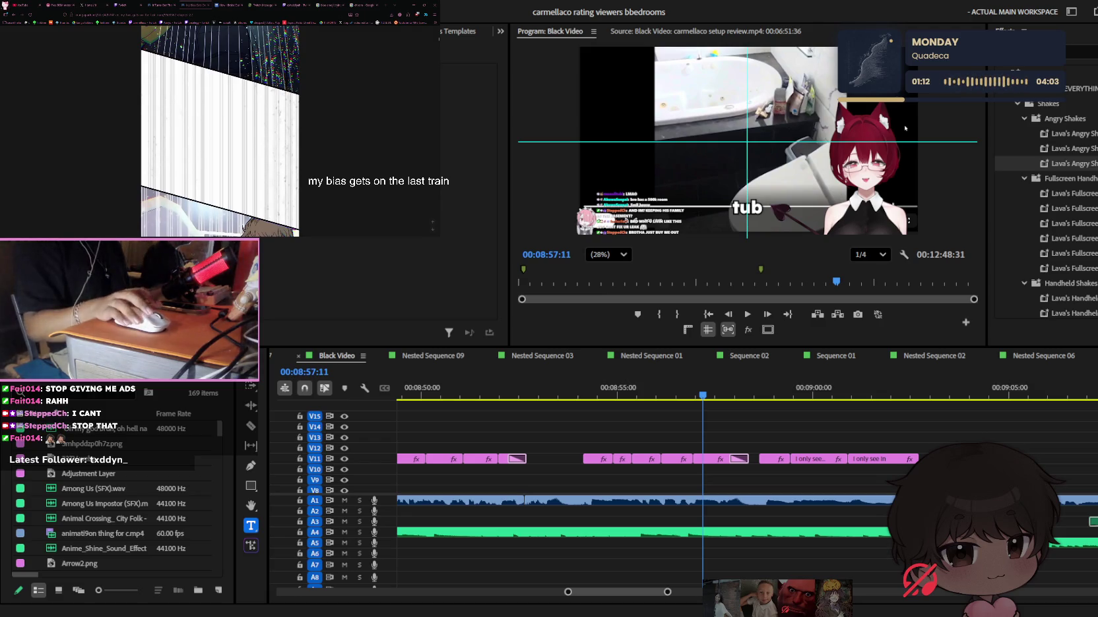
pyautogui.click(568, 389)
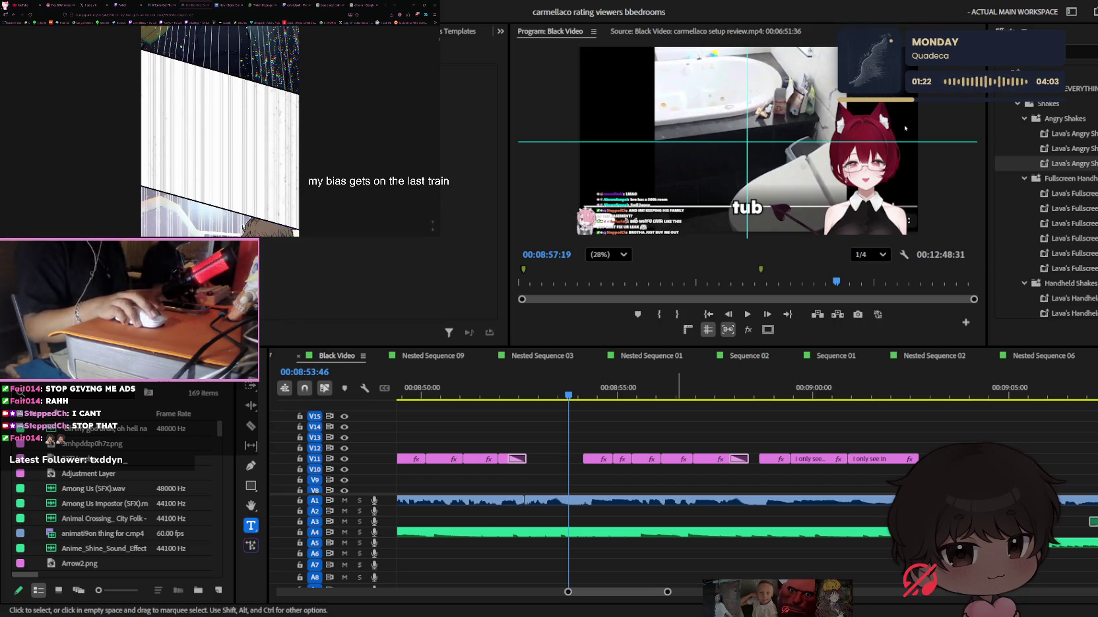
pyautogui.press('space')
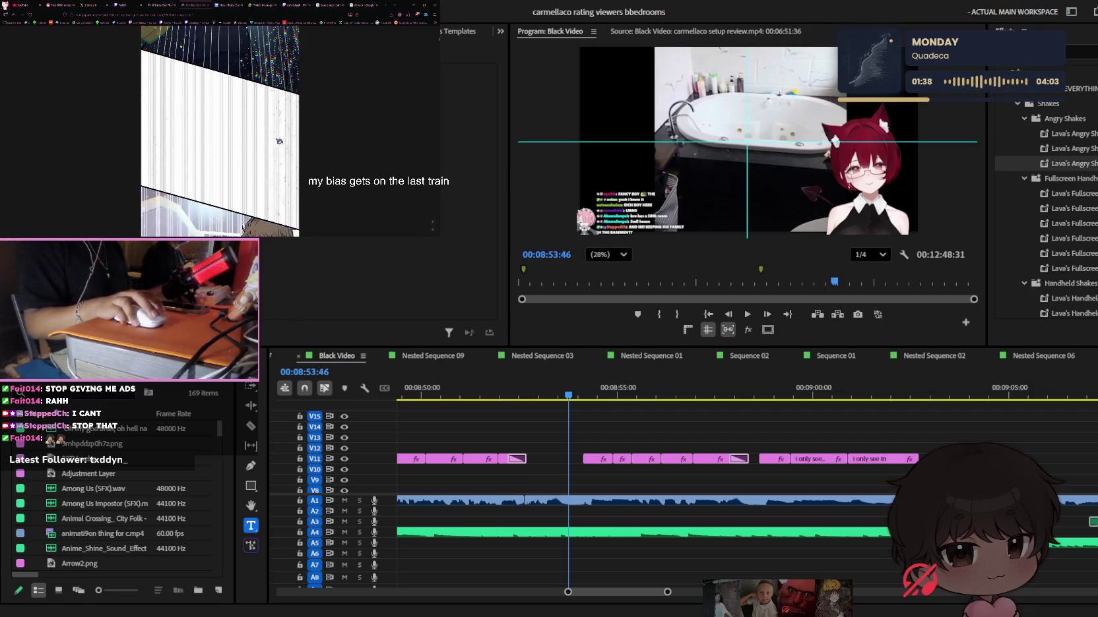
pyautogui.press('j')
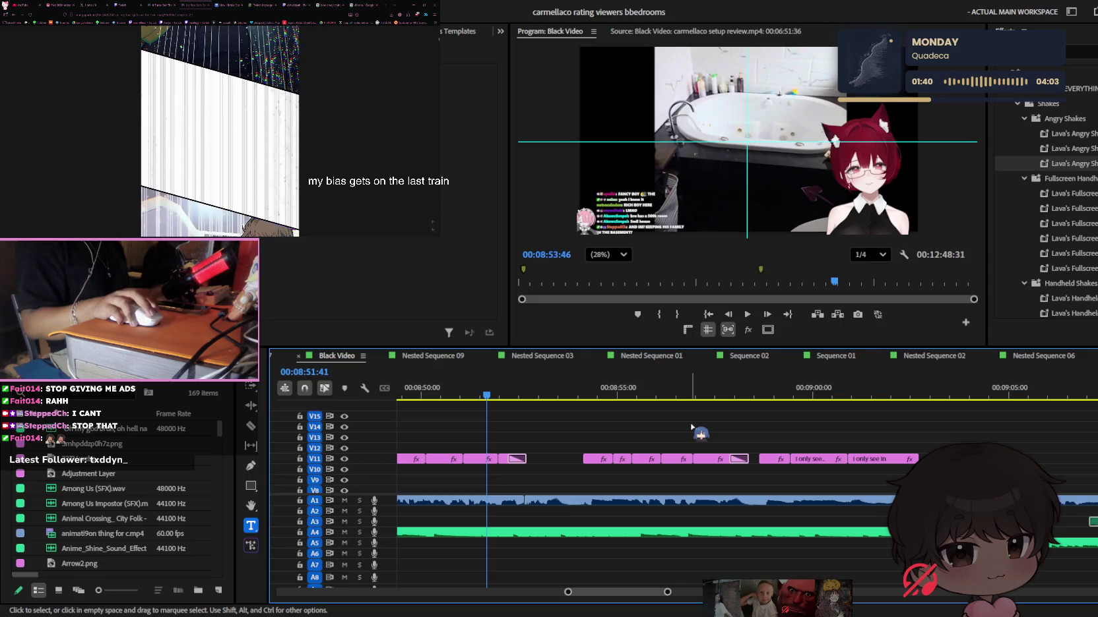
pyautogui.press('=')
pyautogui.press('space')
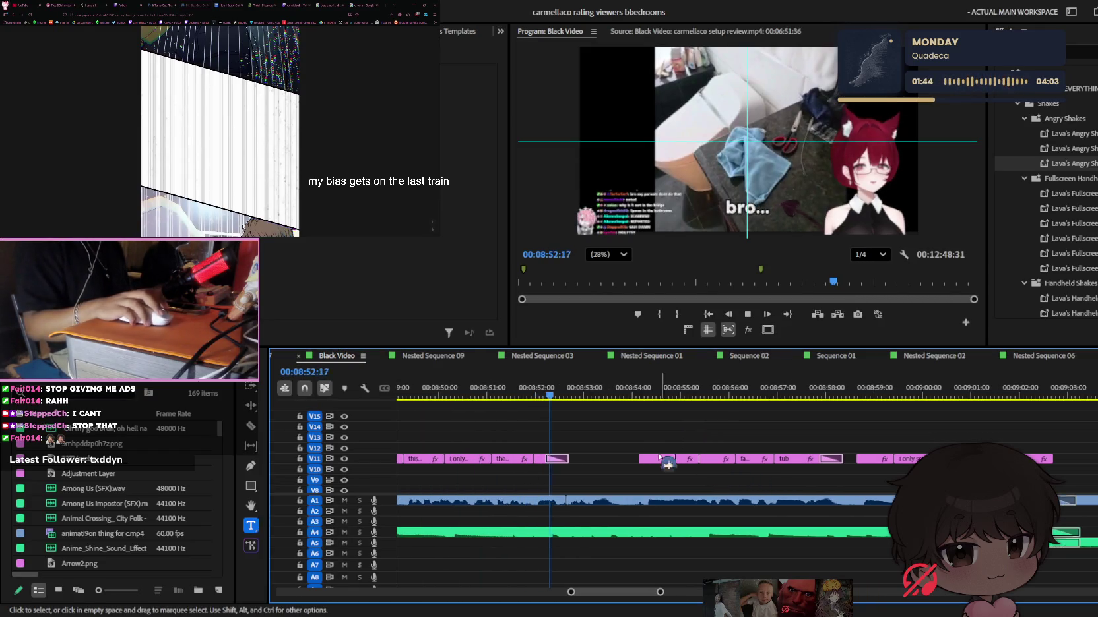
pyautogui.press('space')
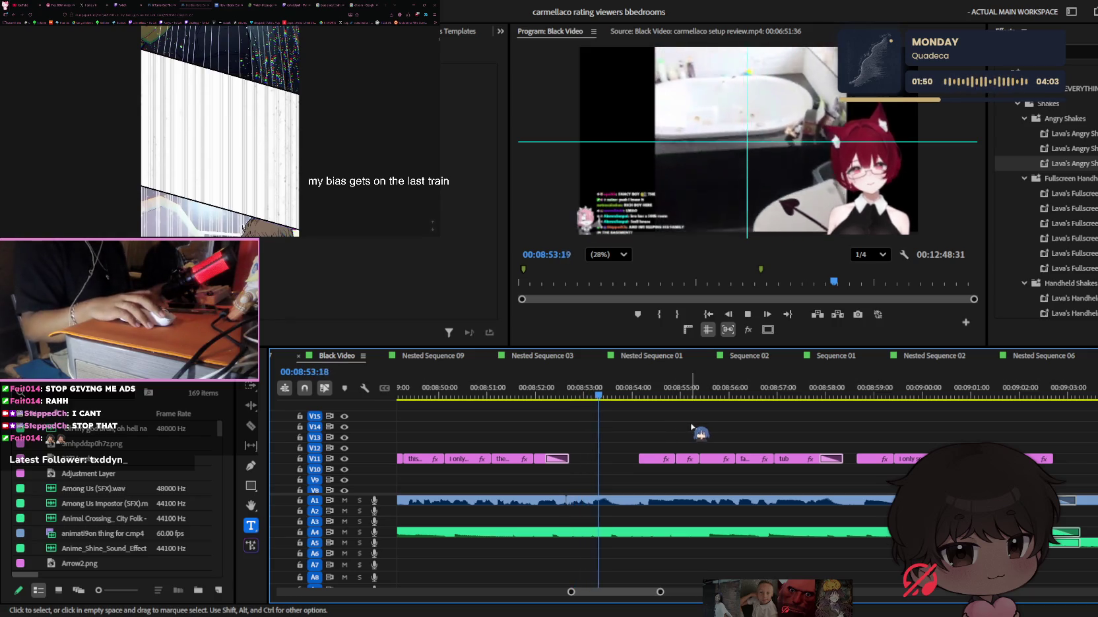
pyautogui.press('-')
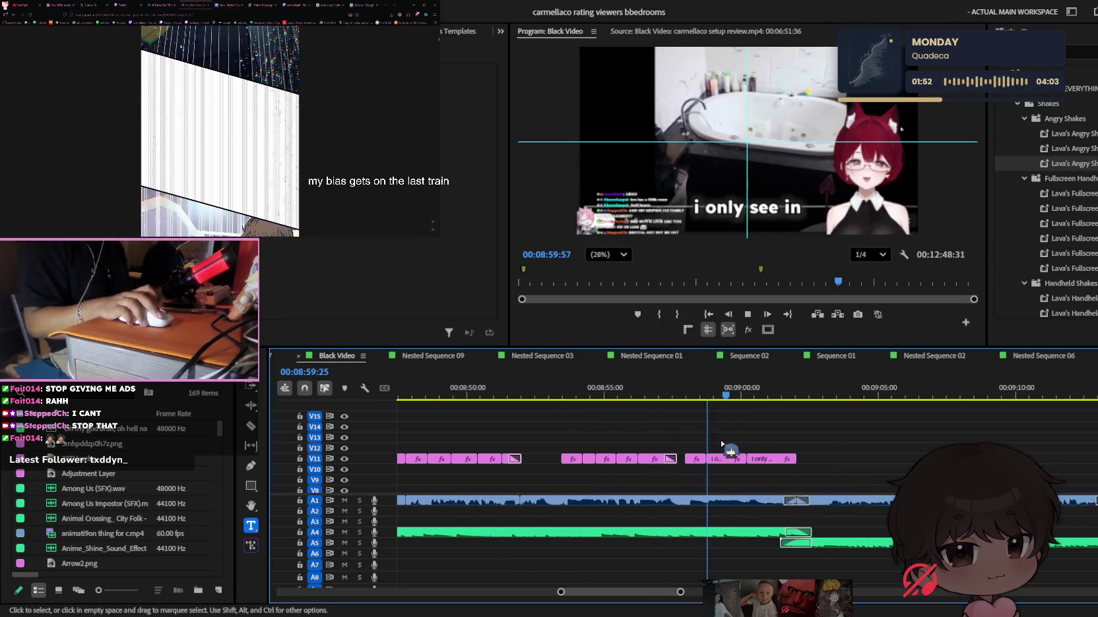
pyautogui.click(722, 462)
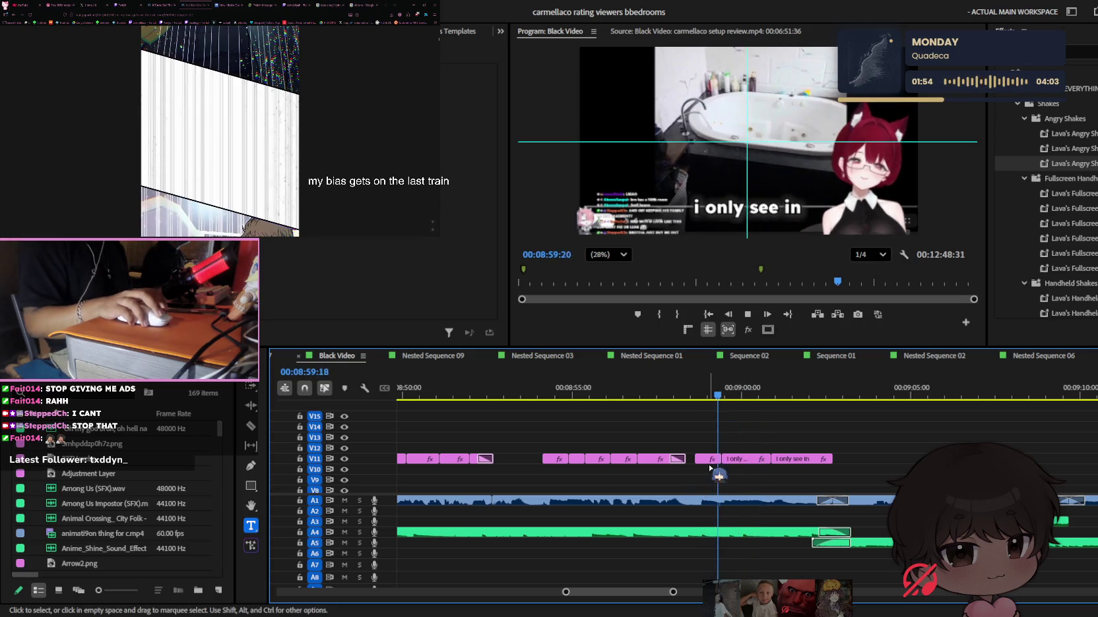
# Edit the caption text in the Program monitor, adding an 'h'
pyautogui.moveTo(750, 209); pyautogui.dragTo(774, 225)
pyautogui.press('Escape')
pyautogui.press('space')
pyautogui.doubleClick(771, 210)
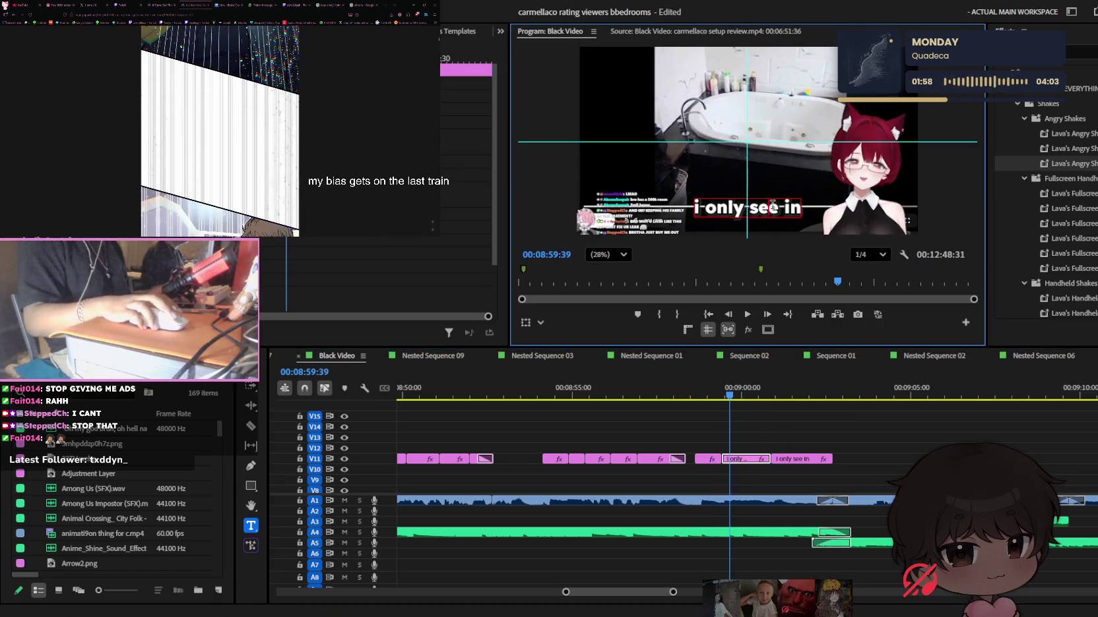
pyautogui.write('naaahhhh')
pyautogui.click(795, 464)
# Add a period so the caption reads 'oh nah..'
pyautogui.press('=')
pyautogui.press('space')
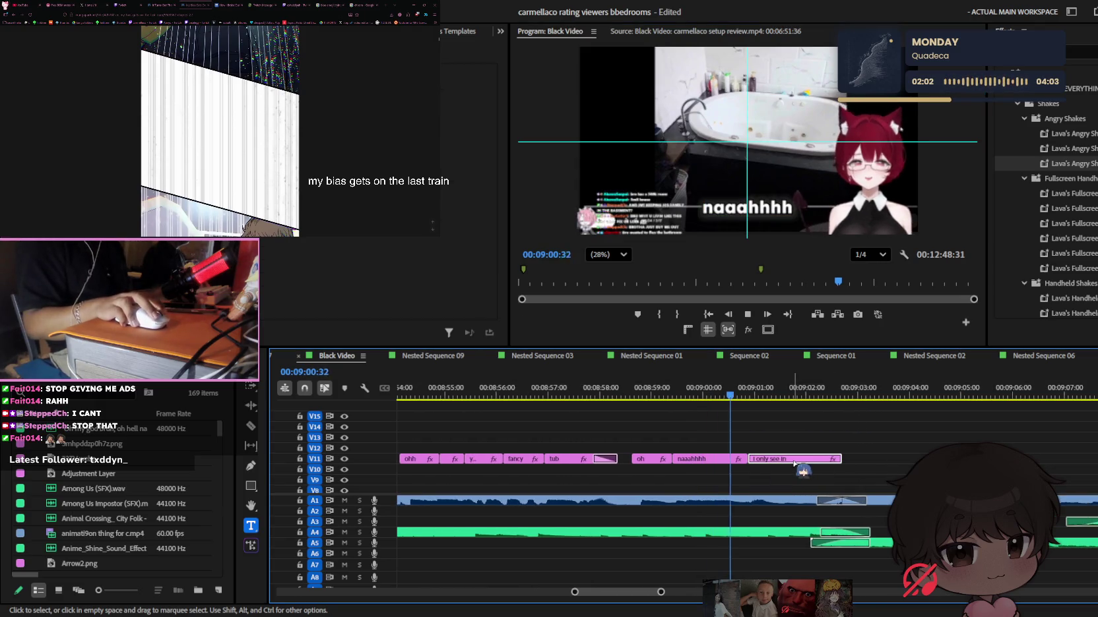
pyautogui.press('space')
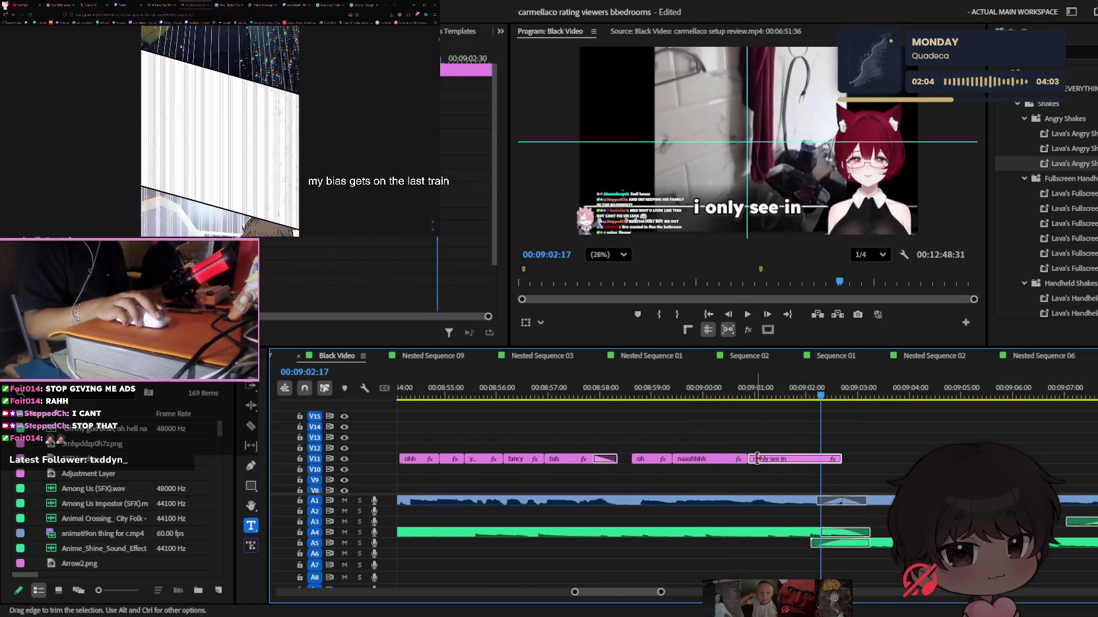
pyautogui.doubleClick(784, 205)
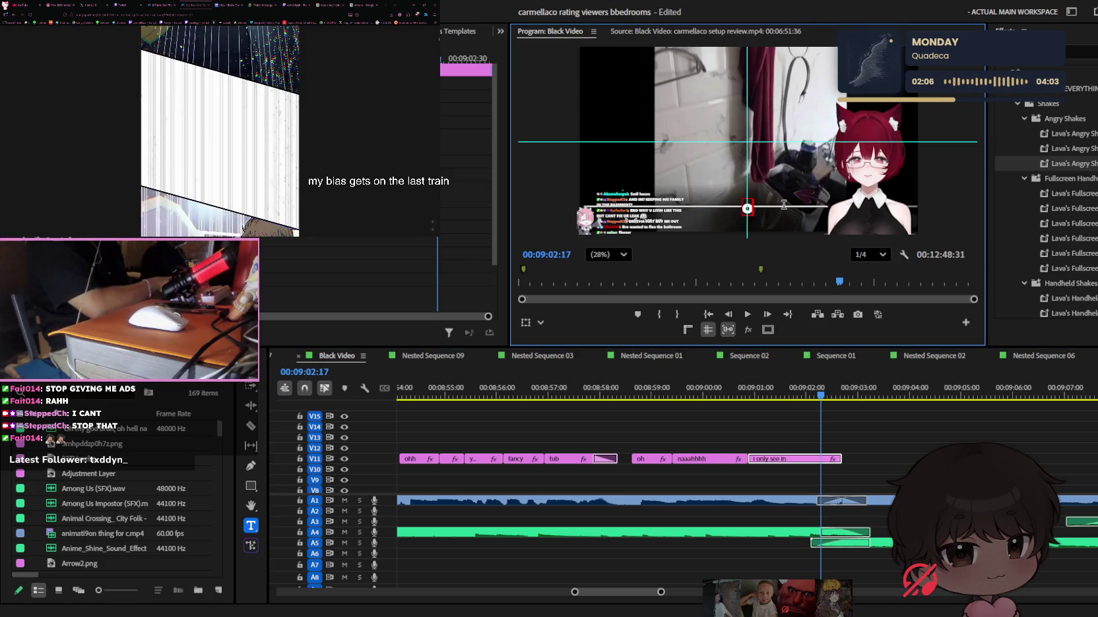
pyautogui.write('oh nah..')
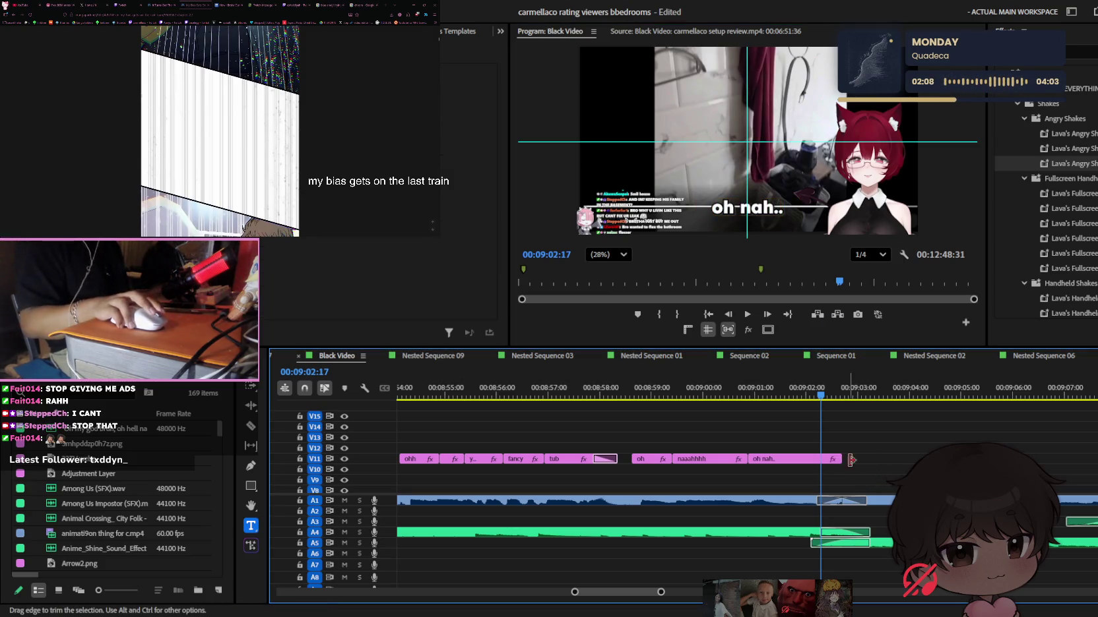
pyautogui.click(845, 458)
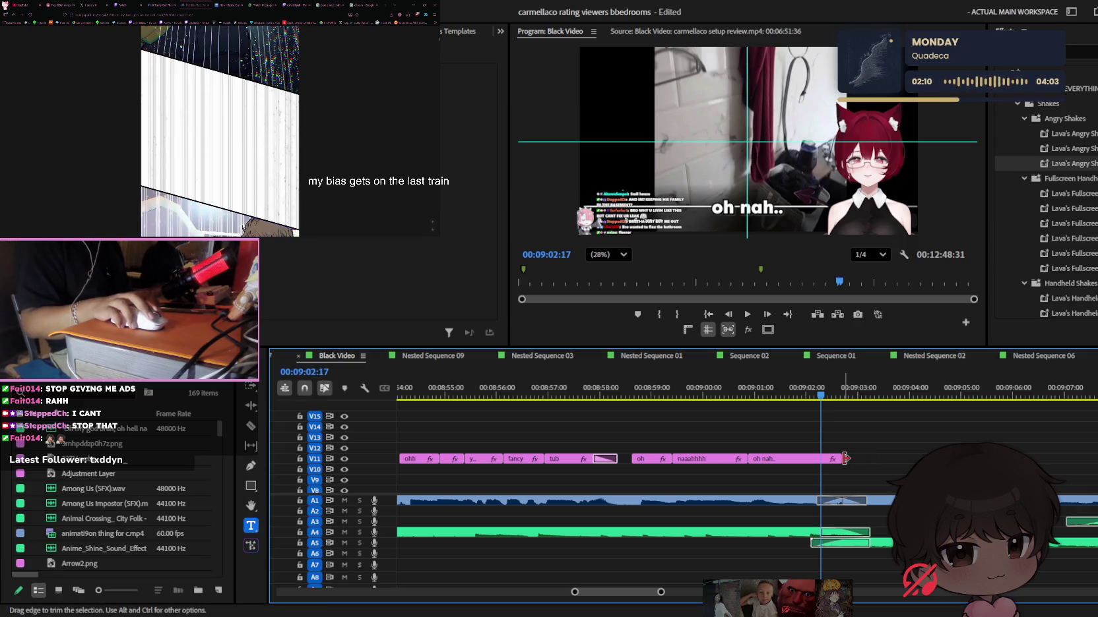
# Alt-drag a copy of the naaahhhh caption clip on V11 to the playhead
pyautogui.press('space')
pyautogui.press('-')
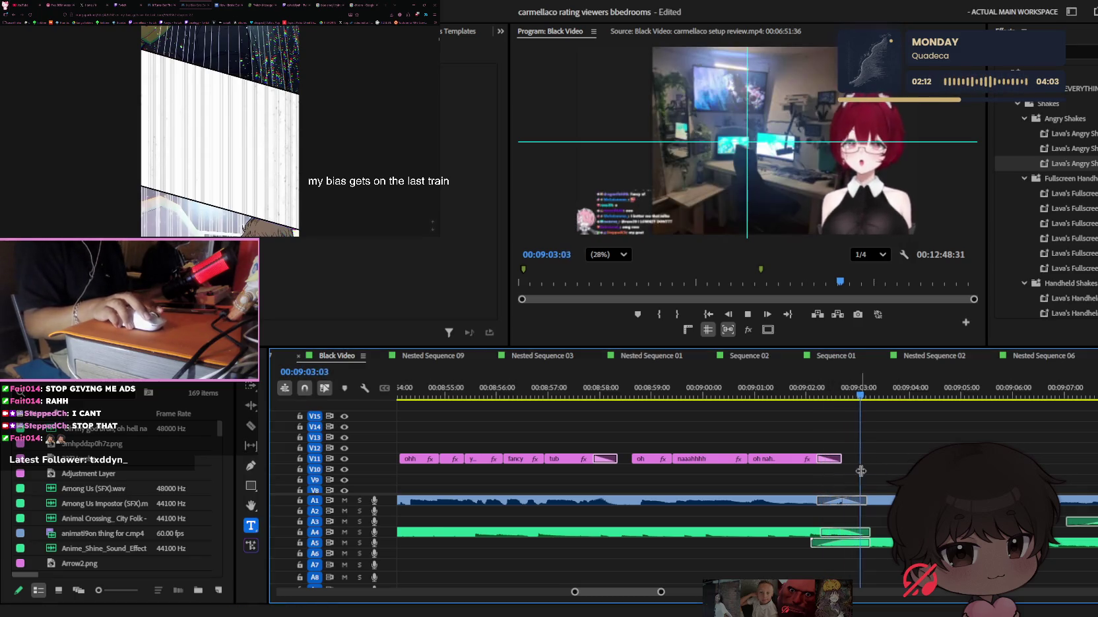
pyautogui.press('=')
pyautogui.press('=')
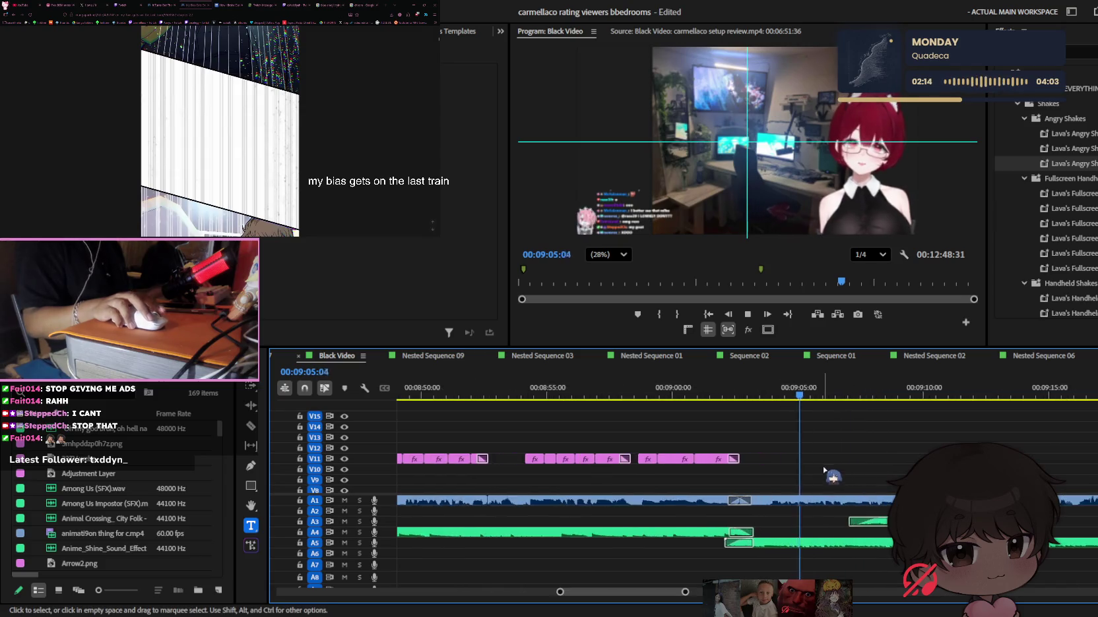
pyautogui.press('=')
pyautogui.moveTo(528, 459); pyautogui.dragTo(734, 458)
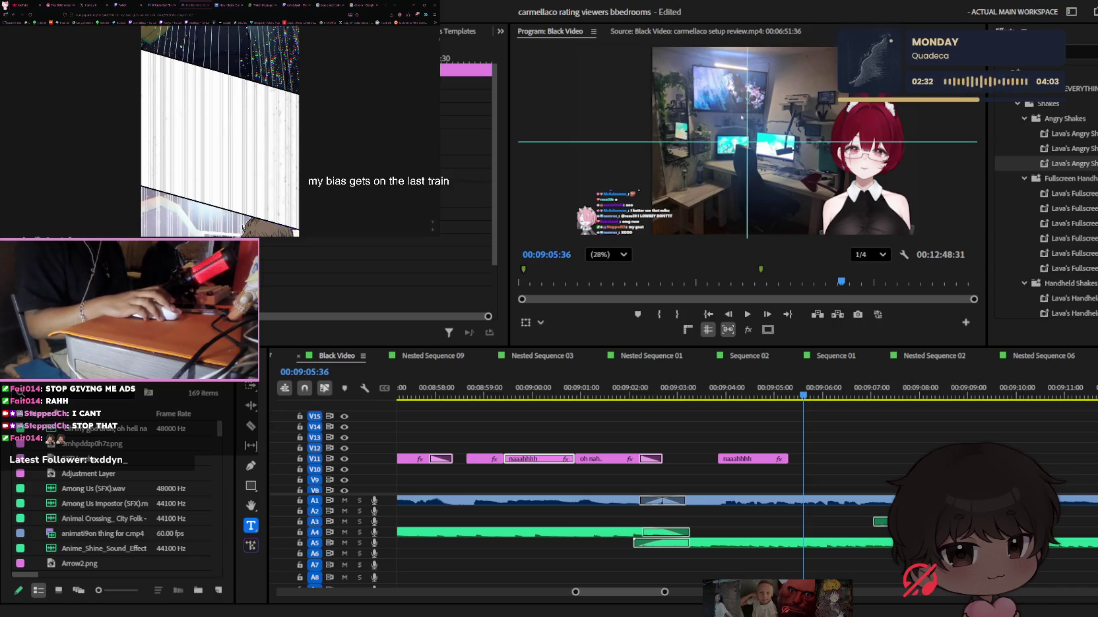
# Review playback from 00:09:03:42 and save the project
pyautogui.scroll(-5, 813, 393)
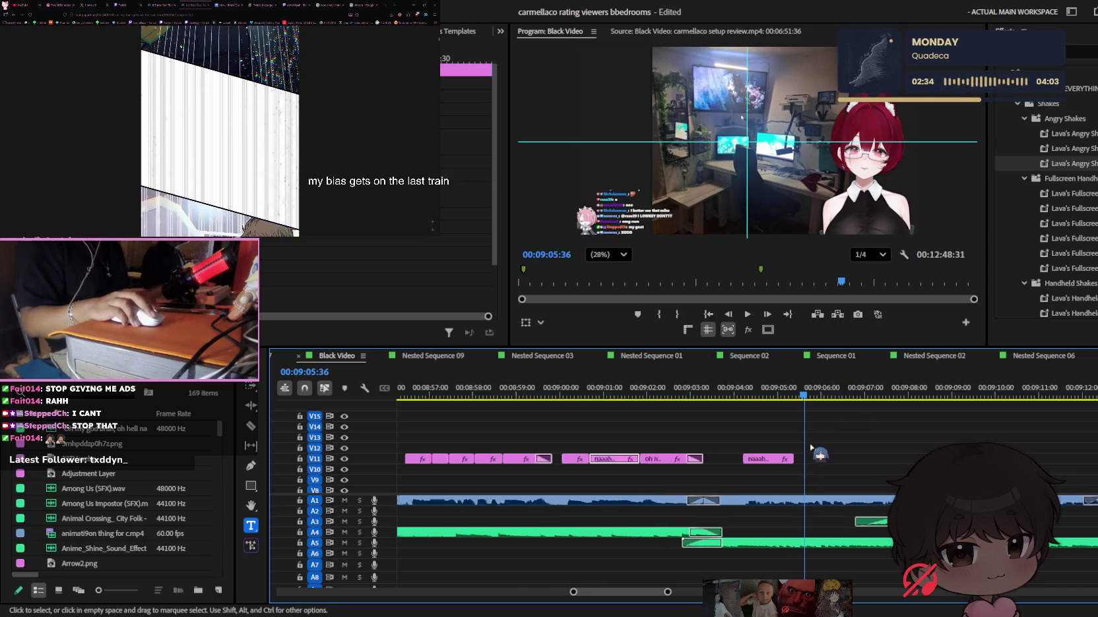
pyautogui.click(760, 391)
pyautogui.scroll(3, 811, 433)
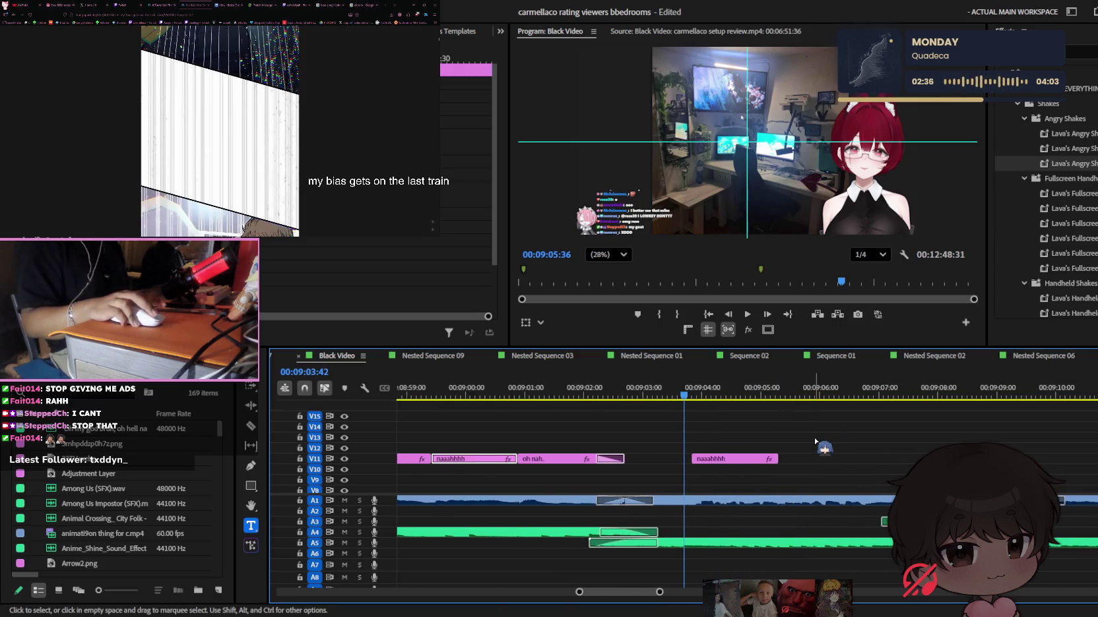
pyautogui.press('space')
pyautogui.hotkey('ctrl', 's')
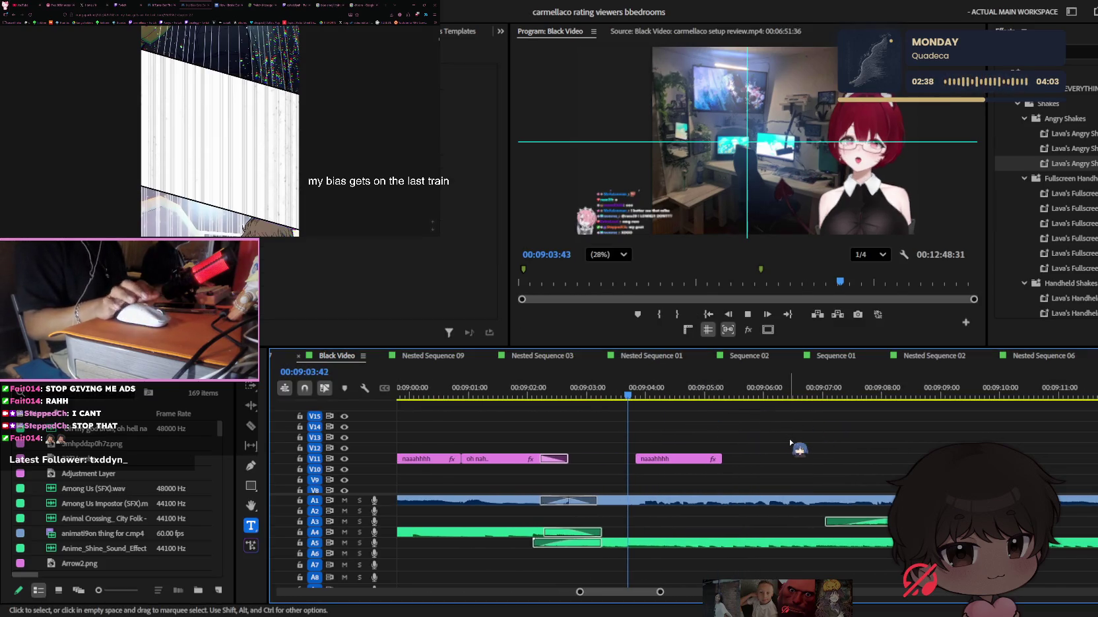
# Retype the copied naaahhhh caption to read 'so you just live'
pyautogui.moveTo(680, 396); pyautogui.dragTo(663, 396)
pyautogui.click(692, 458)
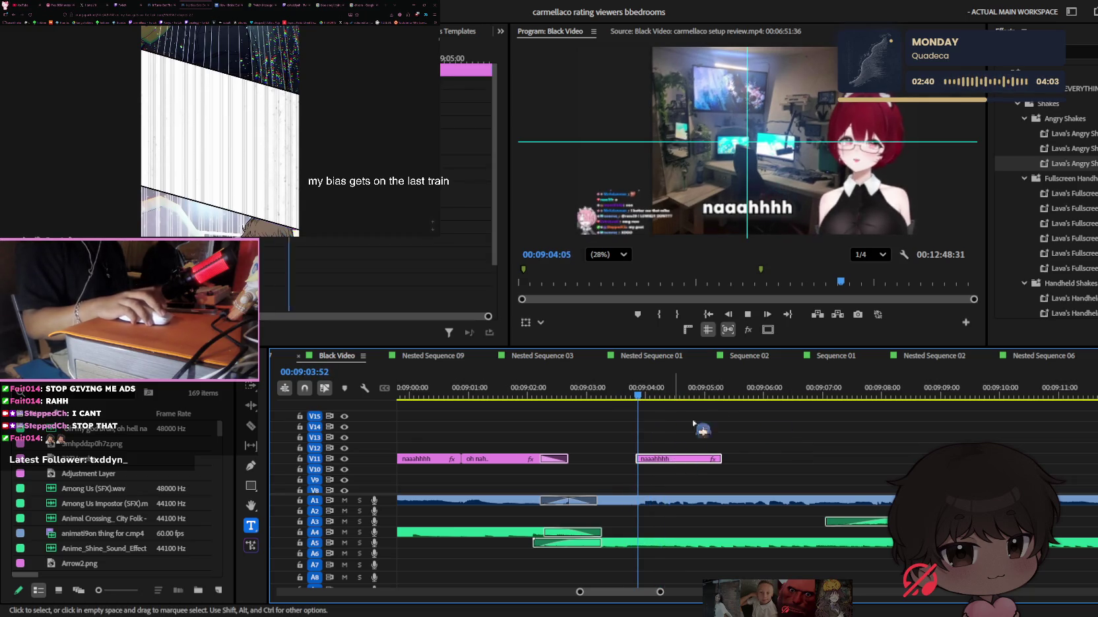
pyautogui.click(781, 206)
pyautogui.write('S')
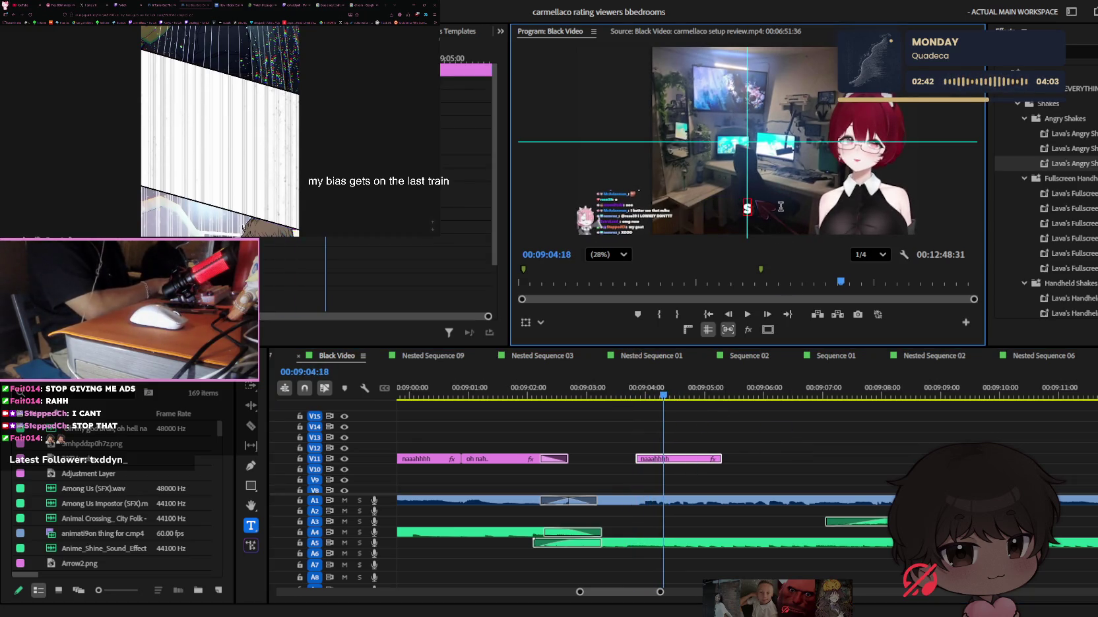
pyautogui.write('o you just live')
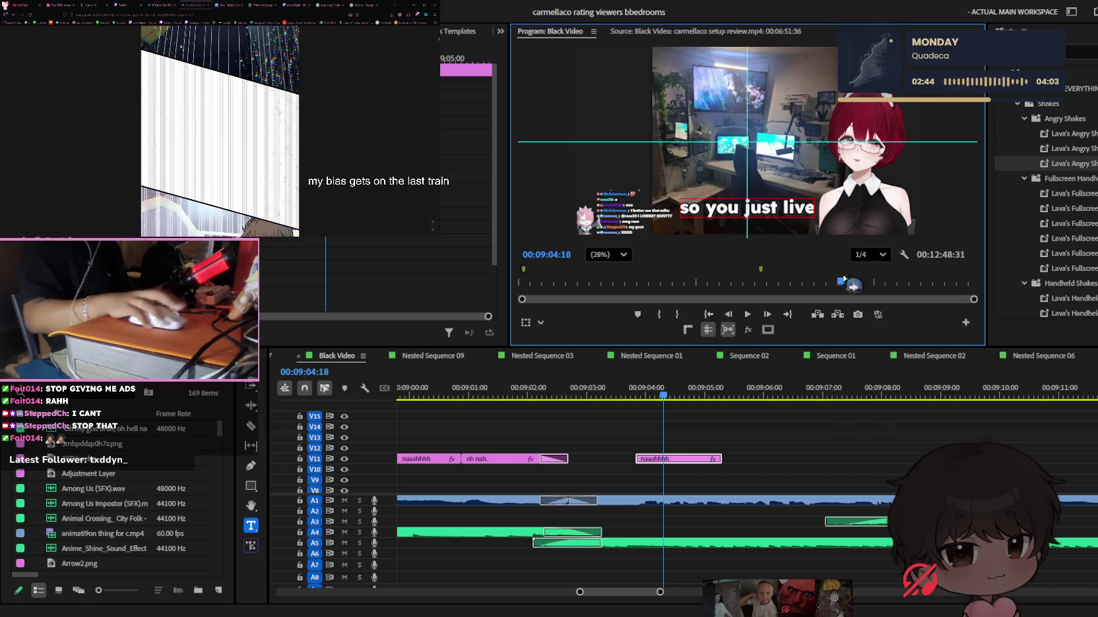
pyautogui.click(676, 476)
pyautogui.press('space')
pyautogui.moveTo(660, 399); pyautogui.dragTo(632, 399)
pyautogui.click(745, 208)
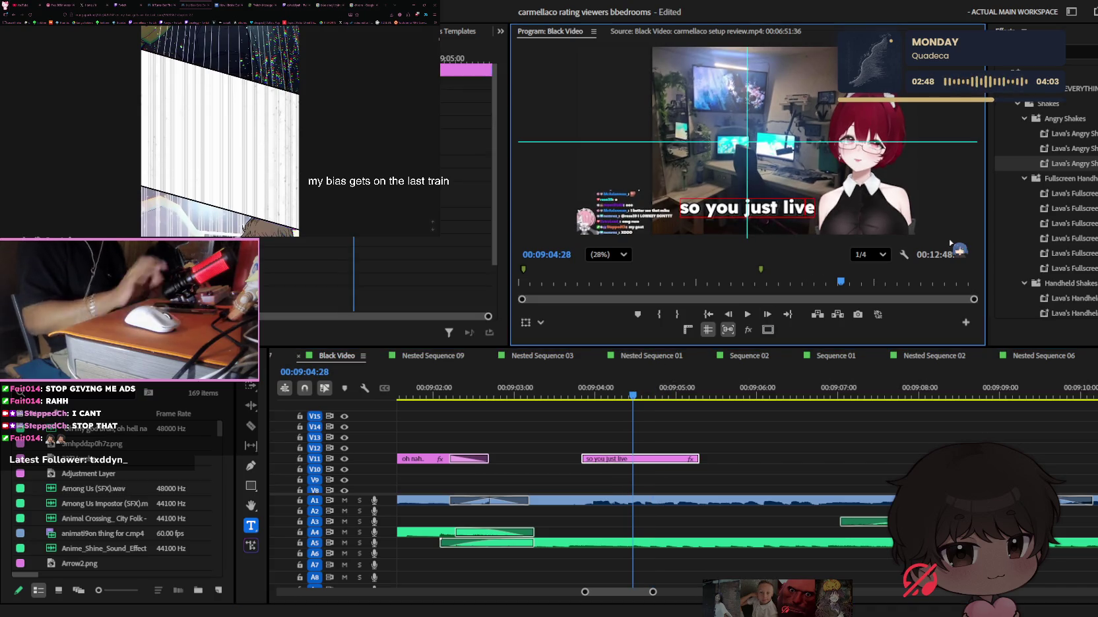
# Extend the caption to 'so you just live in' and split its clip in two
pyautogui.write(' in')
pyautogui.moveTo(632, 396); pyautogui.dragTo(590, 396)
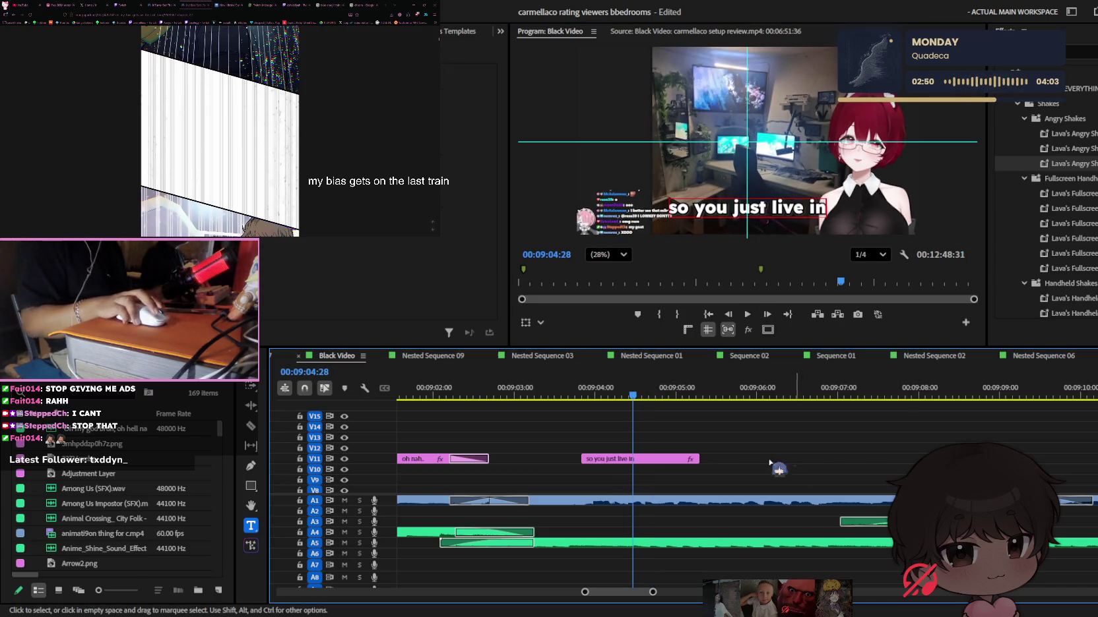
pyautogui.press('space')
pyautogui.keyDown('ctrl'); pyautogui.click(659, 459); pyautogui.keyUp('ctrl')
pyautogui.press('space')
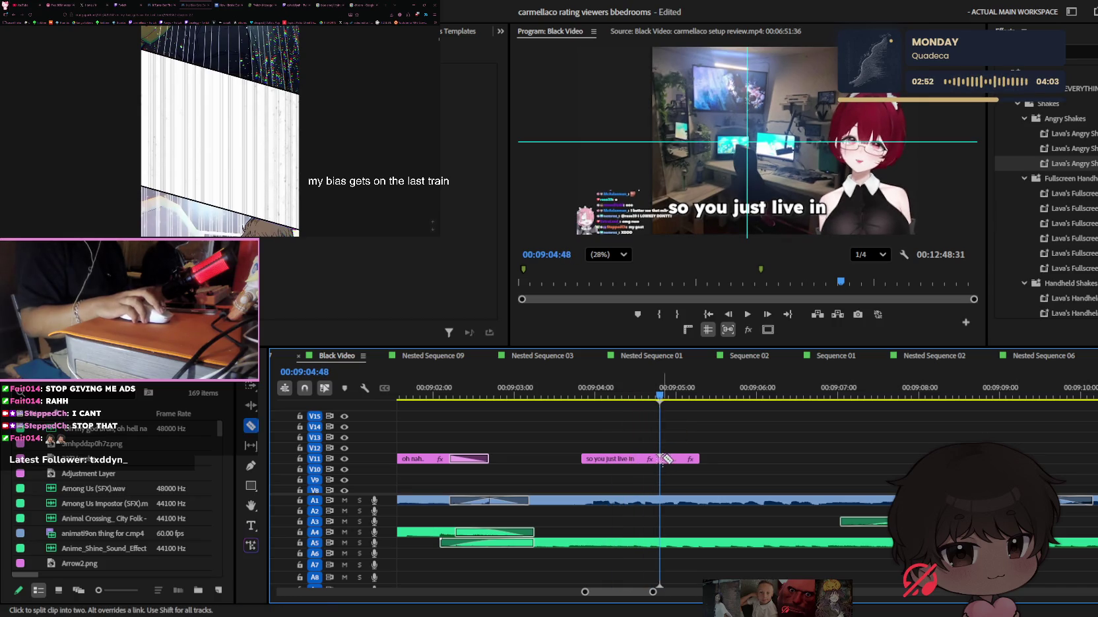
# Lengthen the follow-on caption clips to the right and review their timing
pyautogui.moveTo(698, 458); pyautogui.dragTo(756, 458)
pyautogui.click(744, 394)
pyautogui.click(752, 394)
pyautogui.moveTo(755, 458)
pyautogui.mouseDown()
pyautogui.moveTo(744, 458)
pyautogui.moveTo(924, 458)
pyautogui.mouseUp()
pyautogui.press('space')
pyautogui.press('space')
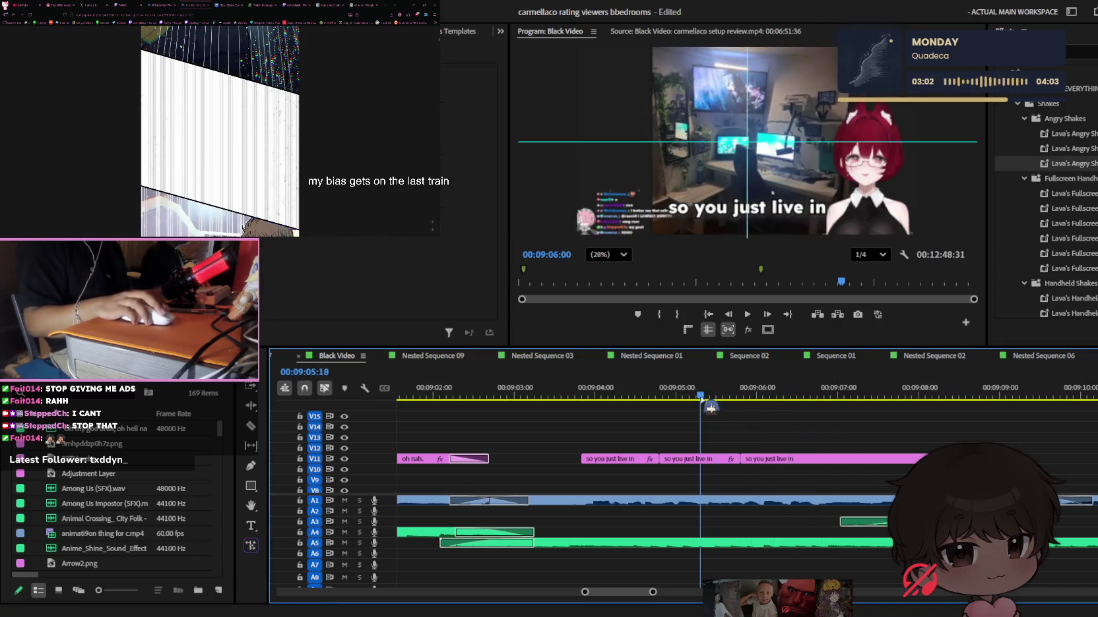
pyautogui.press('space')
pyautogui.scroll(-1, 801, 465)
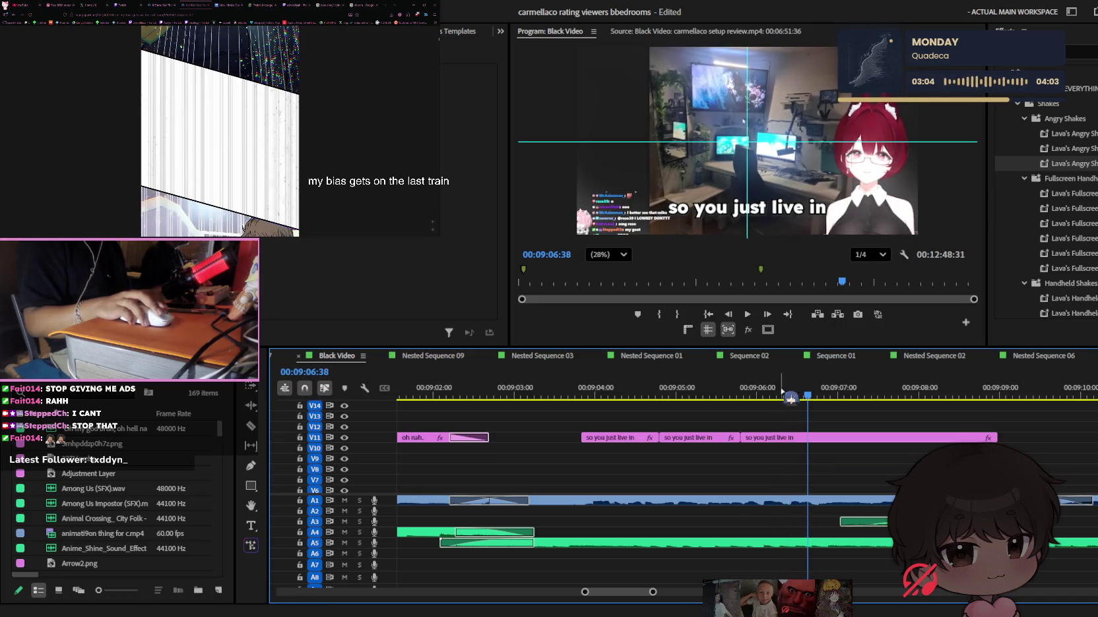
pyautogui.press('space')
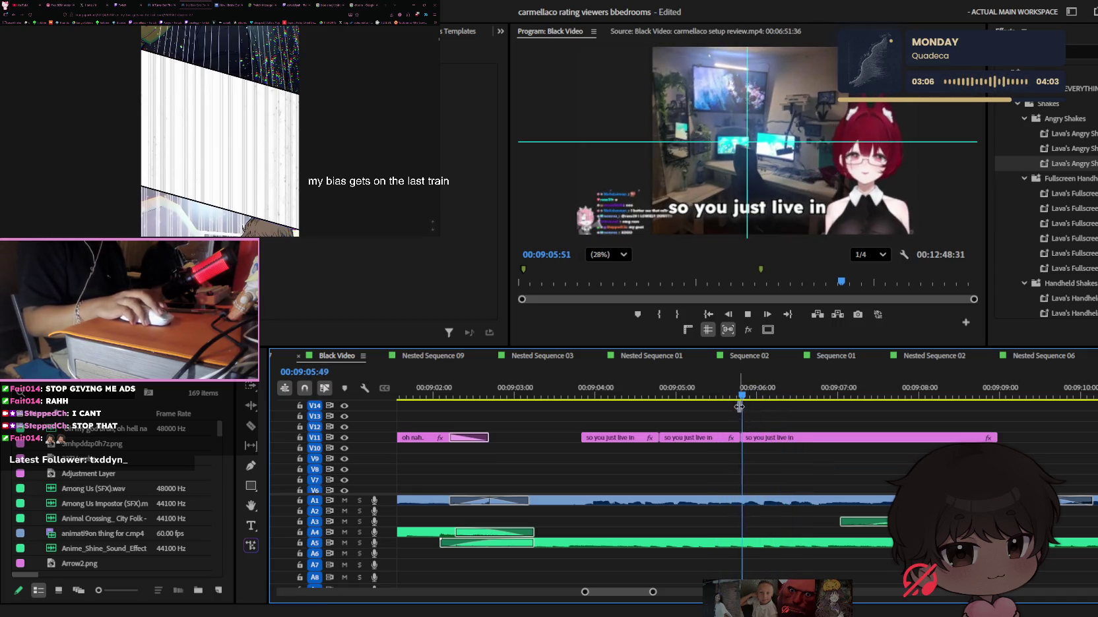
pyautogui.press('space')
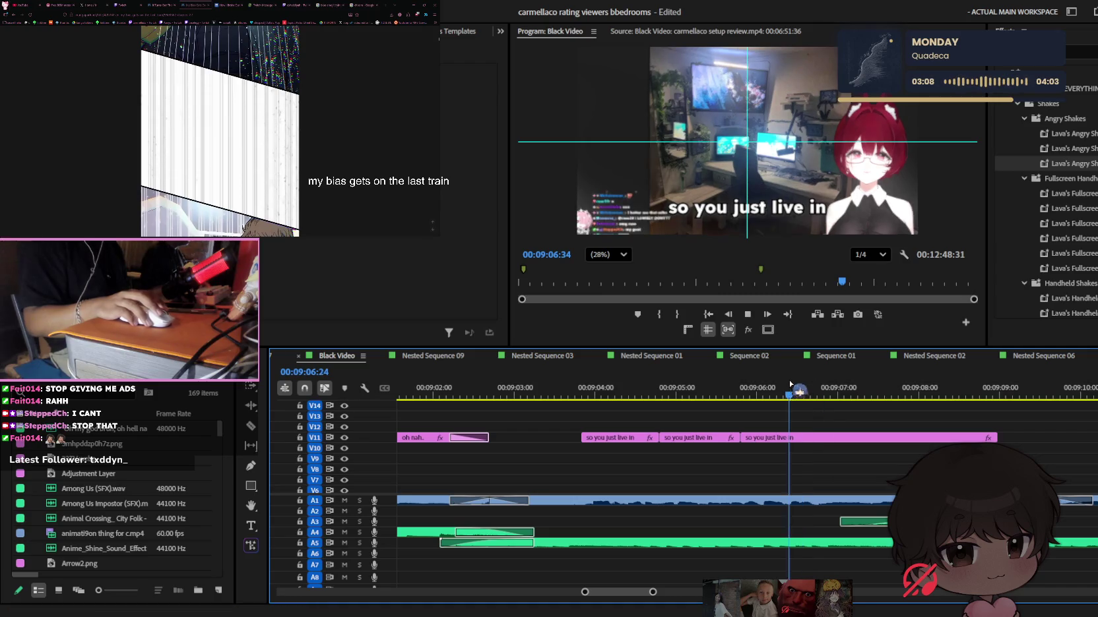
pyautogui.press('space')
# Split the long caption clip and reword its second part to 'heaven or some shit'
pyautogui.hotkey('ctrl', 'k')
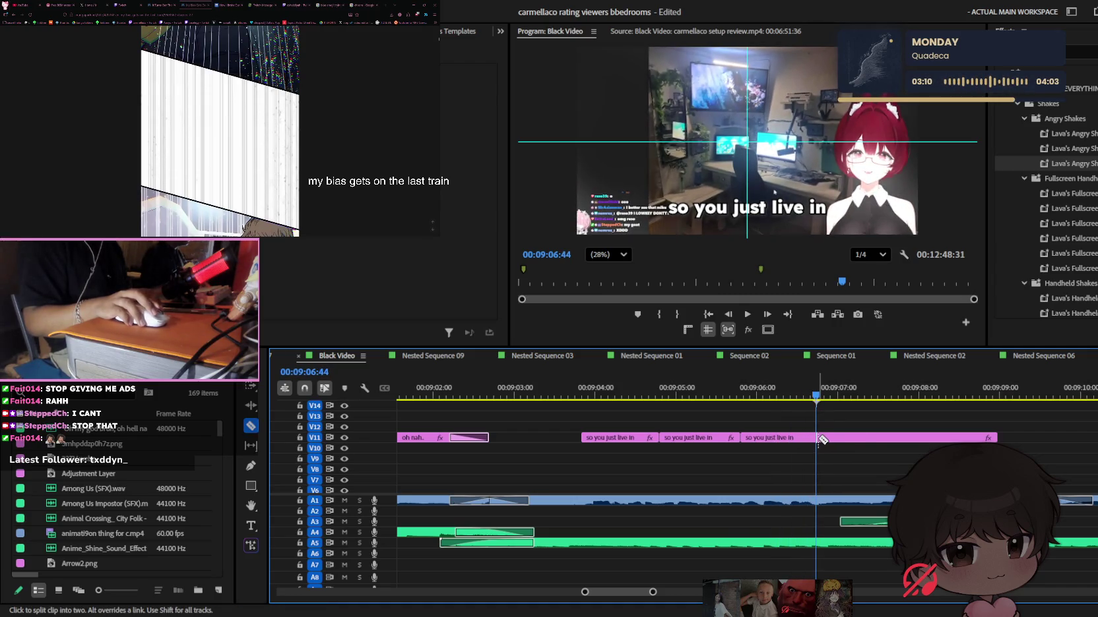
pyautogui.click(676, 395)
pyautogui.moveTo(676, 396); pyautogui.dragTo(706, 395)
pyautogui.click(699, 438)
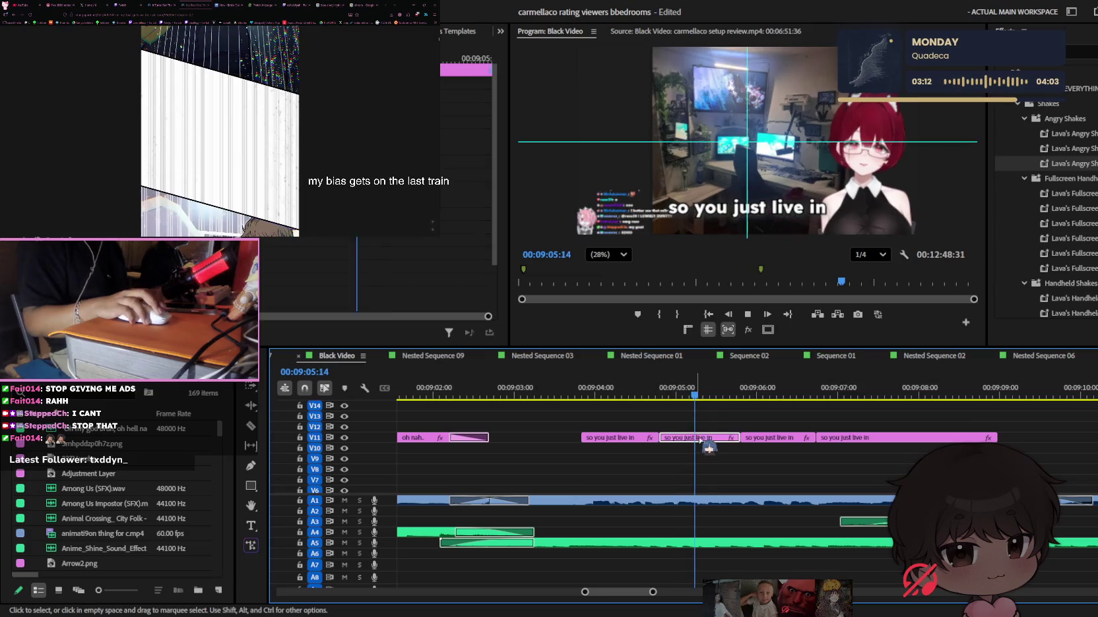
pyautogui.click(686, 390)
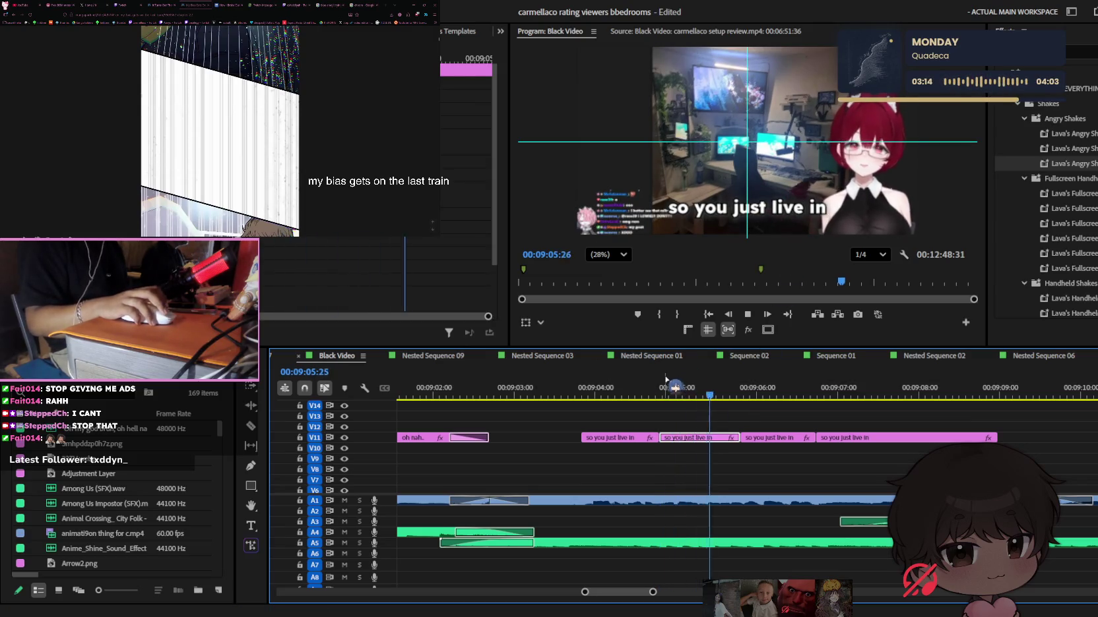
pyautogui.doubleClick(808, 216)
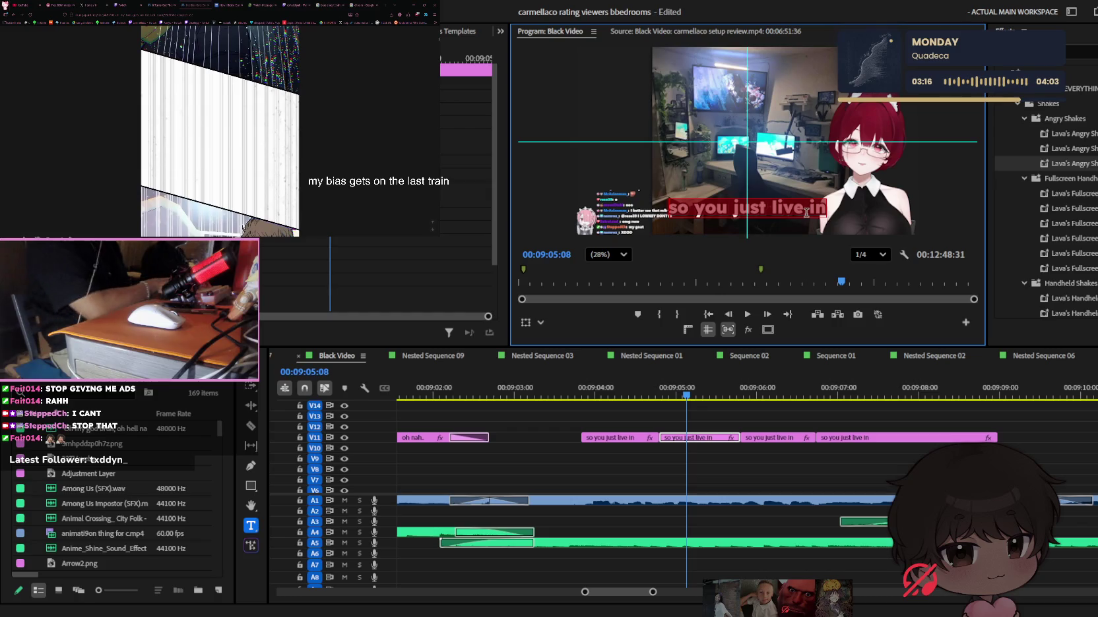
pyautogui.write('heaven or some shit')
pyautogui.click(784, 439)
pyautogui.press('space')
pyautogui.press('space')
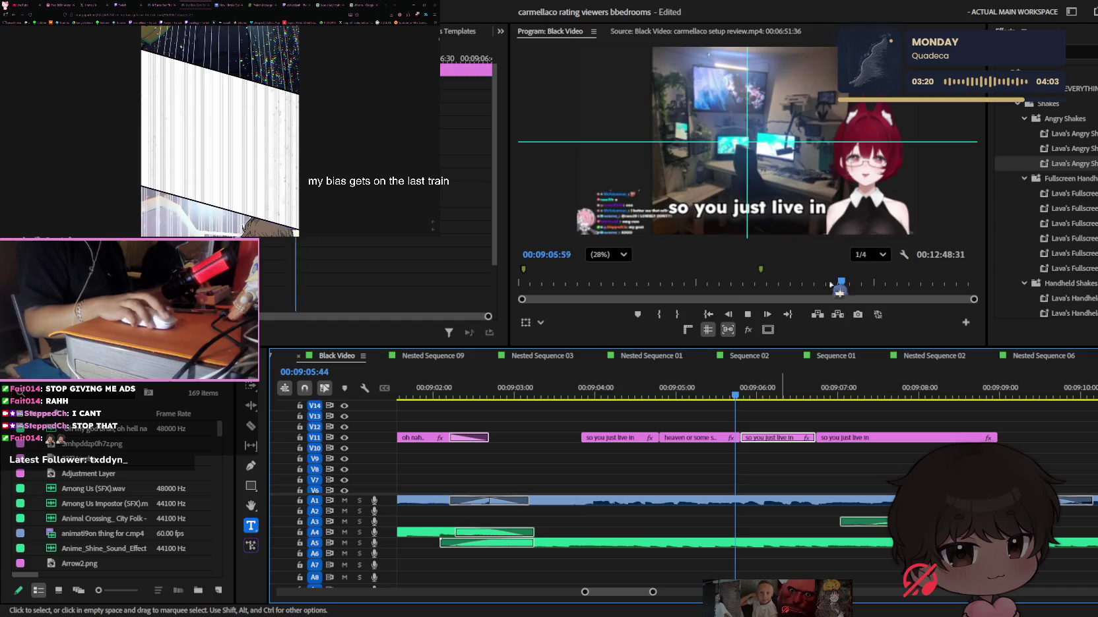
# Reword the next caption clip to read 'like why'
pyautogui.doubleClick(795, 229)
pyautogui.press('BackSpace')
pyautogui.write('hy')
pyautogui.click(768, 396)
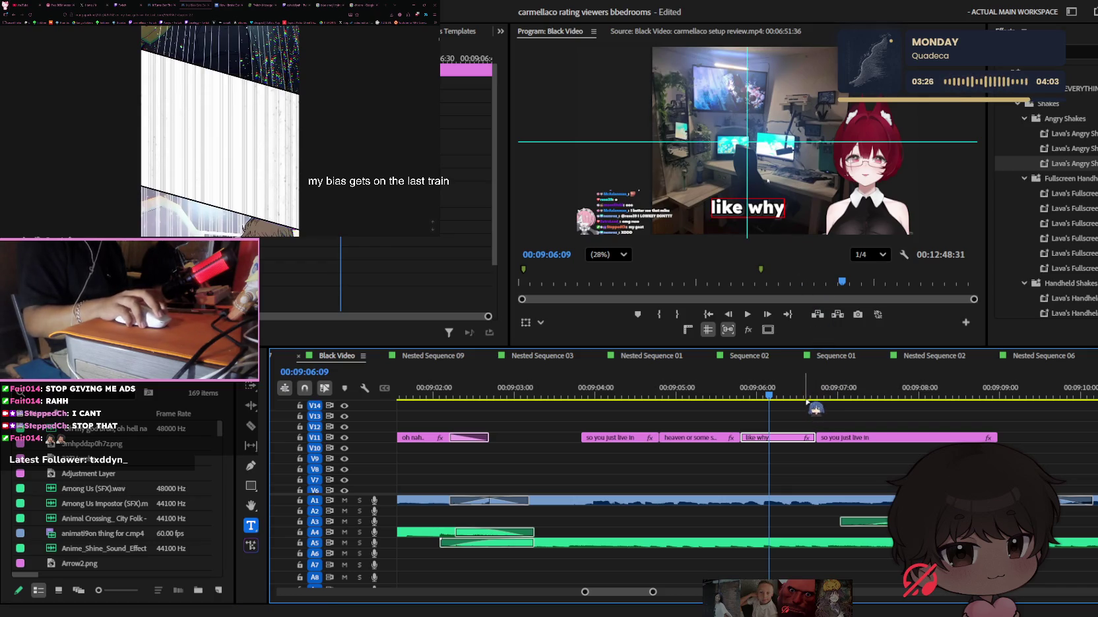
# Extend the 'like why' caption to 'like why is there' and check its timing
pyautogui.click(769, 204)
pyautogui.press('space')
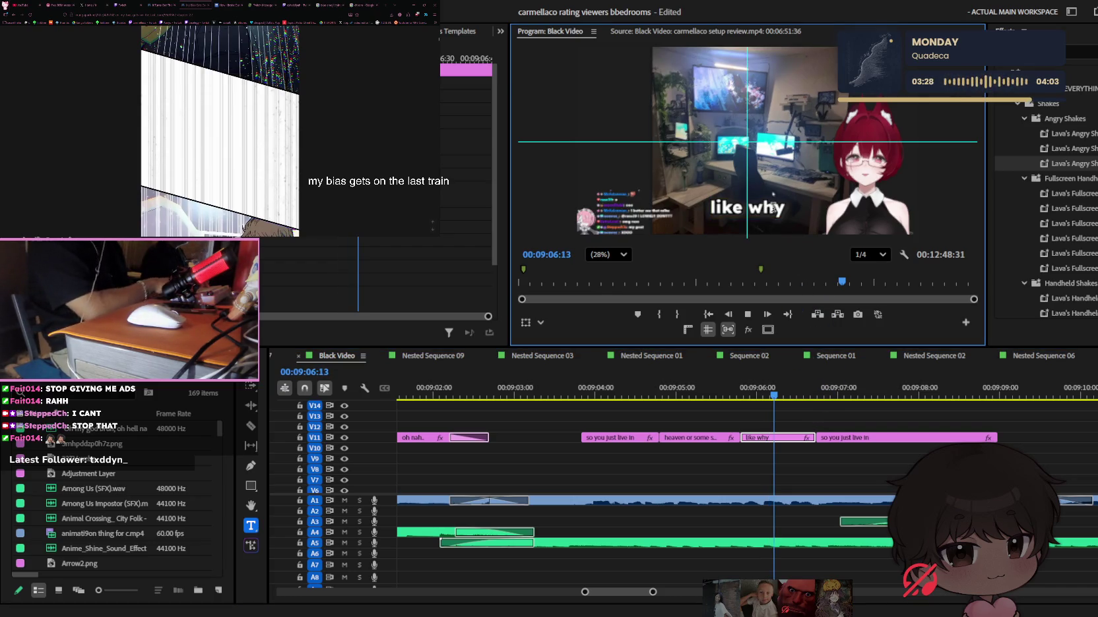
pyautogui.press('space')
pyautogui.press('space')
pyautogui.click(859, 214)
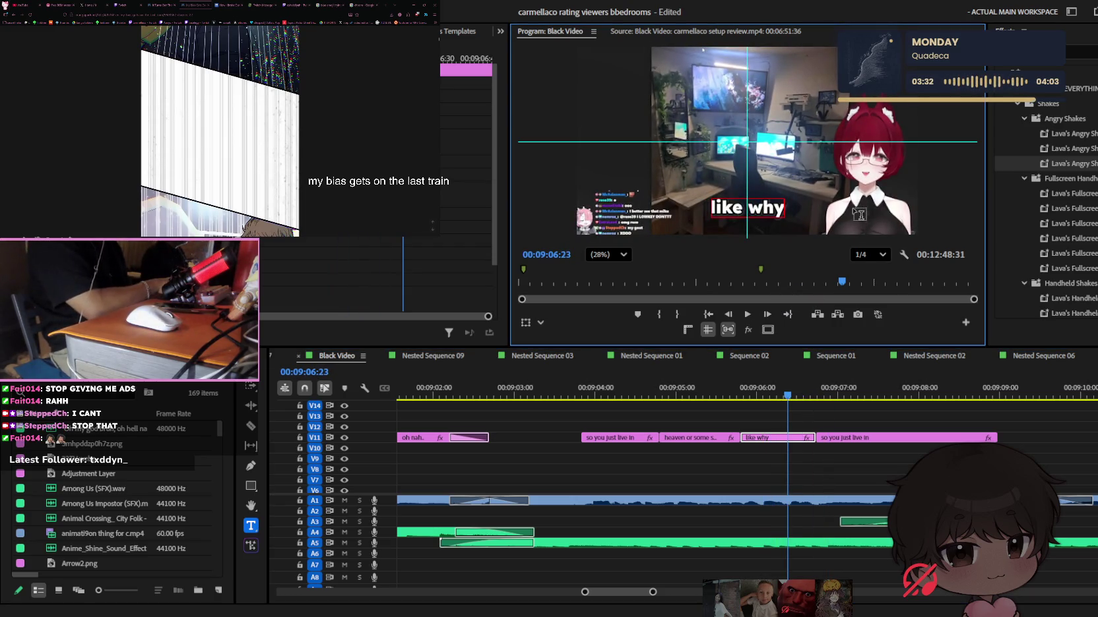
pyautogui.write('is there like')
pyautogui.press('BackSpace')
pyautogui.press('BackSpace')
pyautogui.press('BackSpace')
pyautogui.press('BackSpace')
pyautogui.press('BackSpace')
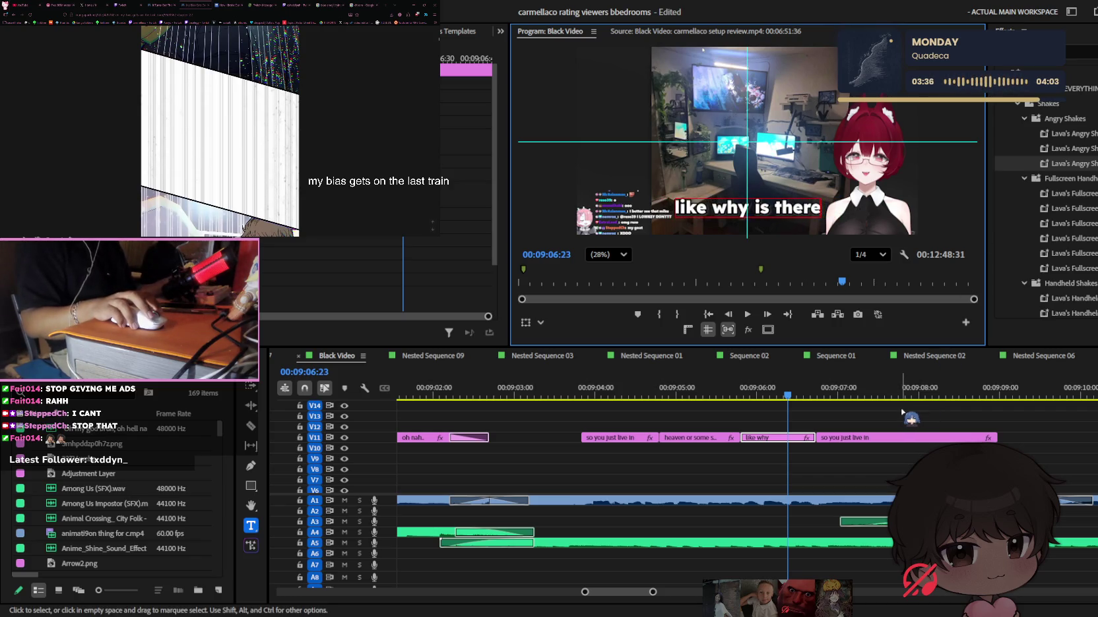
pyautogui.click(858, 438)
pyautogui.press('space')
pyautogui.click(797, 438)
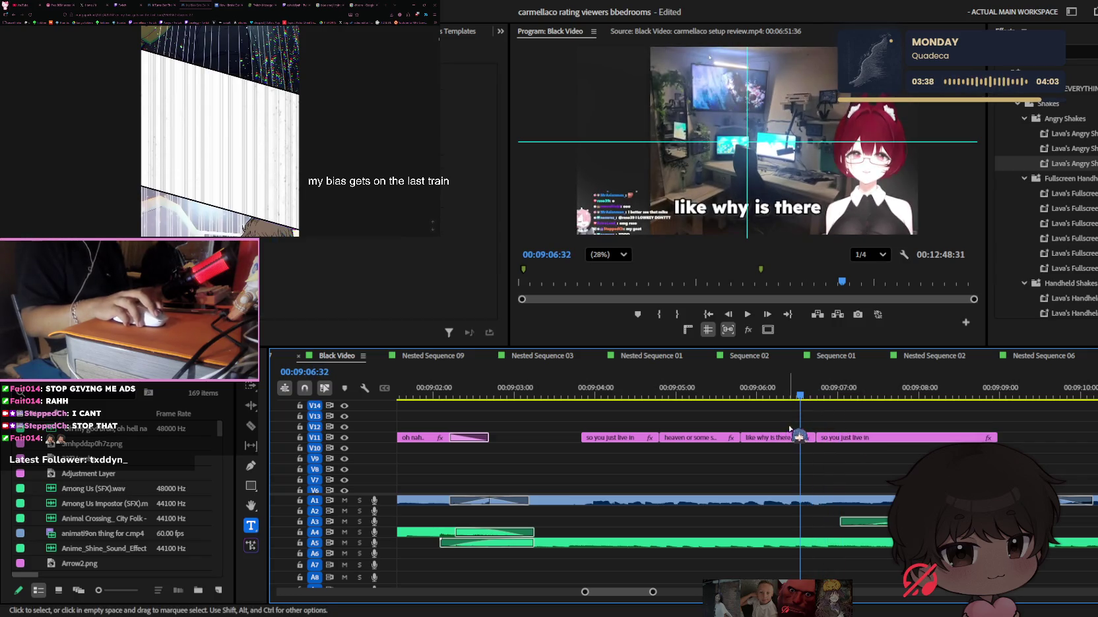
# Add 'like' so the caption reads 'like why is there like'
pyautogui.click(833, 221)
pyautogui.write('l')
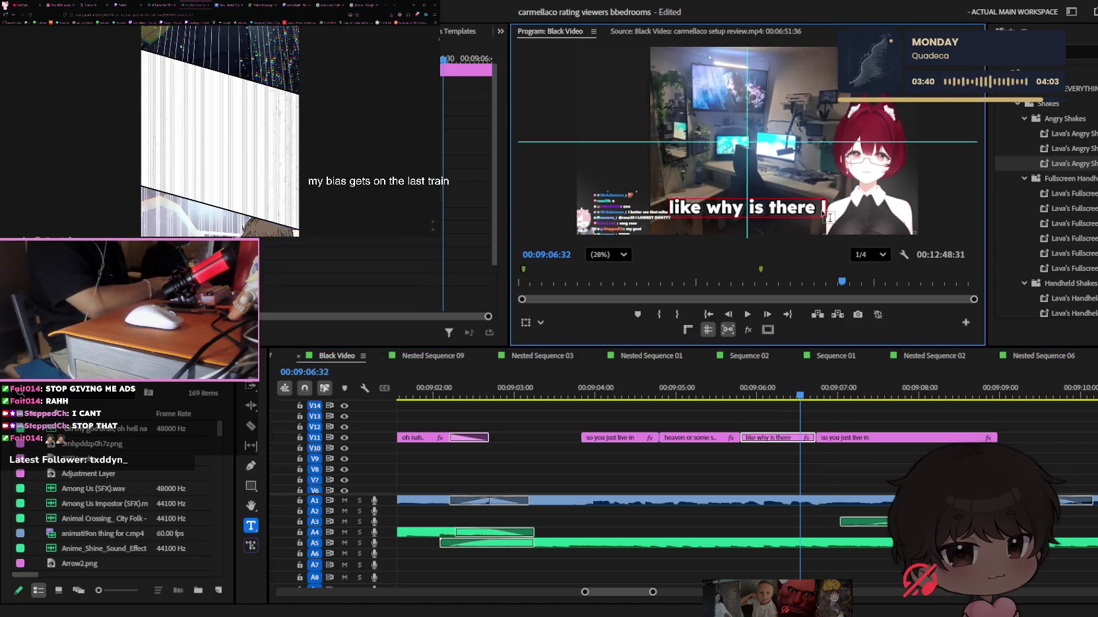
pyautogui.write('ike')
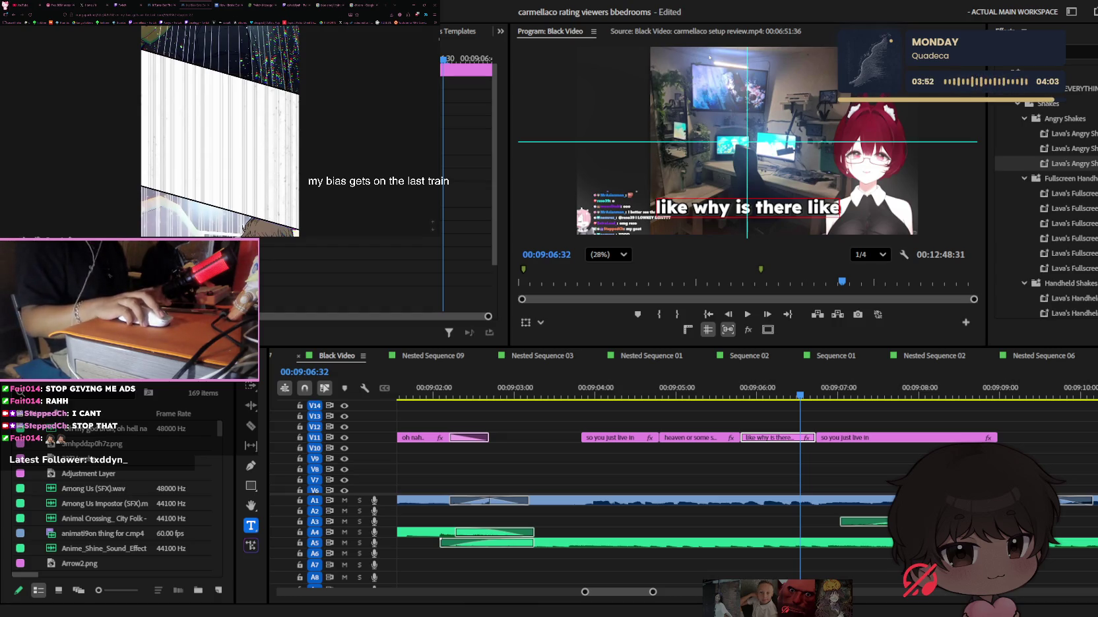
pyautogui.click(854, 248)
pyautogui.click(639, 360)
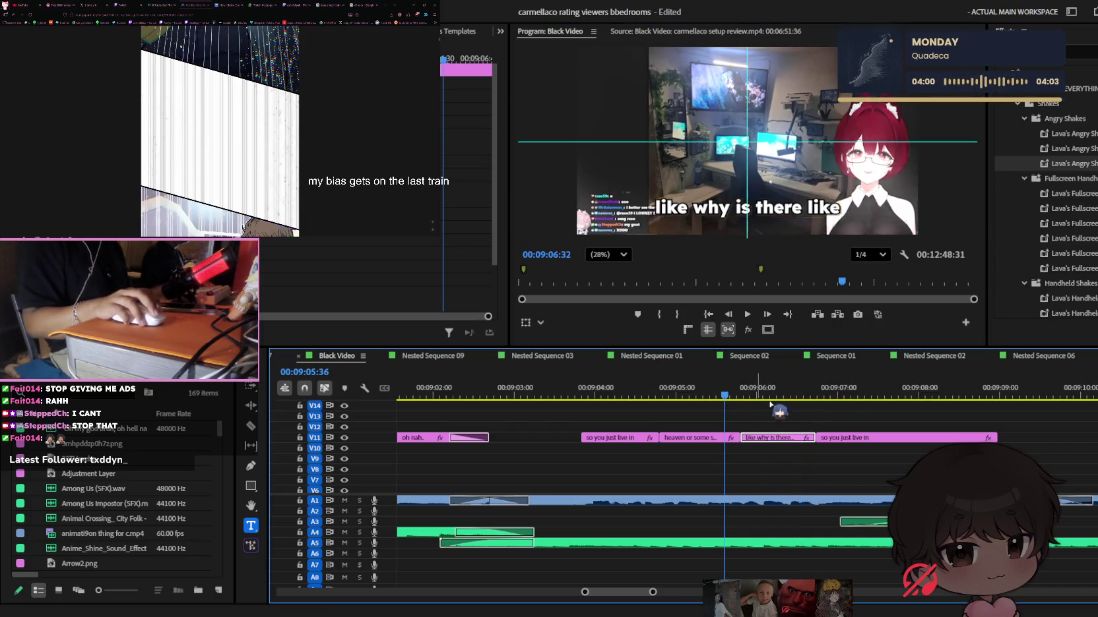
pyautogui.hotkey('ctrl', 'z')
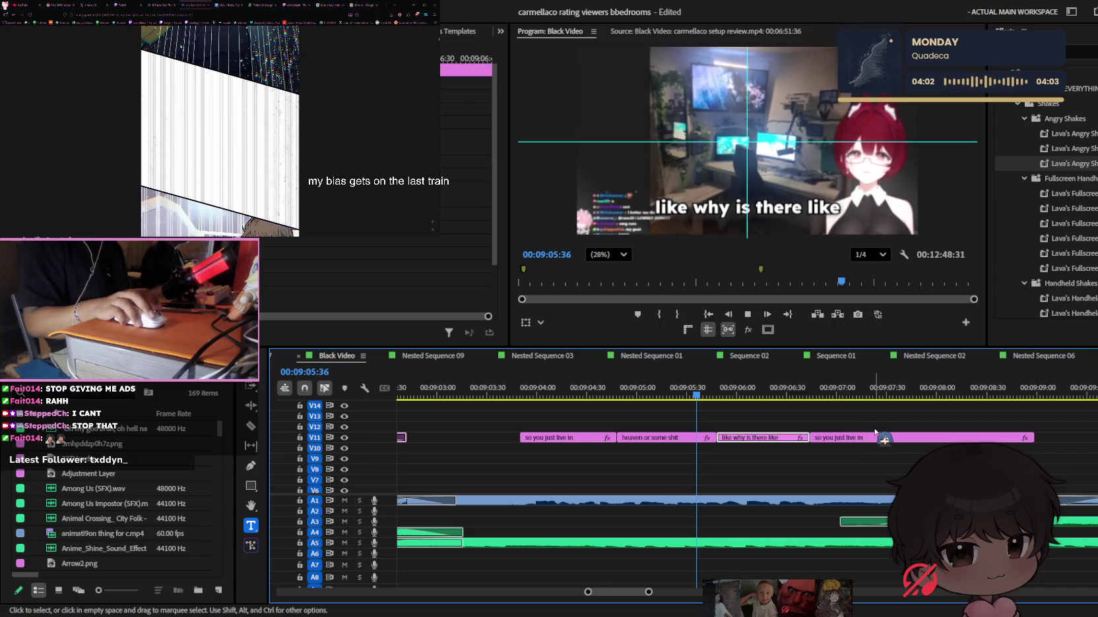
pyautogui.click(823, 395)
pyautogui.click(834, 438)
pyautogui.press('space')
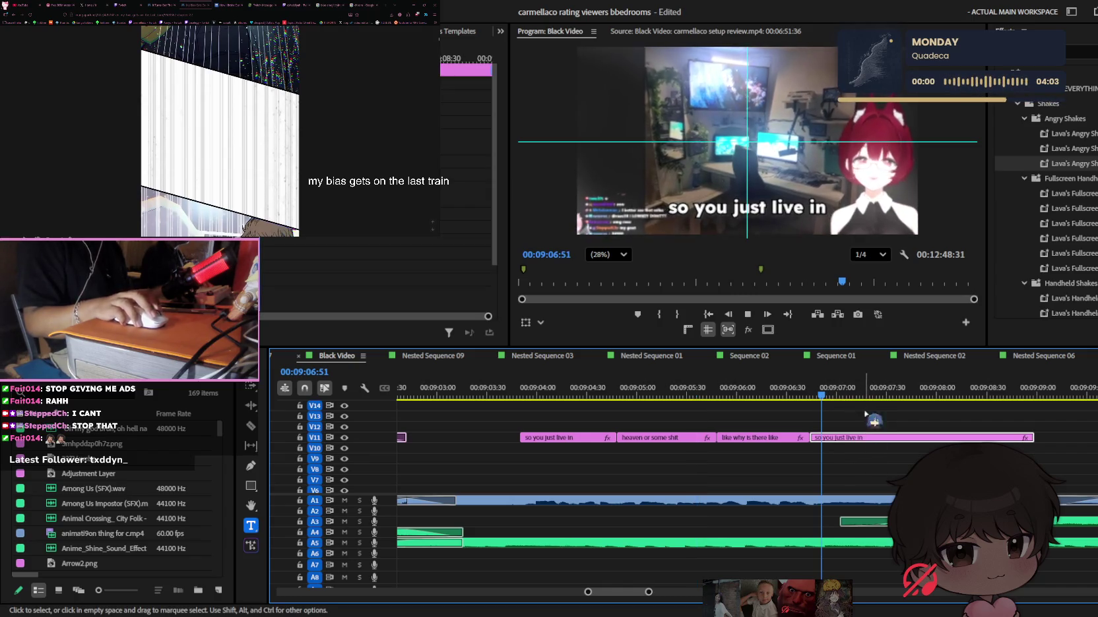
pyautogui.click(796, 205)
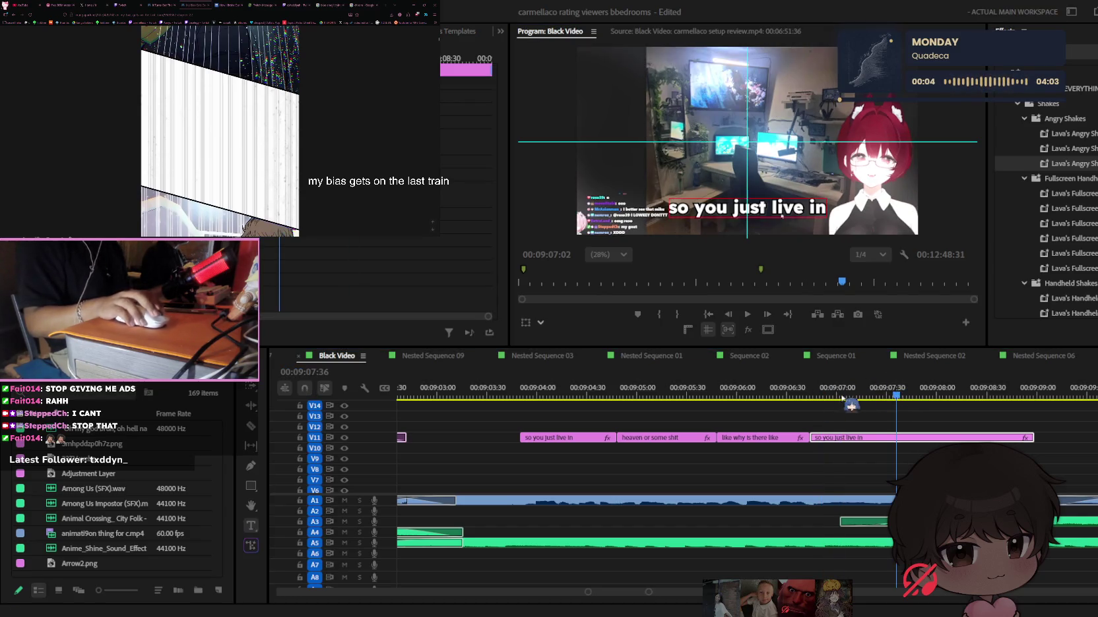
pyautogui.click(861, 397)
pyautogui.press('space')
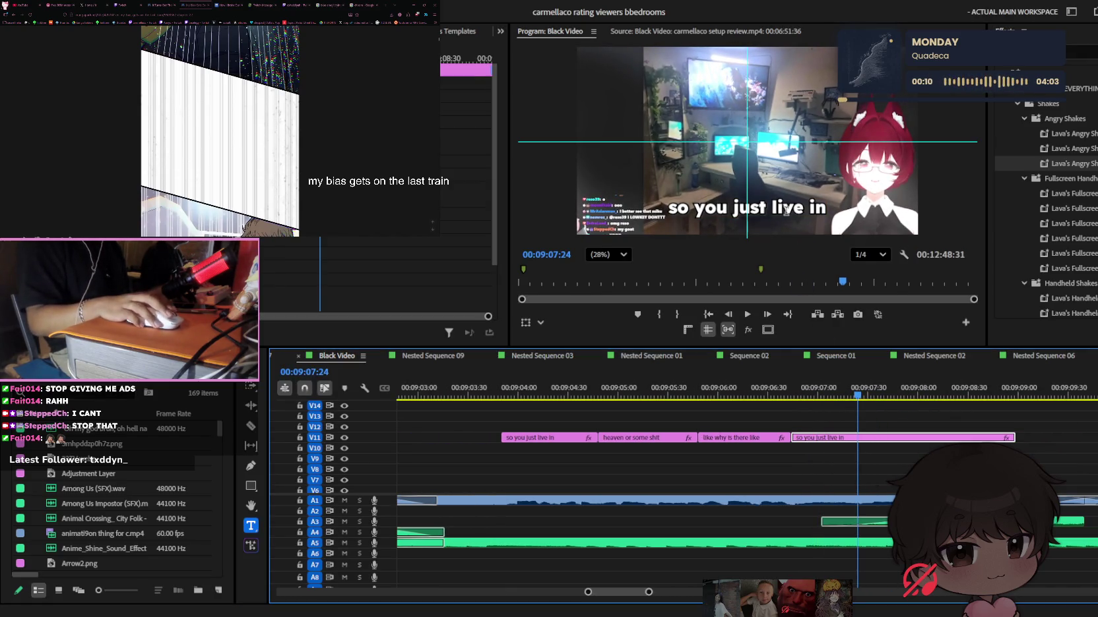
pyautogui.click(851, 397)
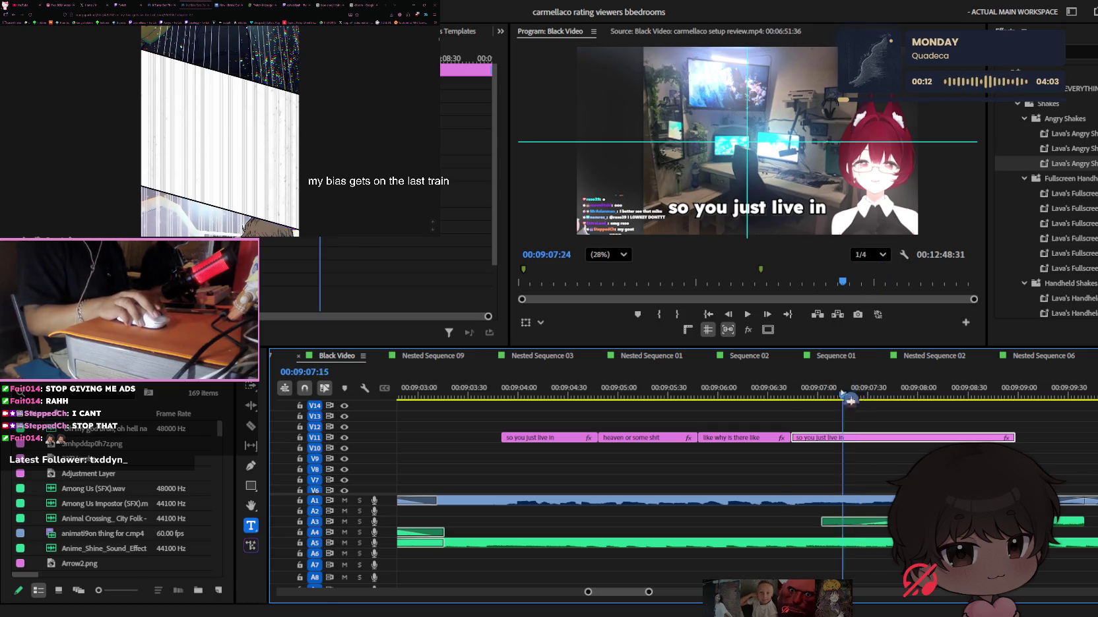
pyautogui.hscroll(3, 893, 400)
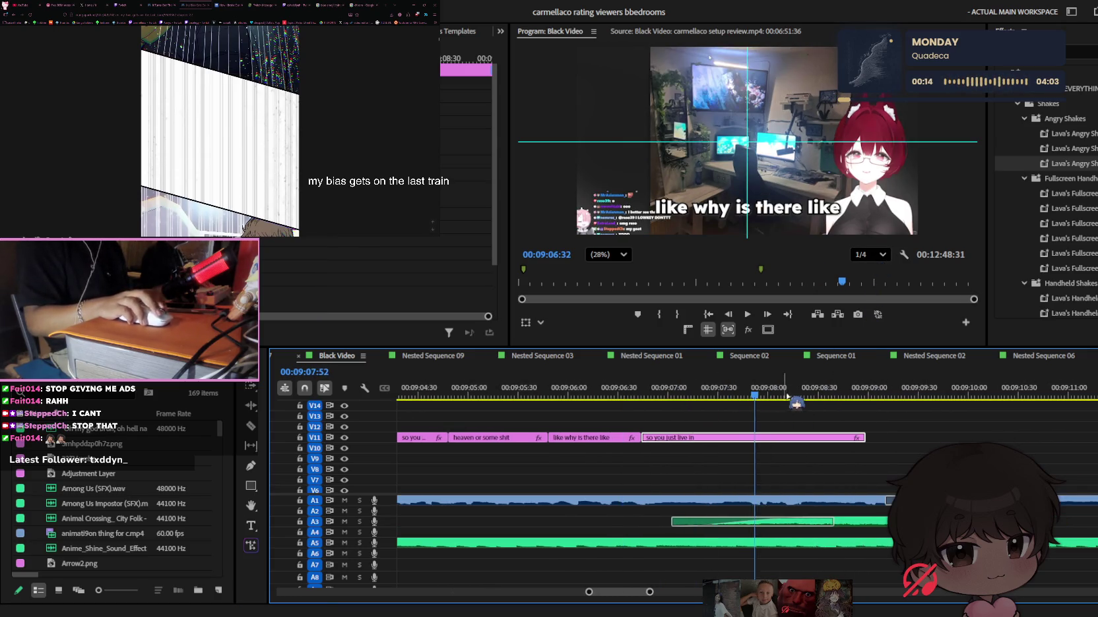
pyautogui.click(764, 396)
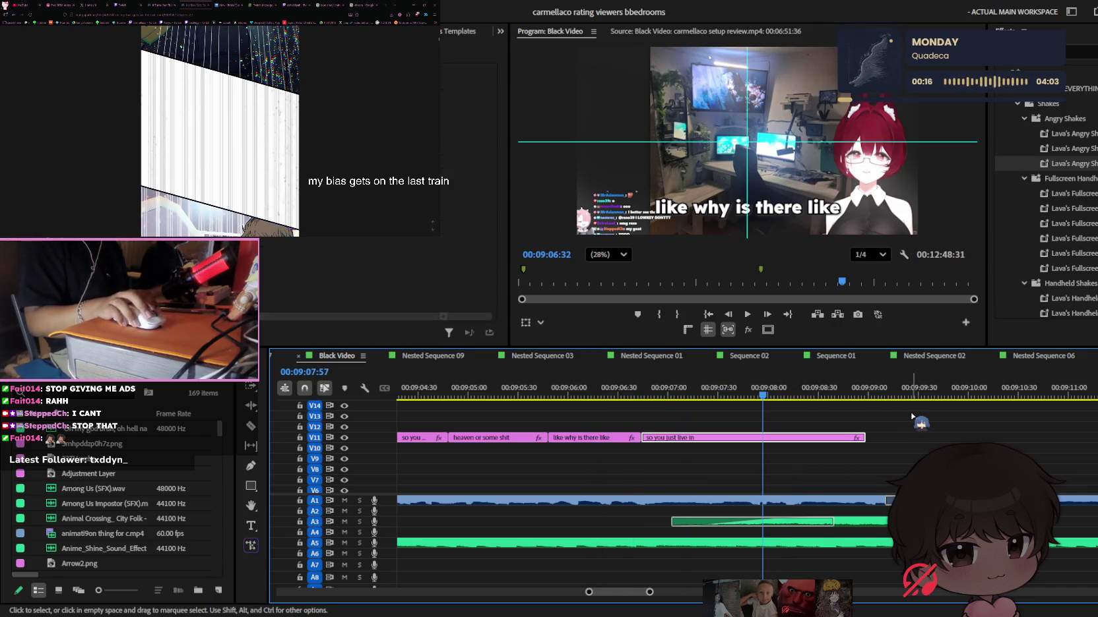
pyautogui.click(907, 413)
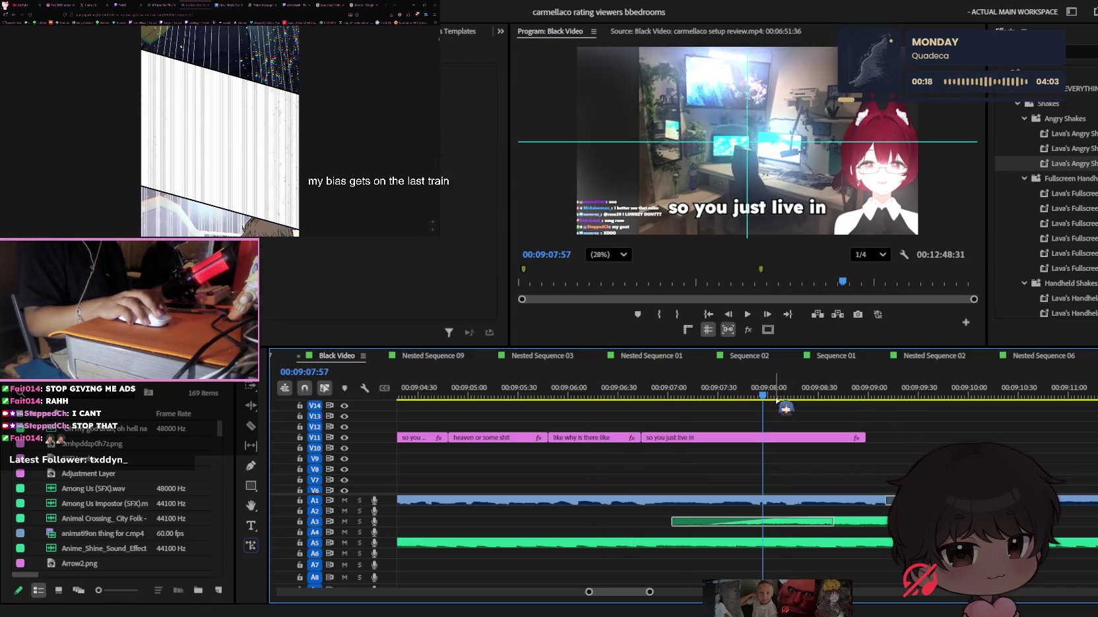
pyautogui.click(428, 394)
pyautogui.press('-')
pyautogui.press('space')
pyautogui.press('=')
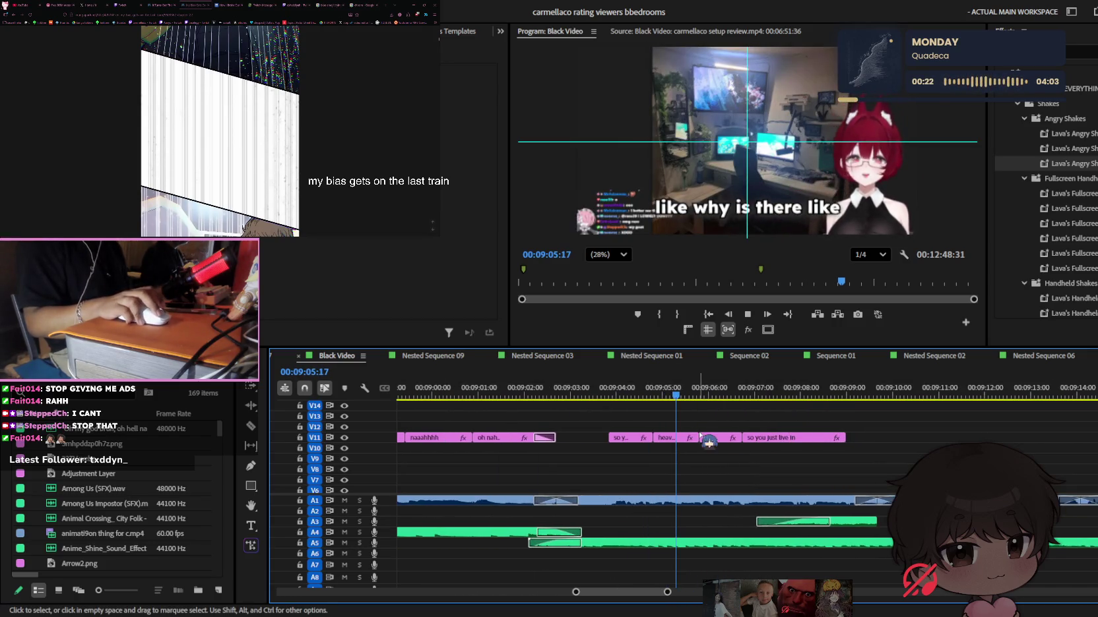
# Retype the 'so you just live in' caption as 'glaring light' and play it back
pyautogui.press('space')
pyautogui.click(802, 438)
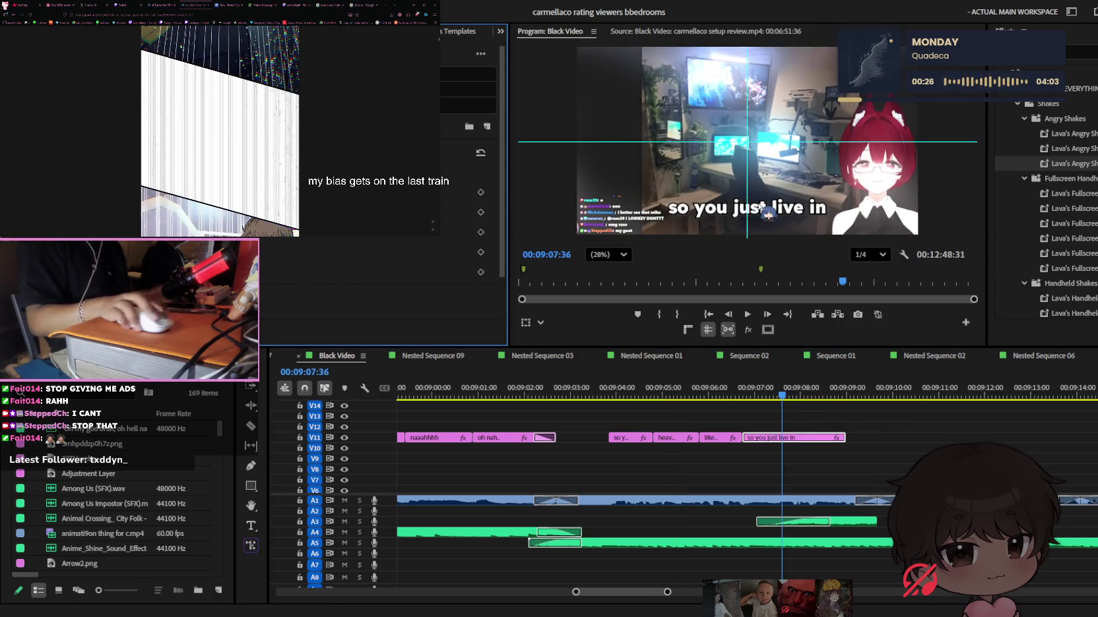
pyautogui.doubleClick(767, 212)
pyautogui.write('glari')
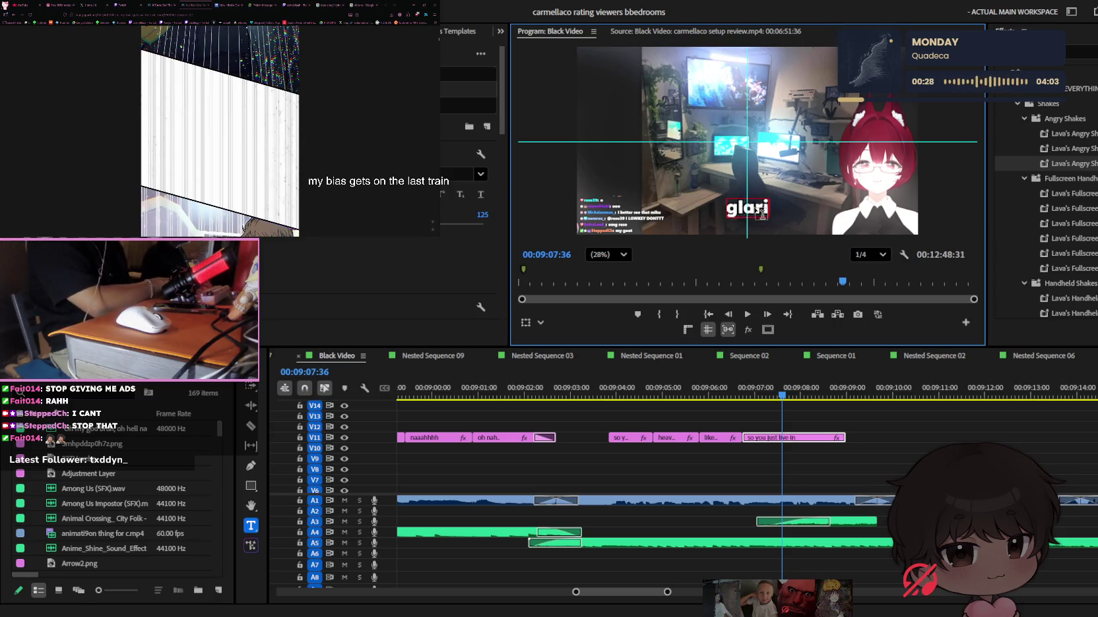
pyautogui.write('ng light')
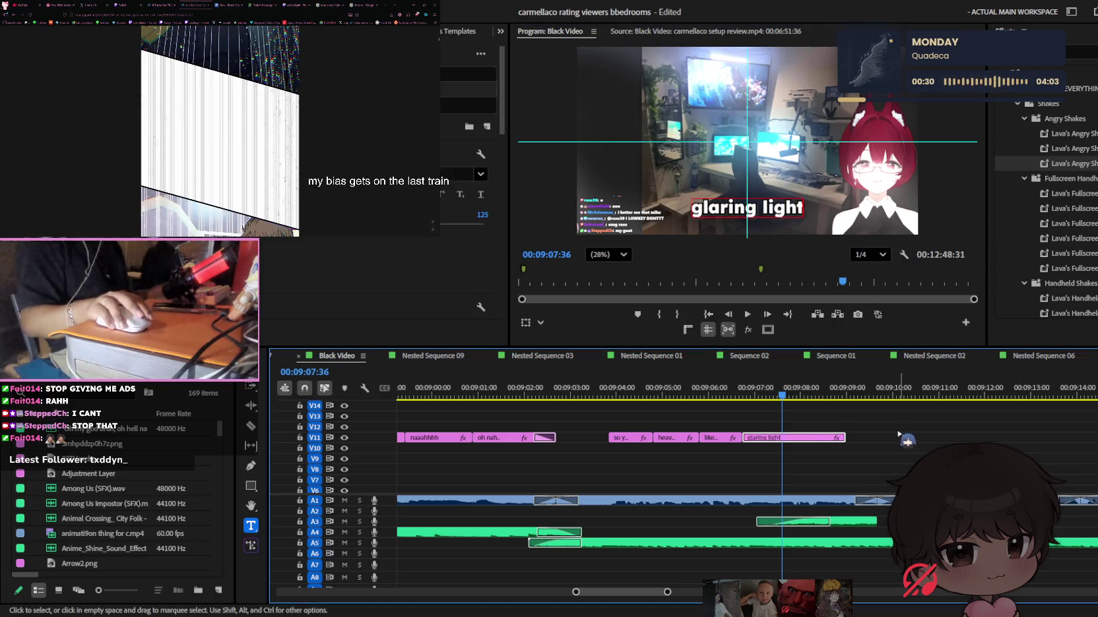
pyautogui.click(745, 396)
pyautogui.press('space')
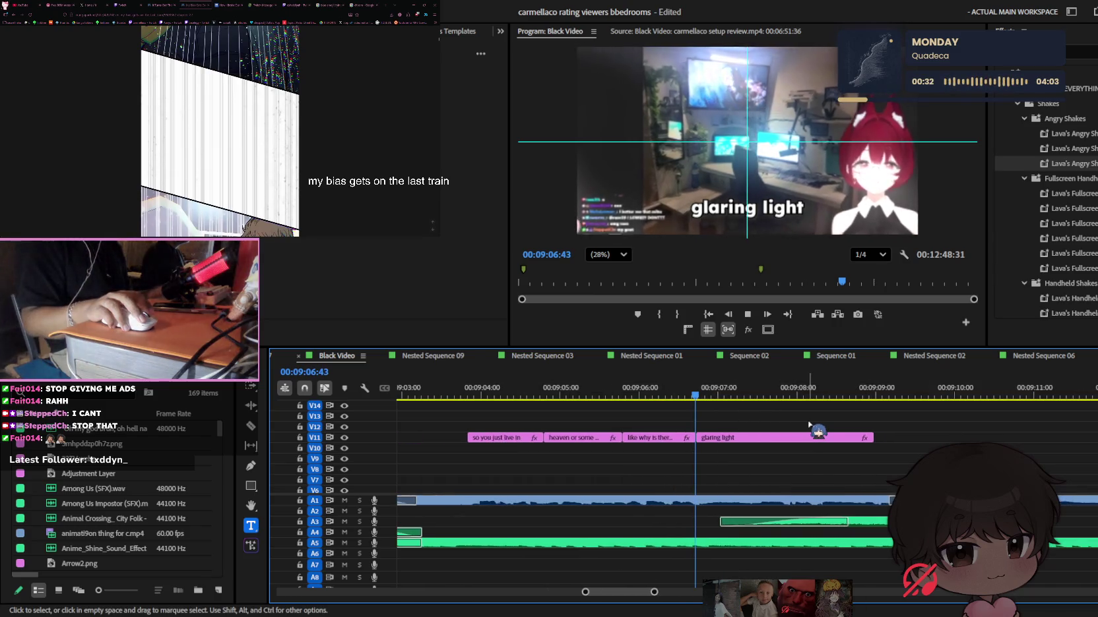
# Inspect the Adjustment Layer's effect settings and toggle its track off to compare
pyautogui.scroll(-3, 767, 471)
pyautogui.click(736, 468)
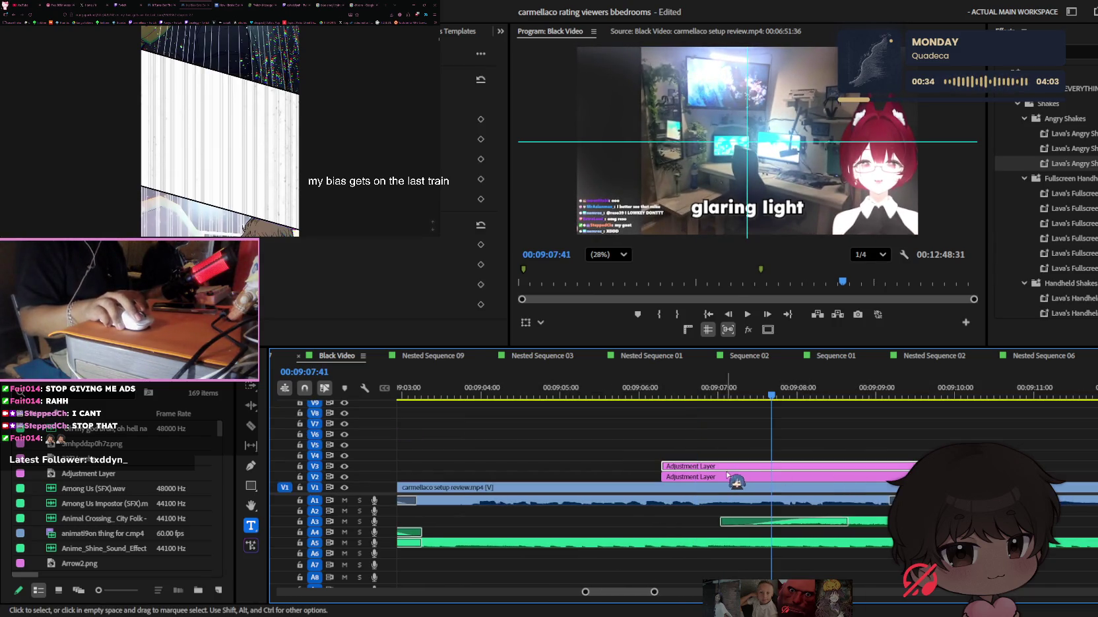
pyautogui.click(474, 294)
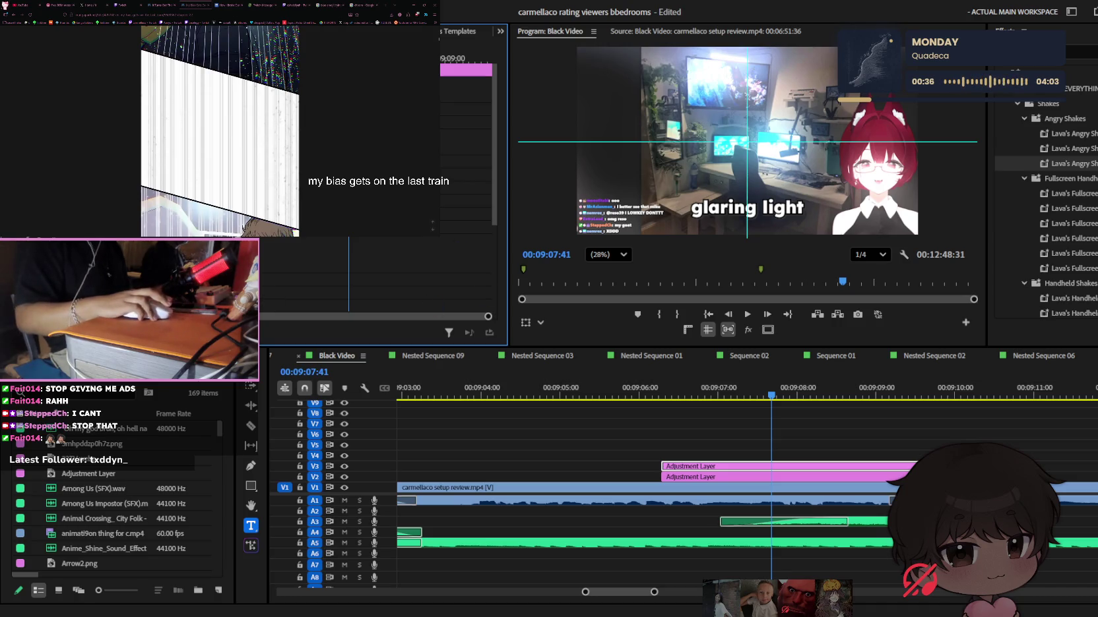
pyautogui.click(344, 467)
pyautogui.hscroll(-3, 792, 429)
pyautogui.scroll(3, 818, 422)
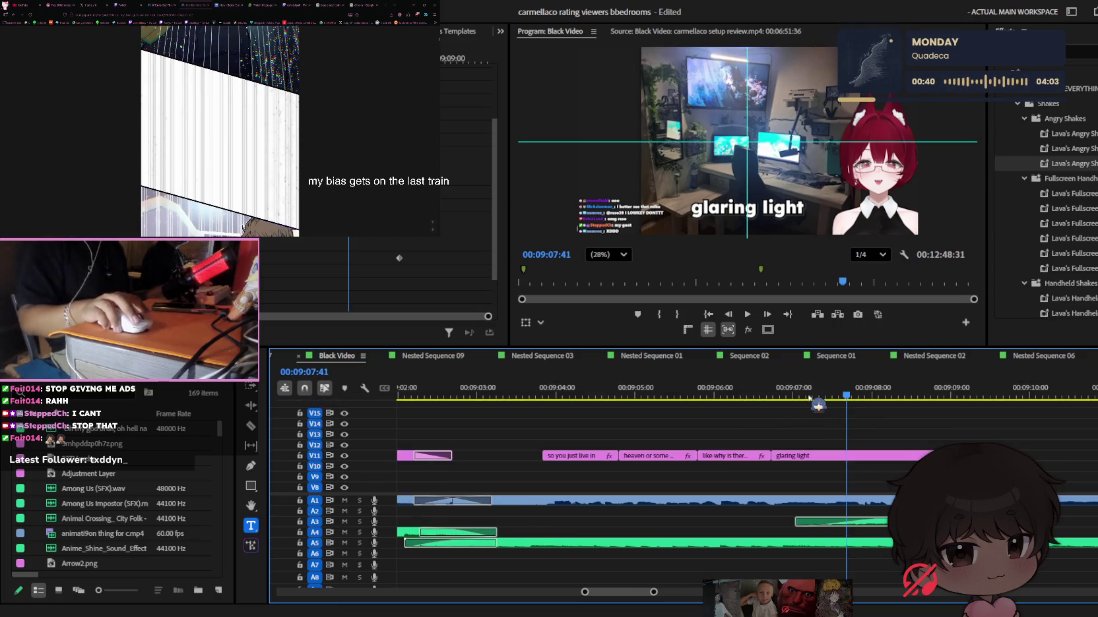
# Replay the captions from 00:09:06:35 and save the project
pyautogui.click(759, 395)
pyautogui.press('space')
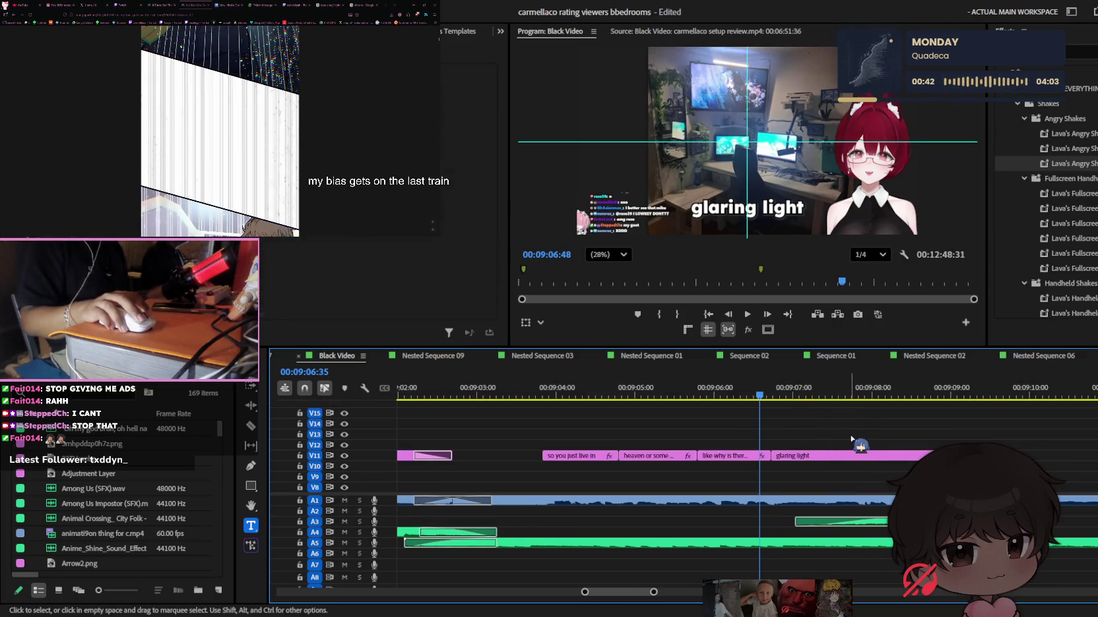
pyautogui.press('space')
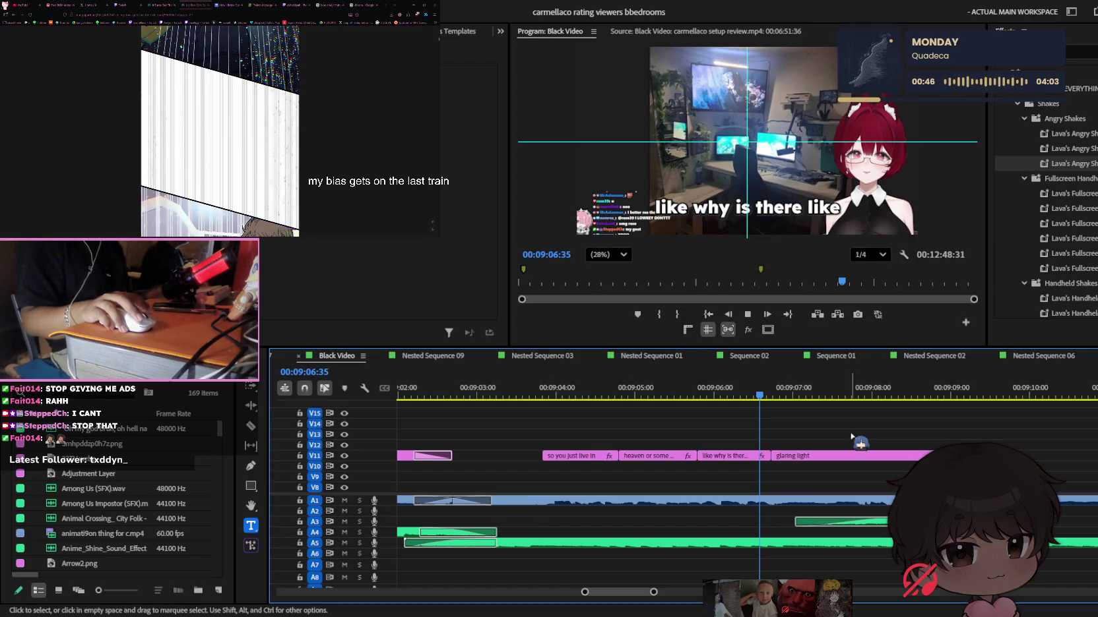
pyautogui.scroll(-2, 852, 437)
pyautogui.click(785, 381)
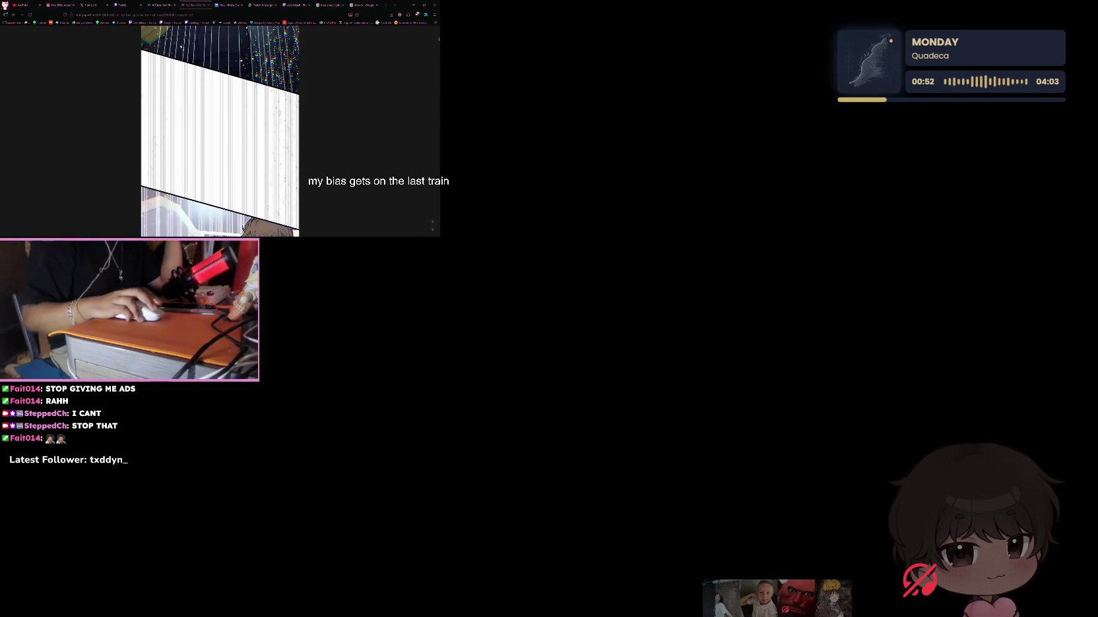
# Scroll down the webtoon chapter to the 'AH, THAT'S...' panel
pyautogui.scroll(-5, 219, 132)
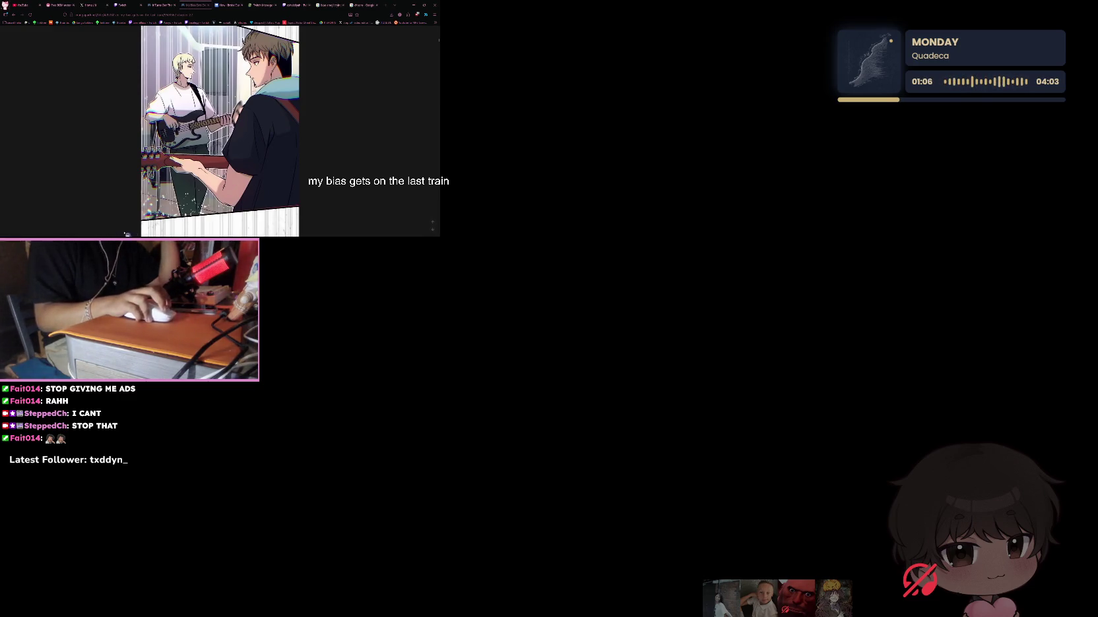
pyautogui.scroll(-5, 220, 132)
pyautogui.scroll(-3, 220, 132)
pyautogui.scroll(-3, 185, 195)
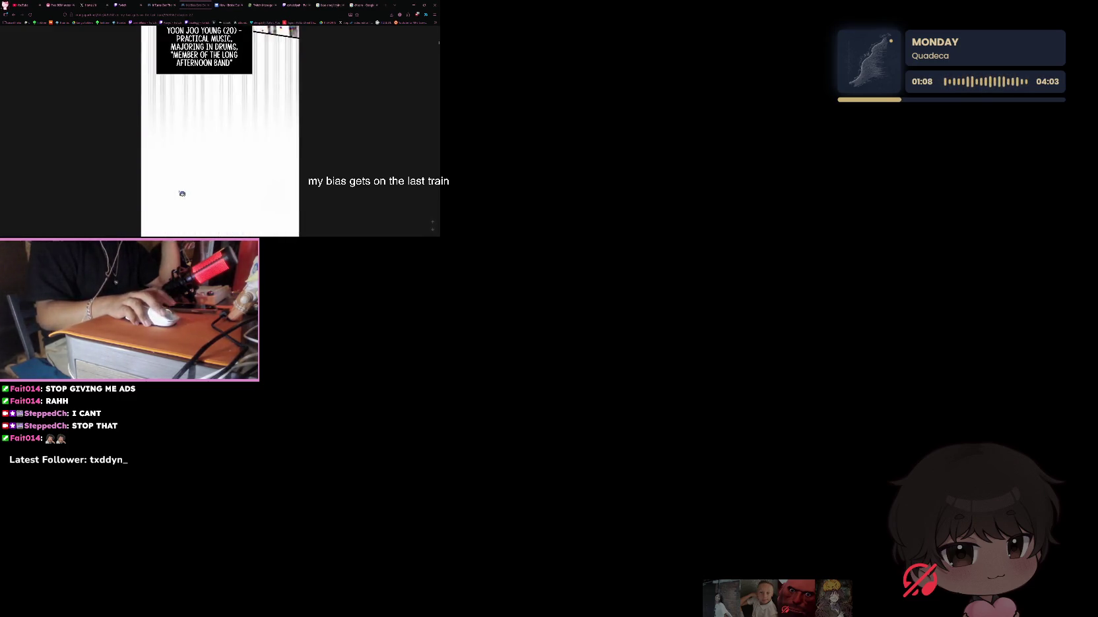
pyautogui.scroll(-3, 184, 195)
pyautogui.scroll(-2, 181, 194)
pyautogui.scroll(-3, 181, 194)
pyautogui.scroll(-3, 181, 194)
pyautogui.scroll(-3, 182, 194)
pyautogui.scroll(-2, 182, 194)
pyautogui.scroll(-3, 220, 132)
pyautogui.scroll(-3, 219, 132)
pyautogui.scroll(-3, 220, 132)
pyautogui.scroll(-3, 219, 132)
pyautogui.scroll(-3, 220, 132)
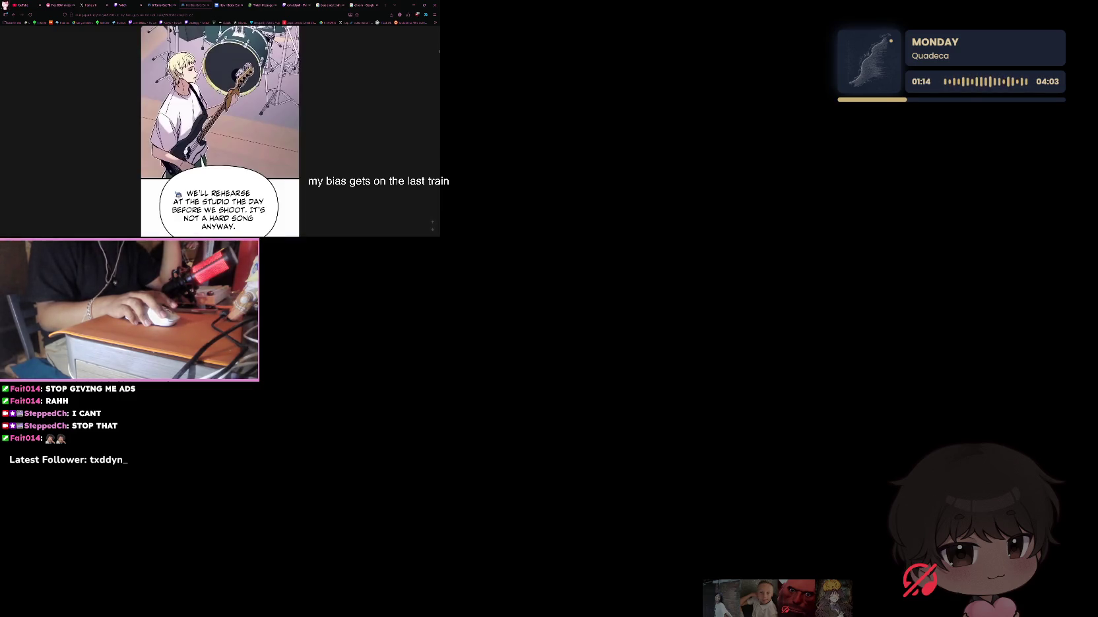
pyautogui.scroll(-3, 220, 132)
pyautogui.scroll(-3, 220, 132)
pyautogui.scroll(-3, 177, 196)
pyautogui.scroll(-3, 177, 197)
pyautogui.scroll(-3, 177, 196)
pyautogui.scroll(-3, 178, 196)
pyautogui.scroll(-3, 179, 195)
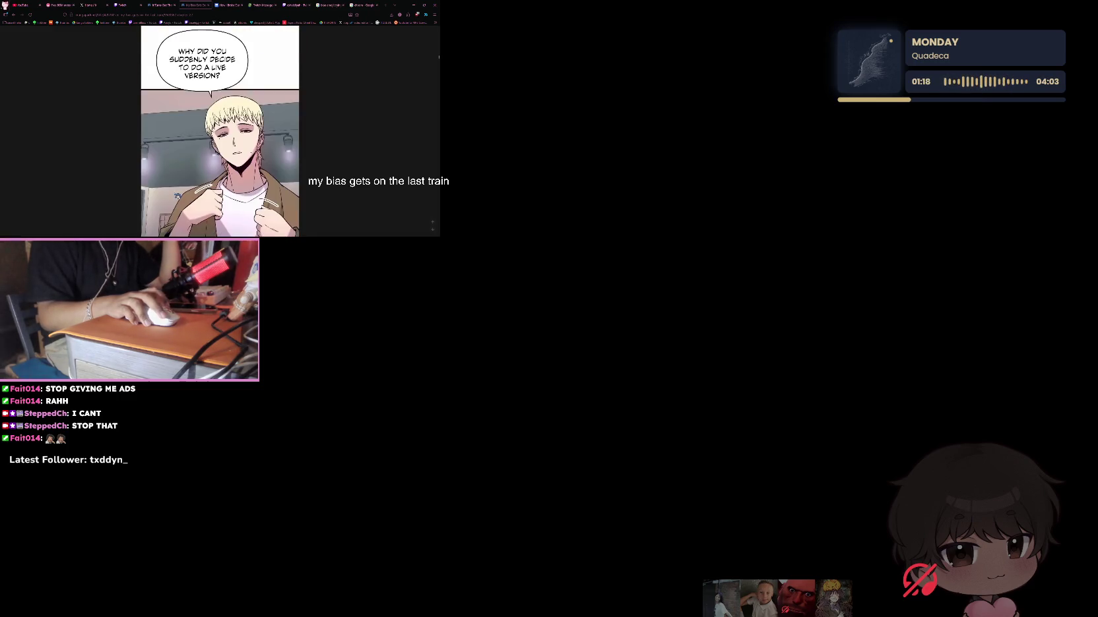
pyautogui.scroll(-3, 177, 196)
pyautogui.scroll(-3, 175, 196)
pyautogui.scroll(-3, 176, 197)
pyautogui.scroll(-3, 176, 196)
pyautogui.scroll(-3, 176, 197)
pyautogui.scroll(-2, 177, 196)
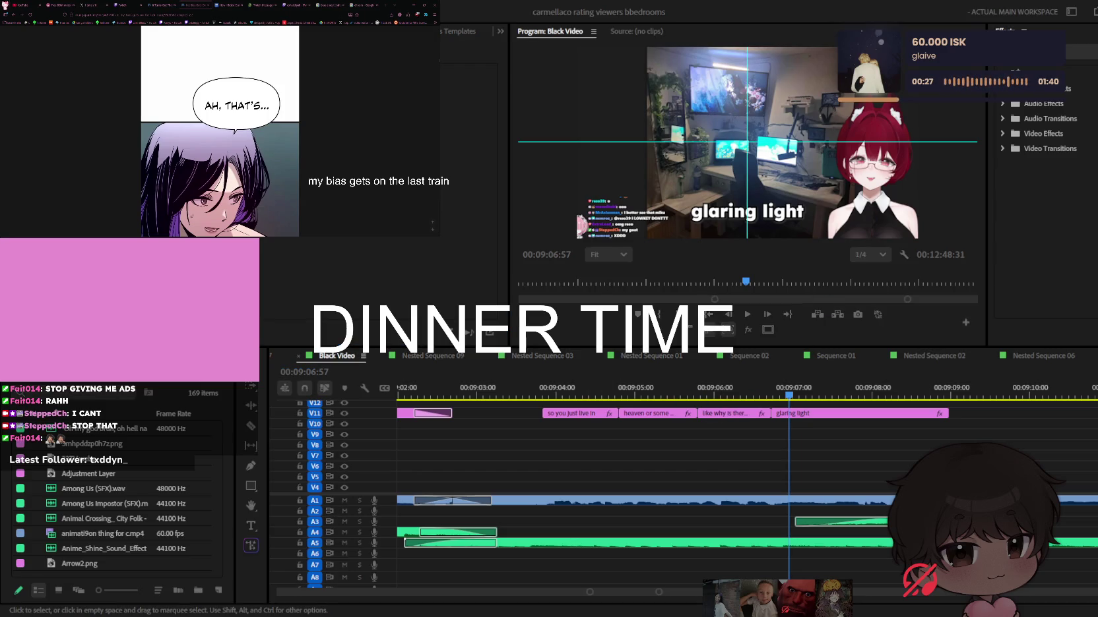
# Switch back to Premiere Pro with Alt+Tab to resume editing the bedrooms project
pyautogui.hotkey('alt', 'Tab')
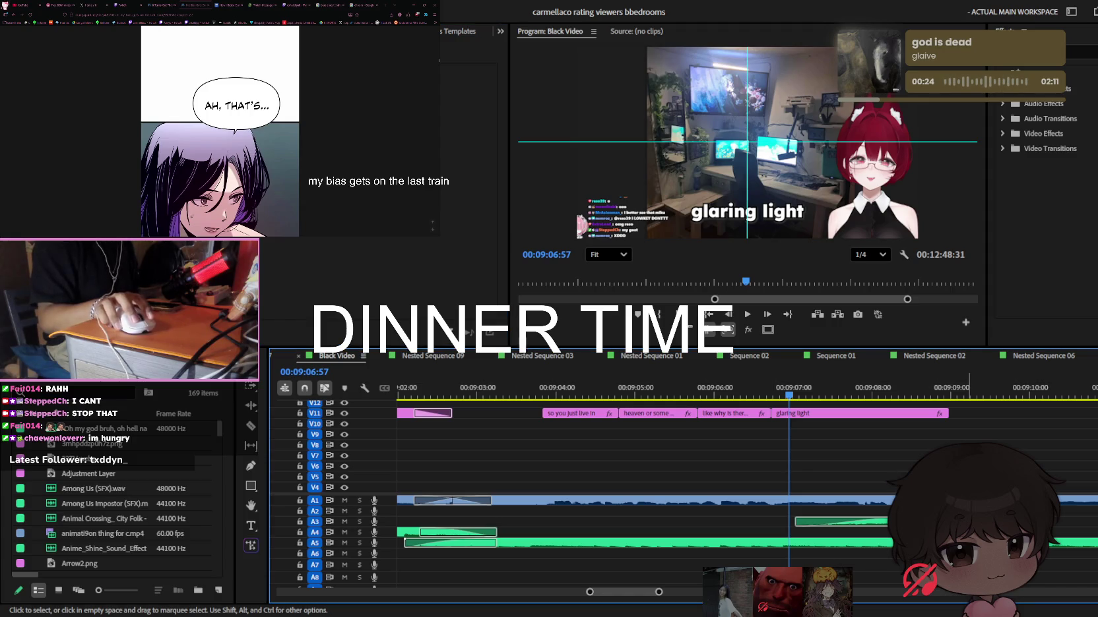
# Scrub back to the start of the V11 captions and play them back
pyautogui.scroll(-2, 796, 488)
pyautogui.scroll(-3, 792, 475)
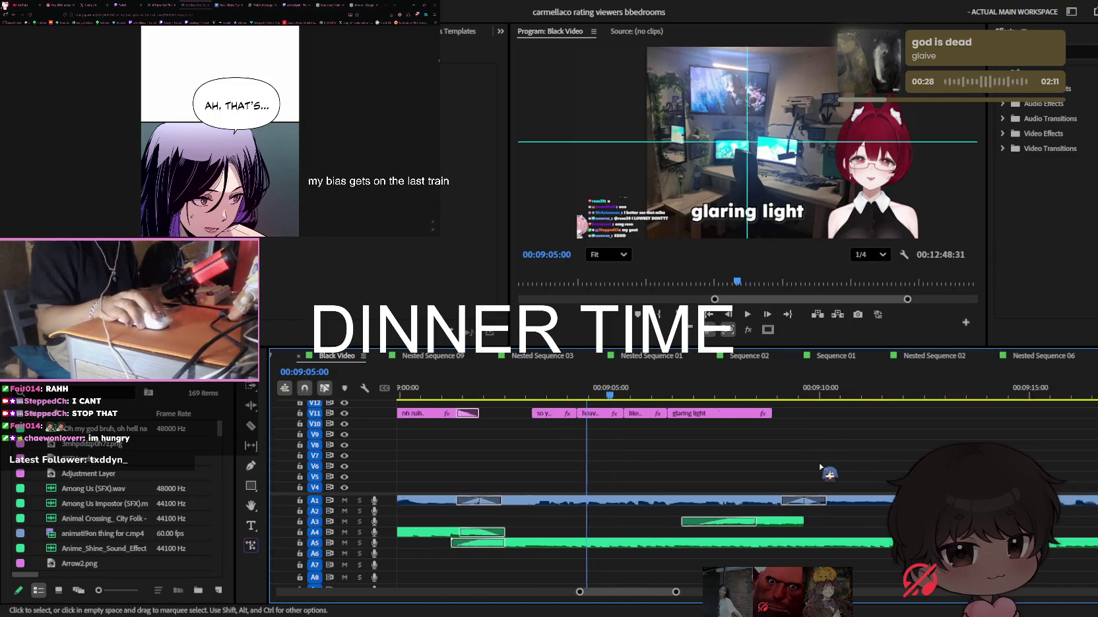
pyautogui.scroll(3, 512, 385)
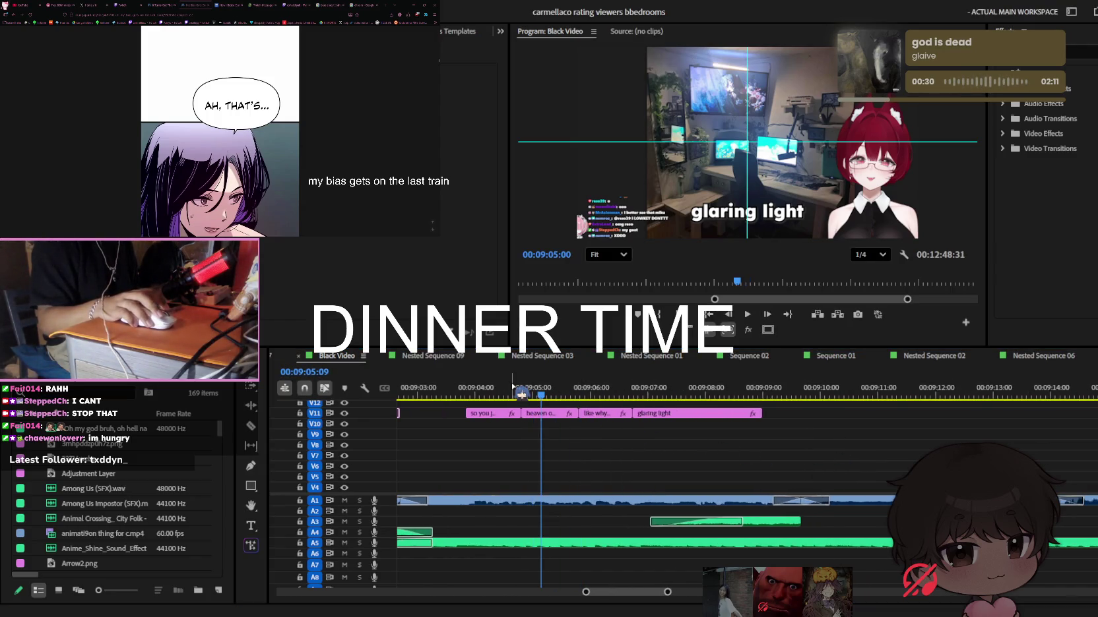
pyautogui.moveTo(513, 388); pyautogui.dragTo(459, 388)
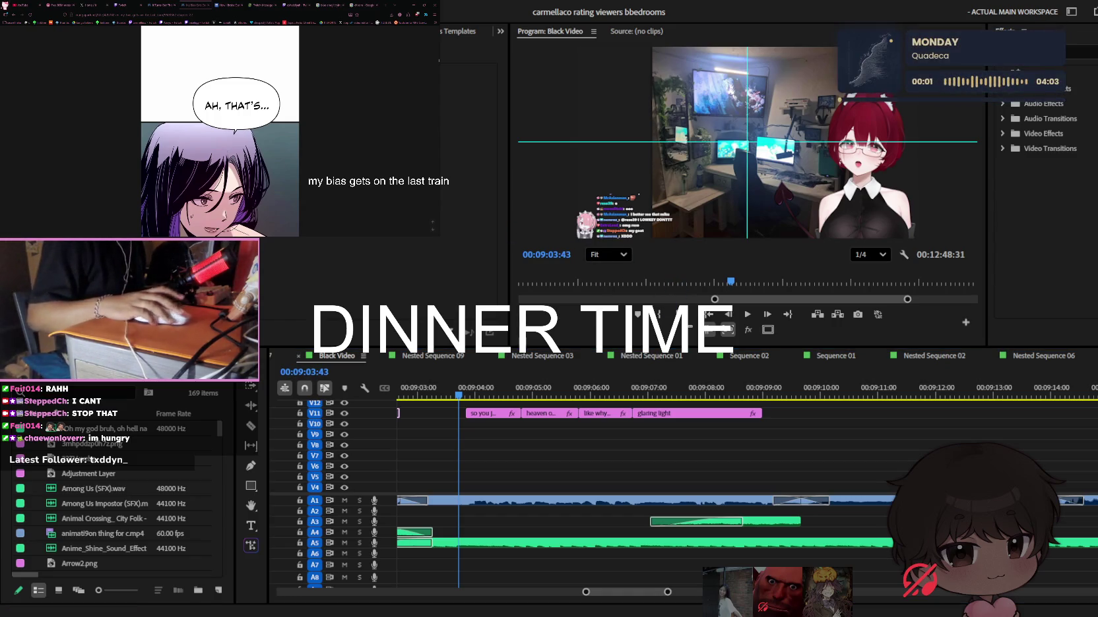
pyautogui.scroll(2, 584, 466)
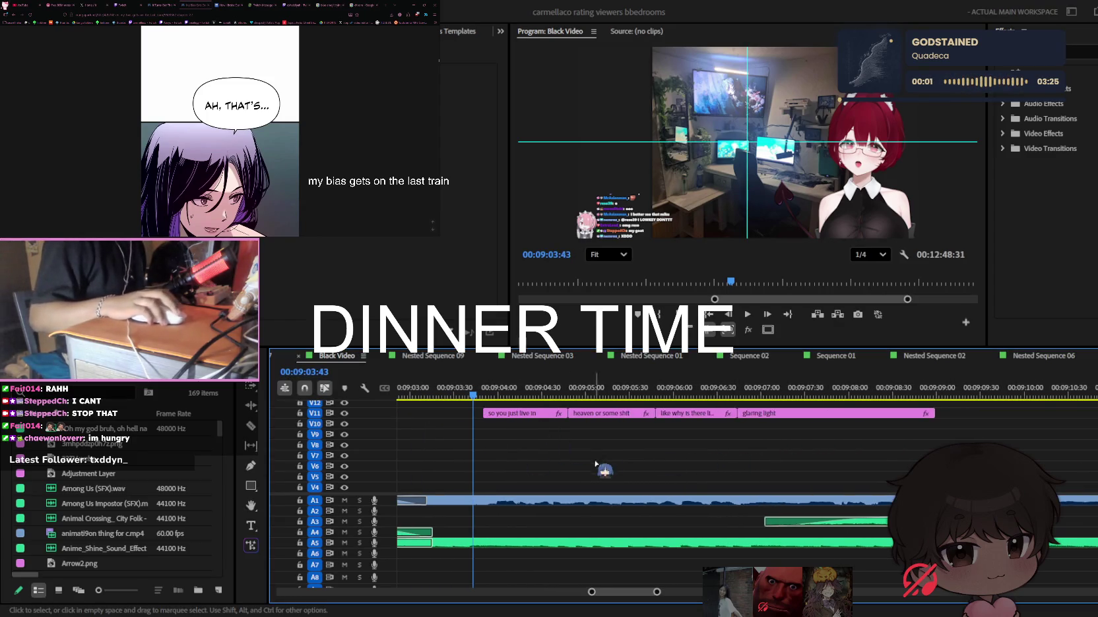
pyautogui.press('space')
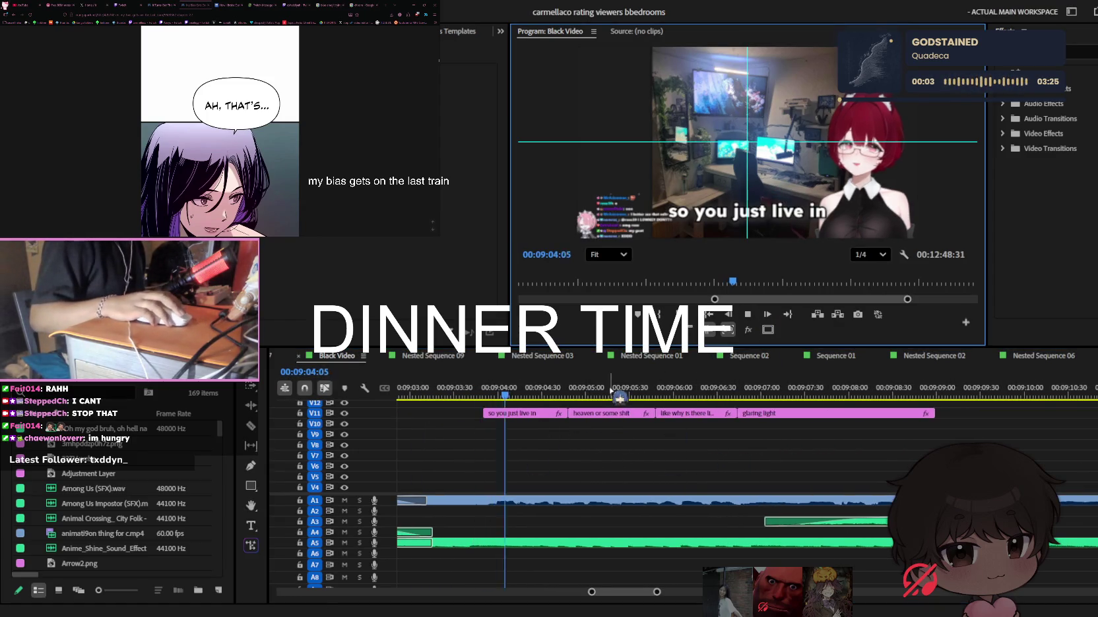
# Split the glaring light caption into separate pieces at the playhead and with the Razor
pyautogui.moveTo(611, 392)
pyautogui.mouseDown()
pyautogui.moveTo(688, 467)
pyautogui.moveTo(798, 458)
pyautogui.moveTo(714, 441)
pyautogui.mouseUp()
pyautogui.scroll(2, 799, 457)
pyautogui.hotkey('ctrl', 'k')
pyautogui.press('space')
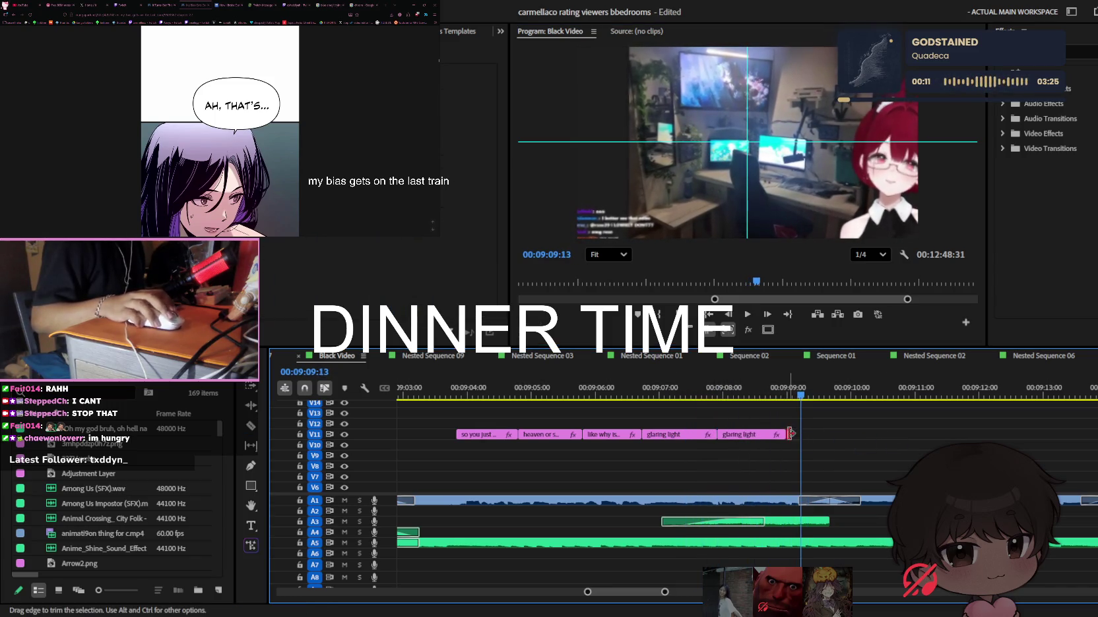
pyautogui.moveTo(790, 433); pyautogui.dragTo(854, 435)
pyautogui.press('=')
pyautogui.press('c')
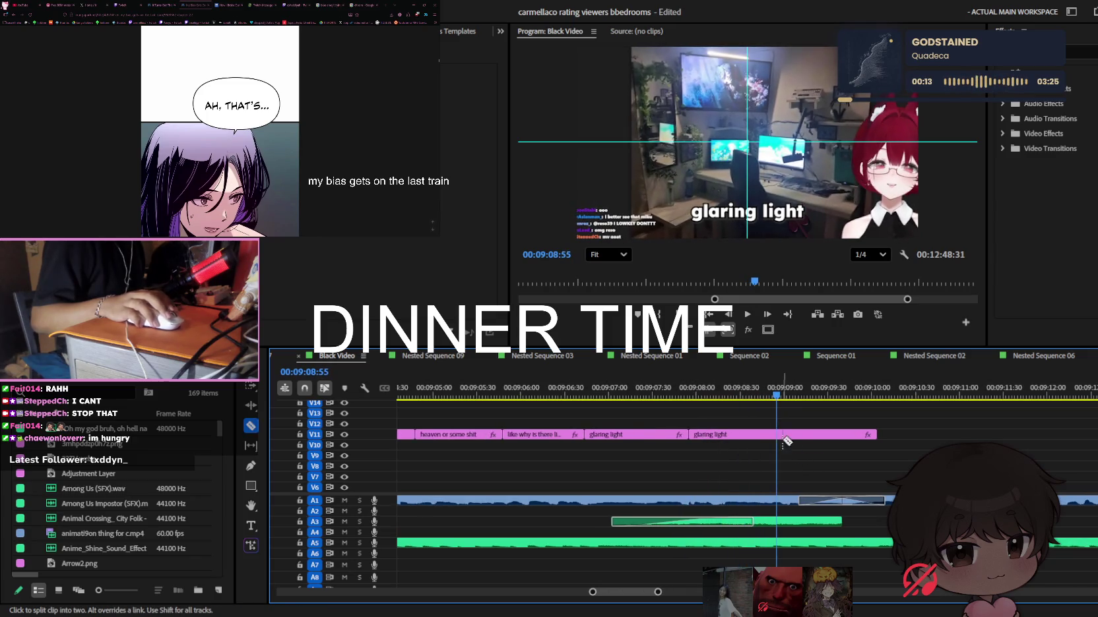
pyautogui.click(759, 435)
# Retype the first new piece of the caption as 'coming down'
pyautogui.press('v')
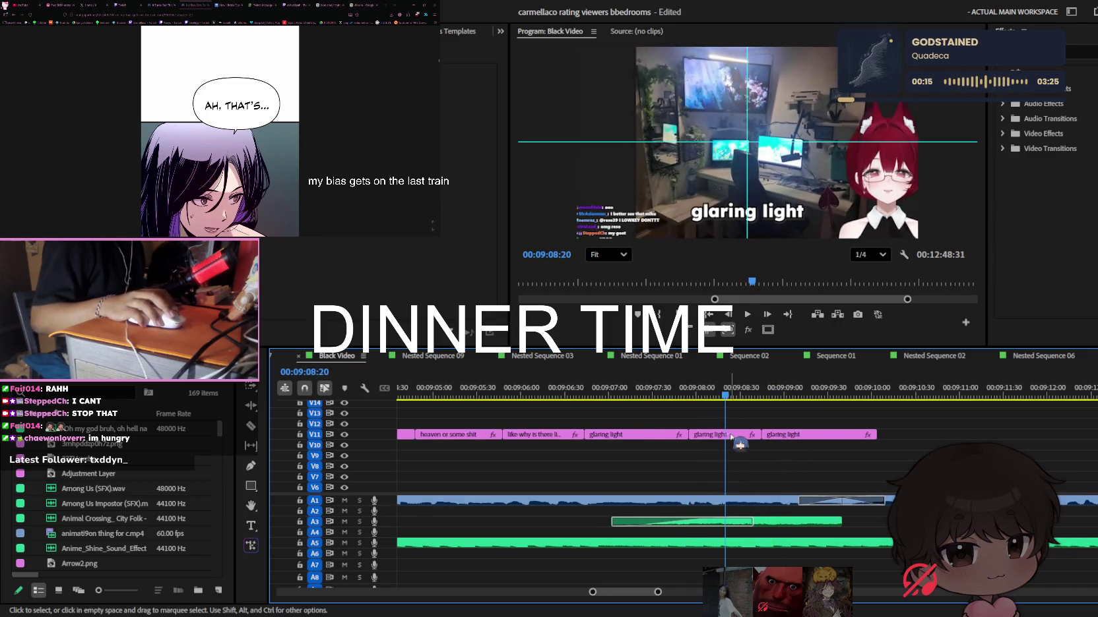
pyautogui.click(731, 435)
pyautogui.press('t')
pyautogui.tripleClick(747, 212)
pyautogui.write('com')
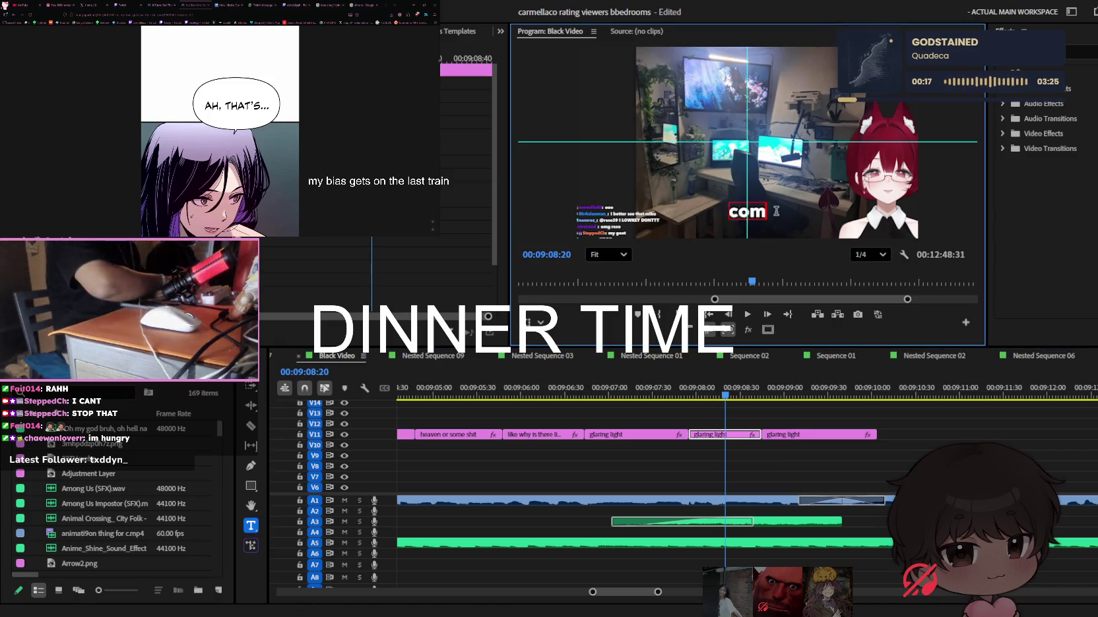
pyautogui.write('ing down')
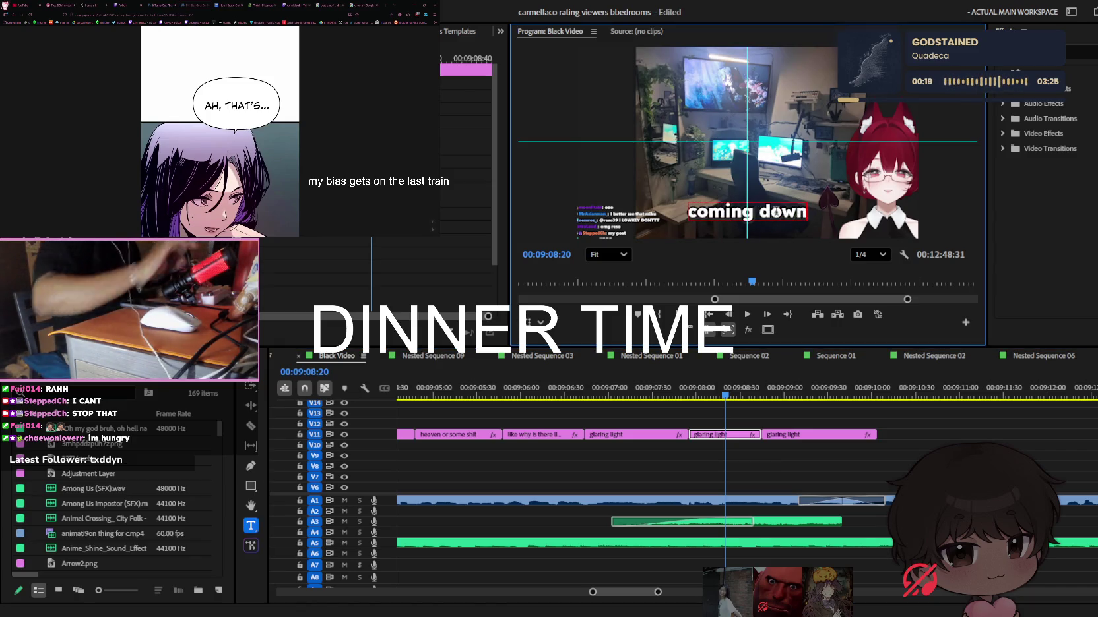
pyautogui.click(779, 448)
# Retype the next piece as 'and everything' and shorten it, leaving a copy after it
pyautogui.press('space')
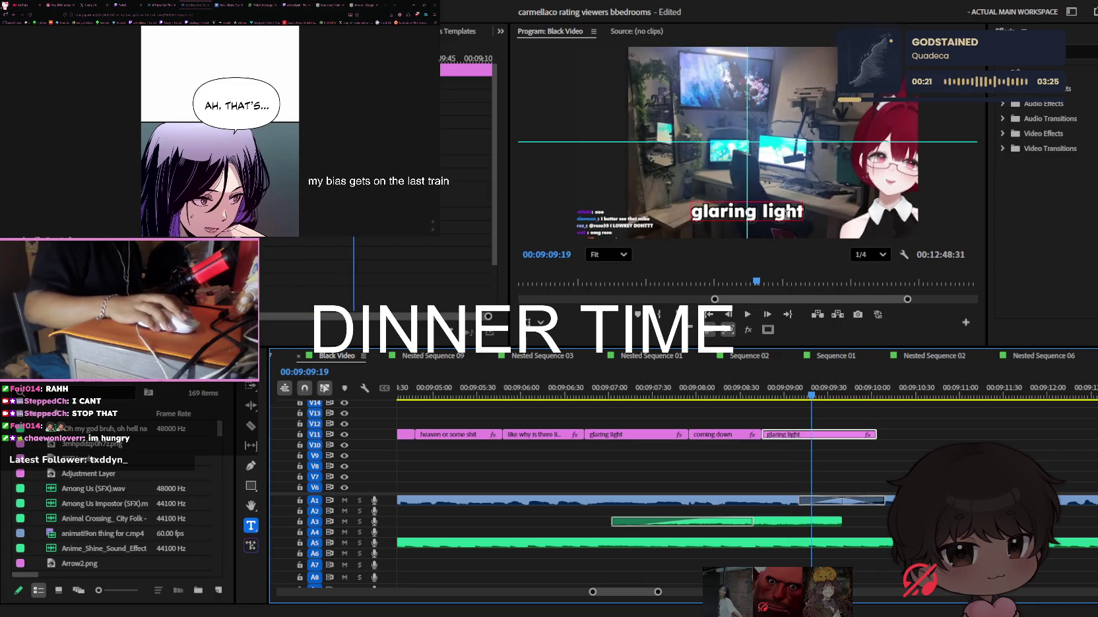
pyautogui.tripleClick(785, 211)
pyautogui.write('and everyth')
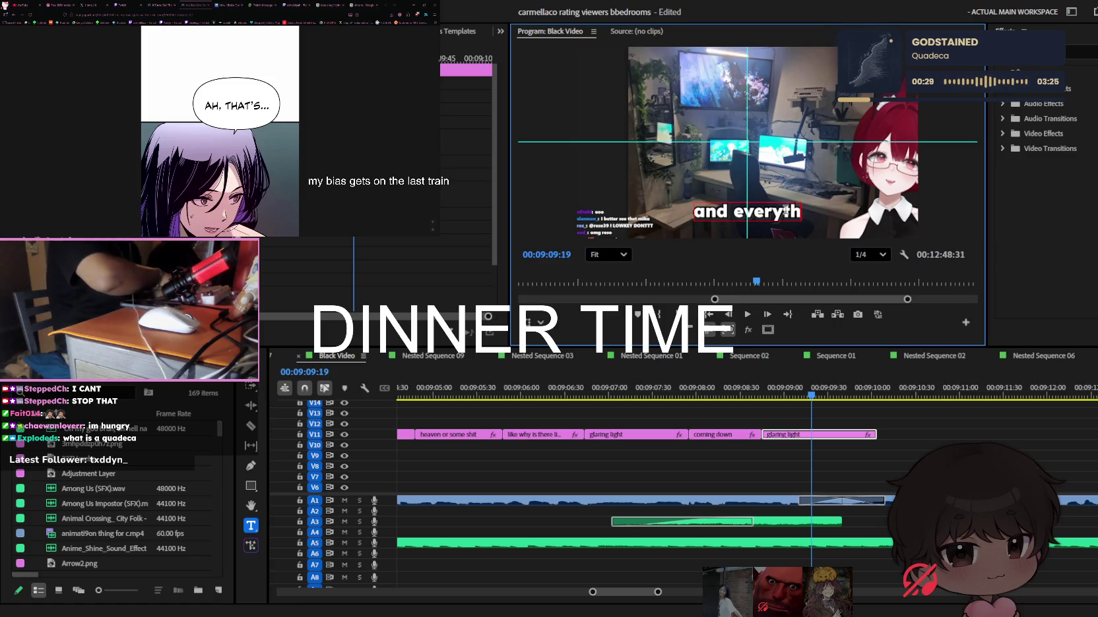
pyautogui.write('ing')
pyautogui.click(938, 438)
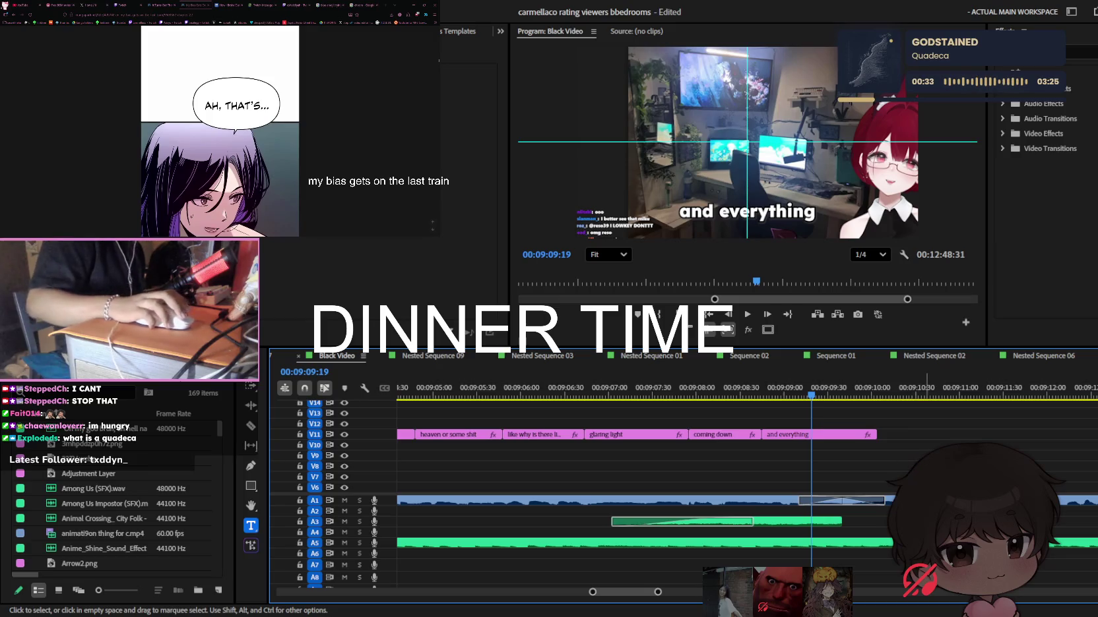
pyautogui.press('Down')
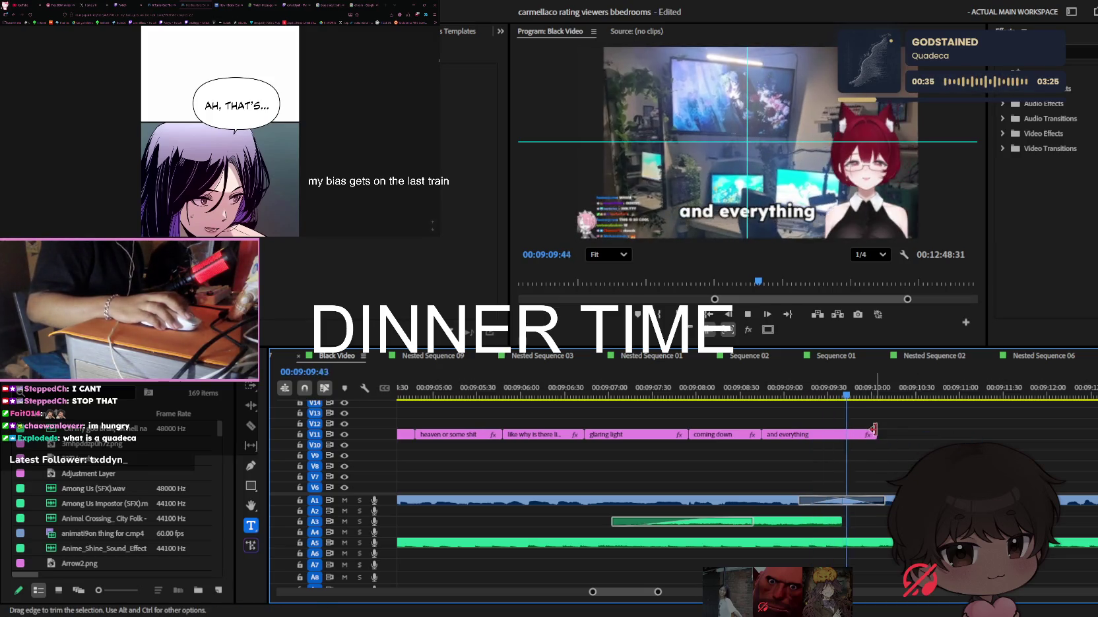
pyautogui.moveTo(874, 433); pyautogui.dragTo(841, 434)
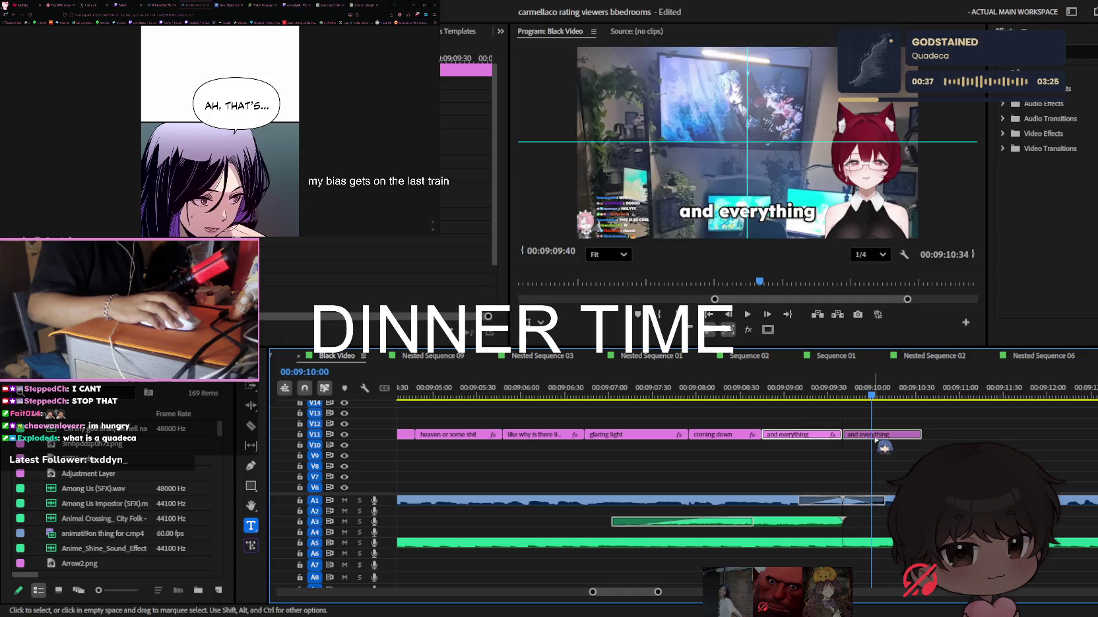
# Play back the new captions and undo an accidental cut of the 'and everything' clip
pyautogui.press('space')
pyautogui.press('-')
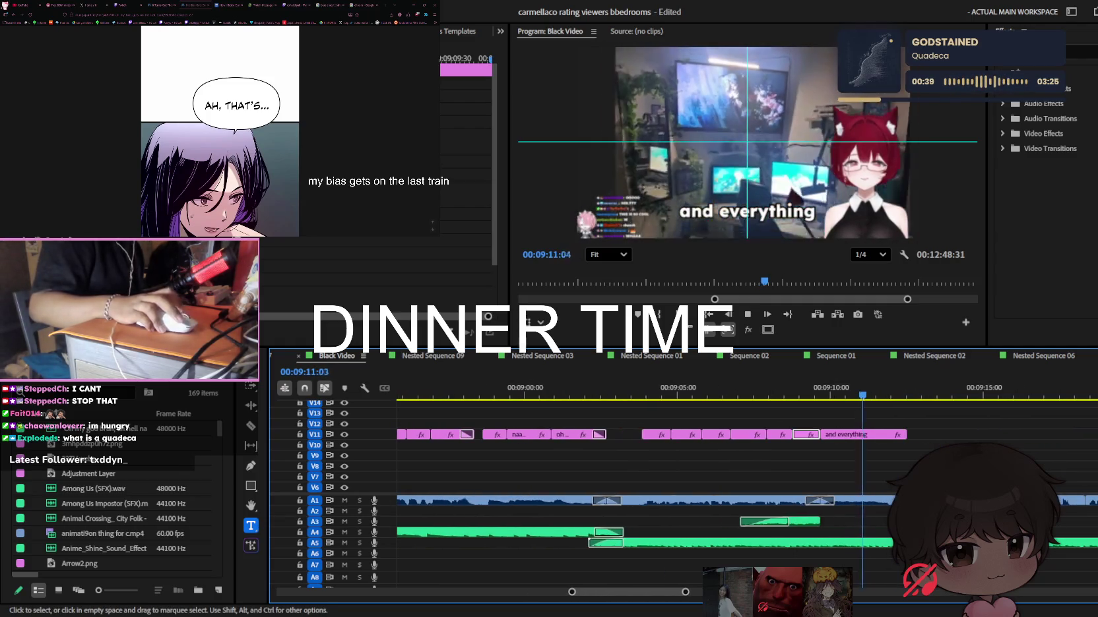
pyautogui.press('=')
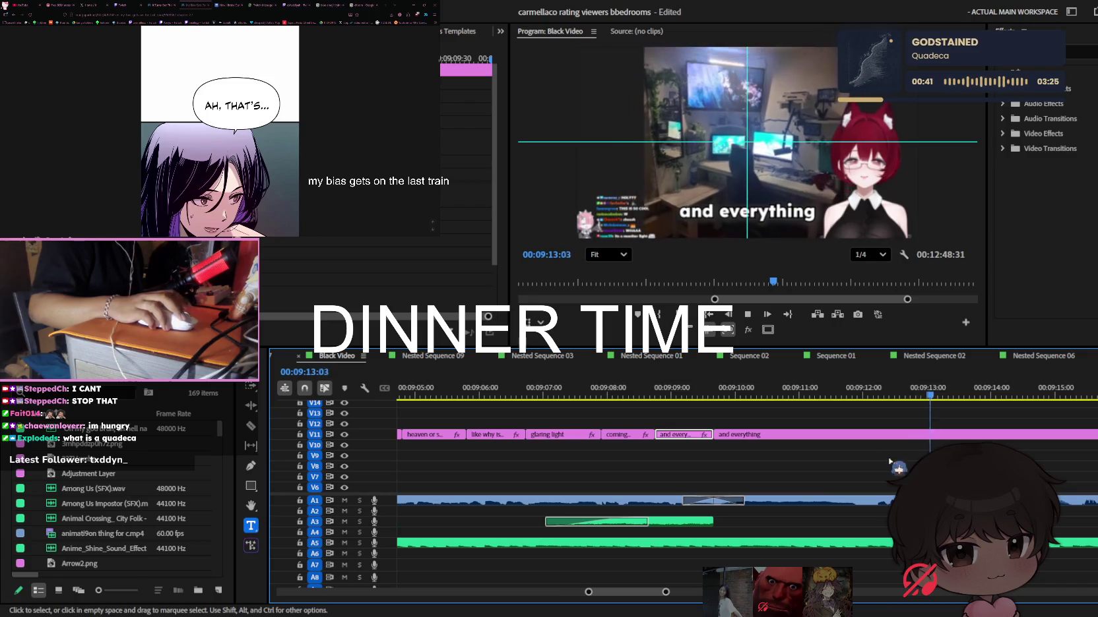
pyautogui.press('c')
pyautogui.click(864, 435)
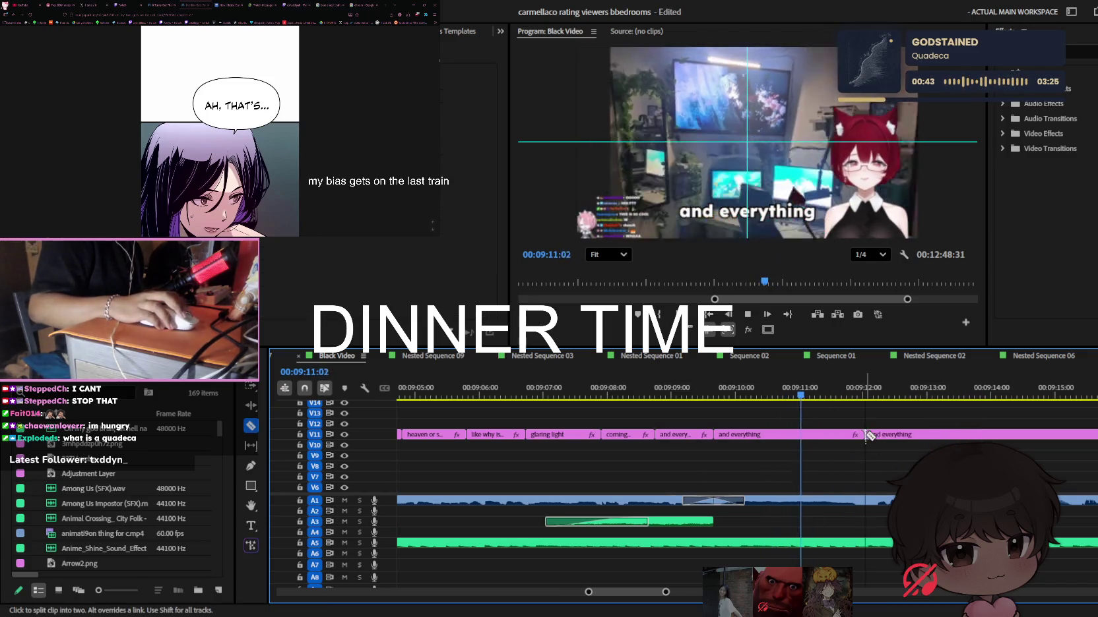
pyautogui.press('v')
pyautogui.hotkey('ctrl', 'z')
pyautogui.press('Up')
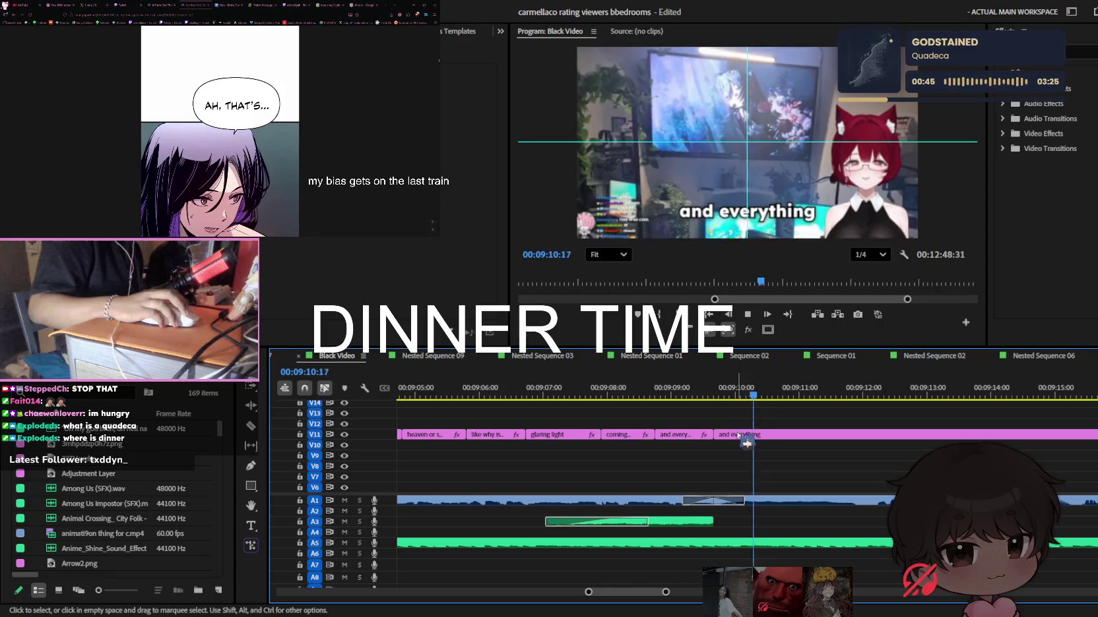
# Retype the second 'and everything' clip as 'yo' and split it at the playhead
pyautogui.click(739, 435)
pyautogui.press('t')
pyautogui.click(783, 210)
pyautogui.write('yo')
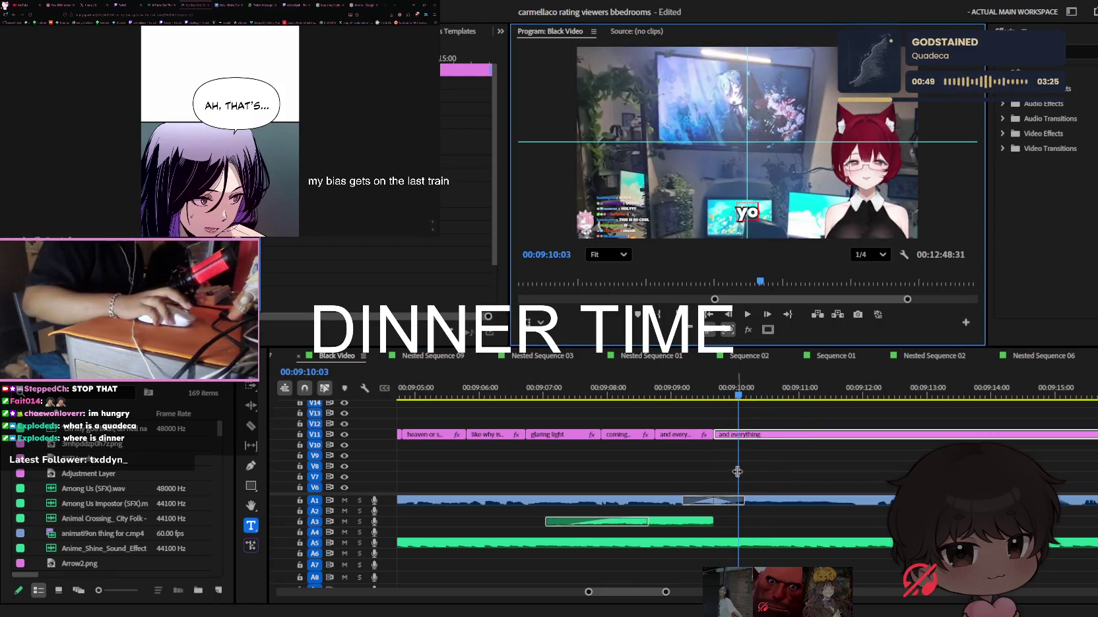
pyautogui.click(723, 395)
pyautogui.press('v')
pyautogui.press('space')
pyautogui.hotkey('ctrl', 'k')
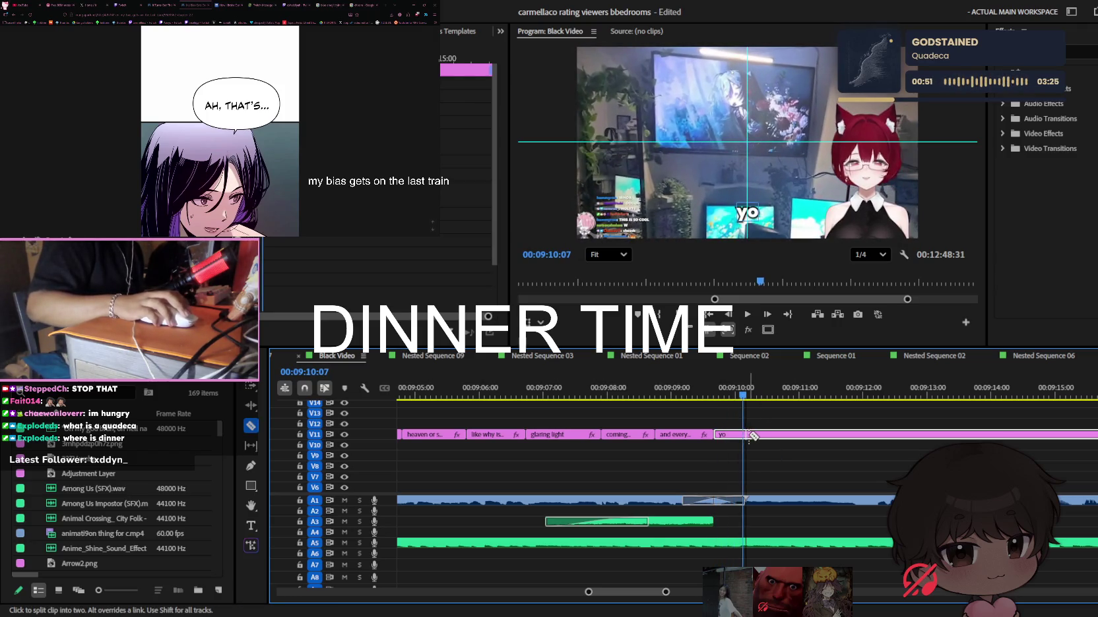
pyautogui.press('space')
# Add extra o's to the next yo caption to make it 'yooo', then play it back
pyautogui.click(791, 213)
pyautogui.press('t')
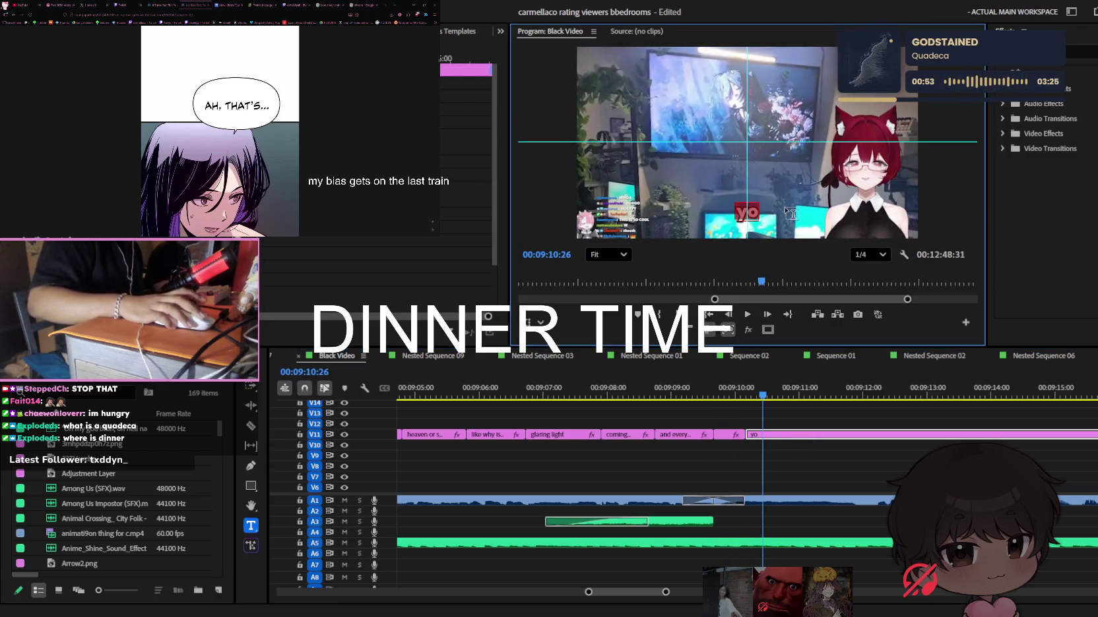
pyautogui.click(844, 424)
pyautogui.press('c')
pyautogui.press('Right')
pyautogui.press('Right')
pyautogui.press('Right')
pyautogui.press('t')
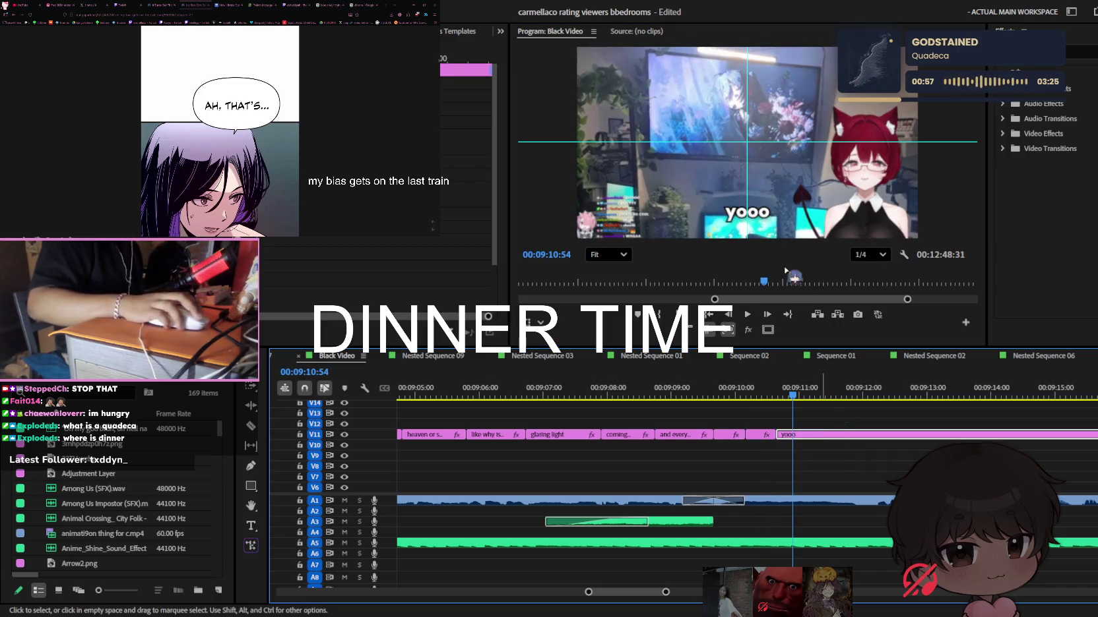
pyautogui.click(805, 217)
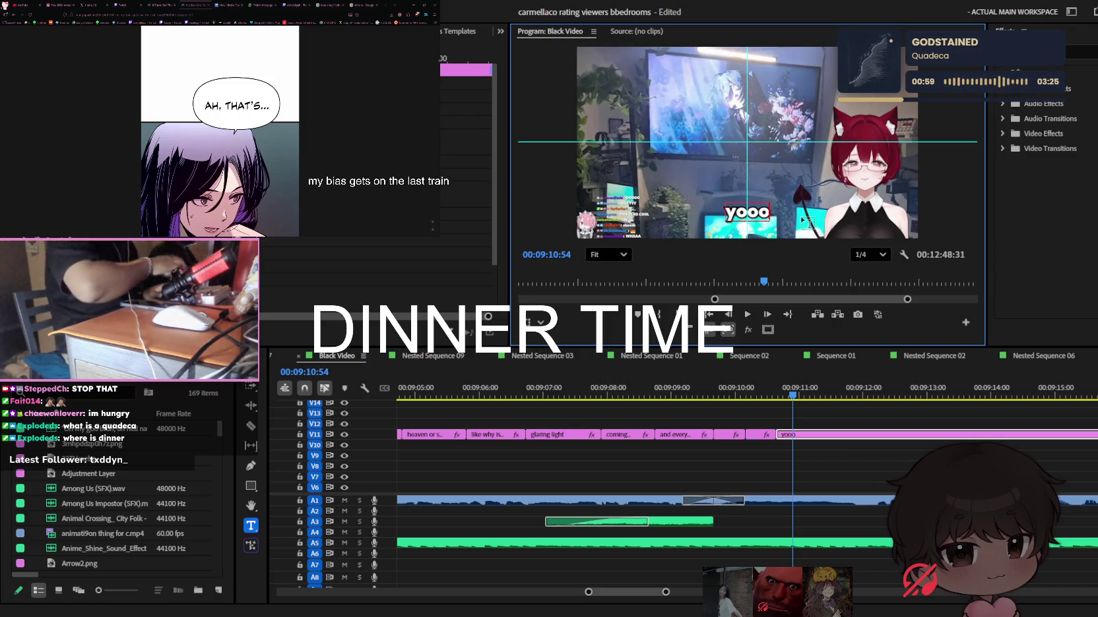
pyautogui.write('oo')
pyautogui.click(826, 438)
pyautogui.press('space')
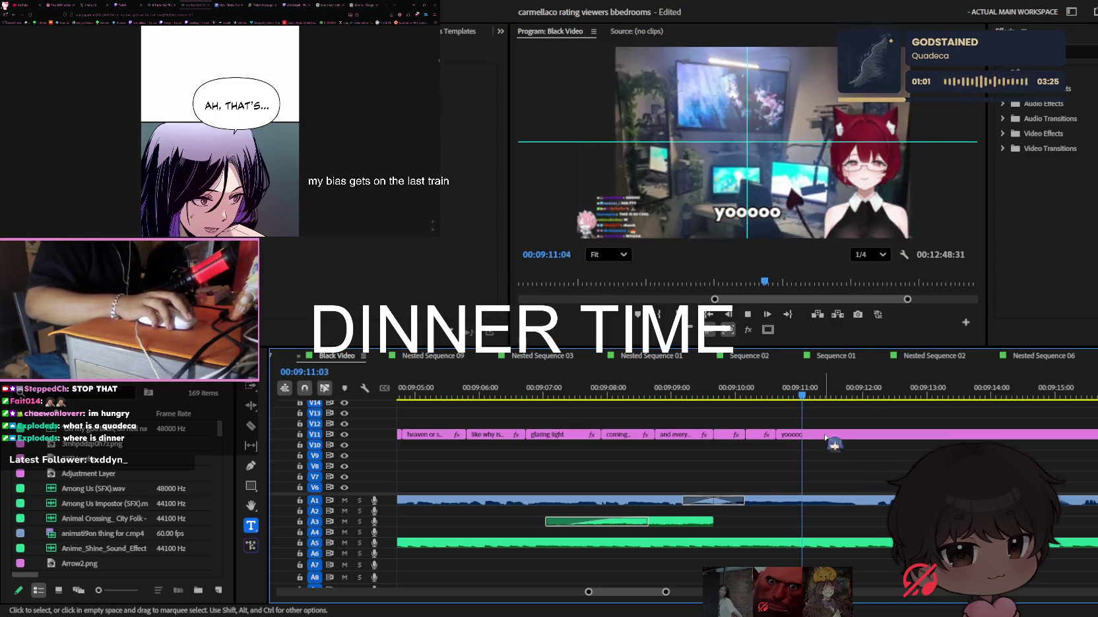
pyautogui.click(825, 435)
# Lengthen the following caption with 'oo' and split the final caption clip at the playhead
pyautogui.click(745, 212)
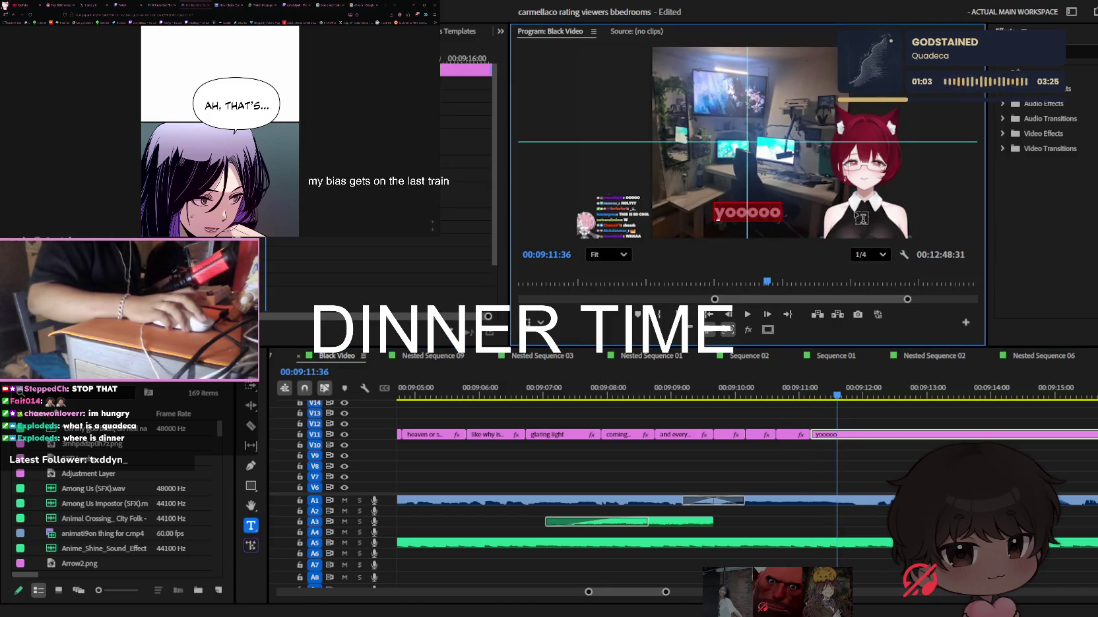
pyautogui.write('oo')
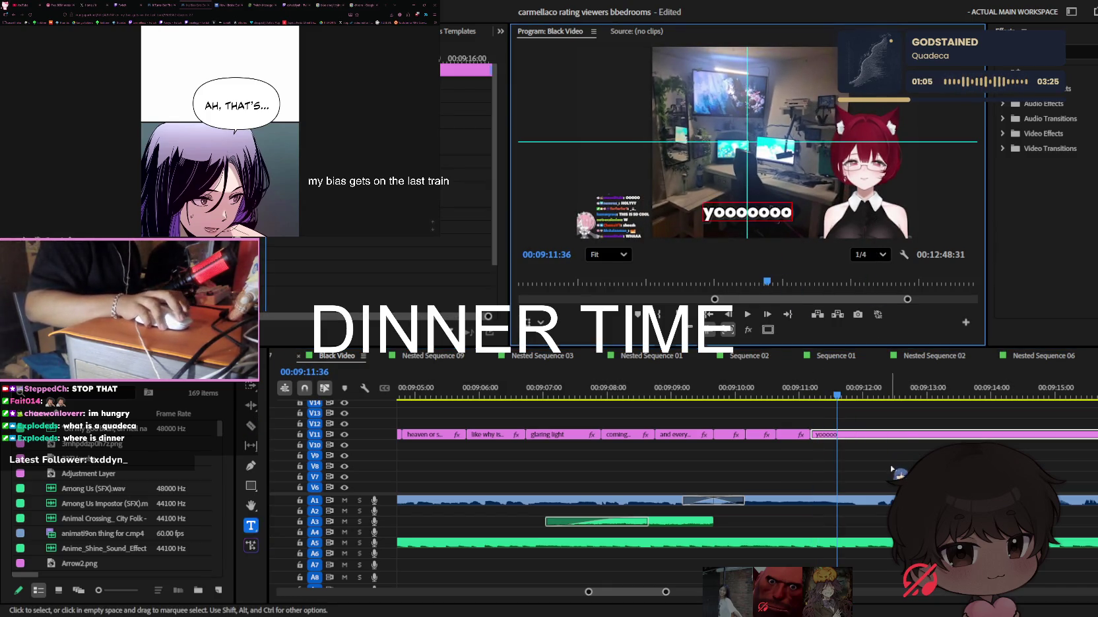
pyautogui.click(887, 455)
pyautogui.press('space')
pyautogui.click(719, 396)
pyautogui.press('space')
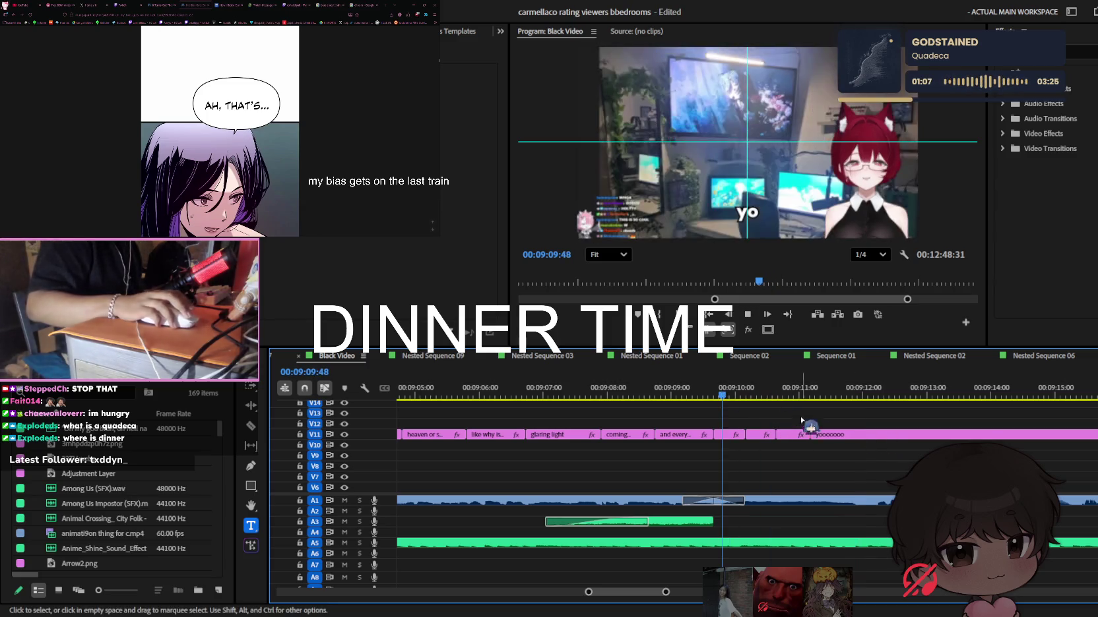
pyautogui.press('=')
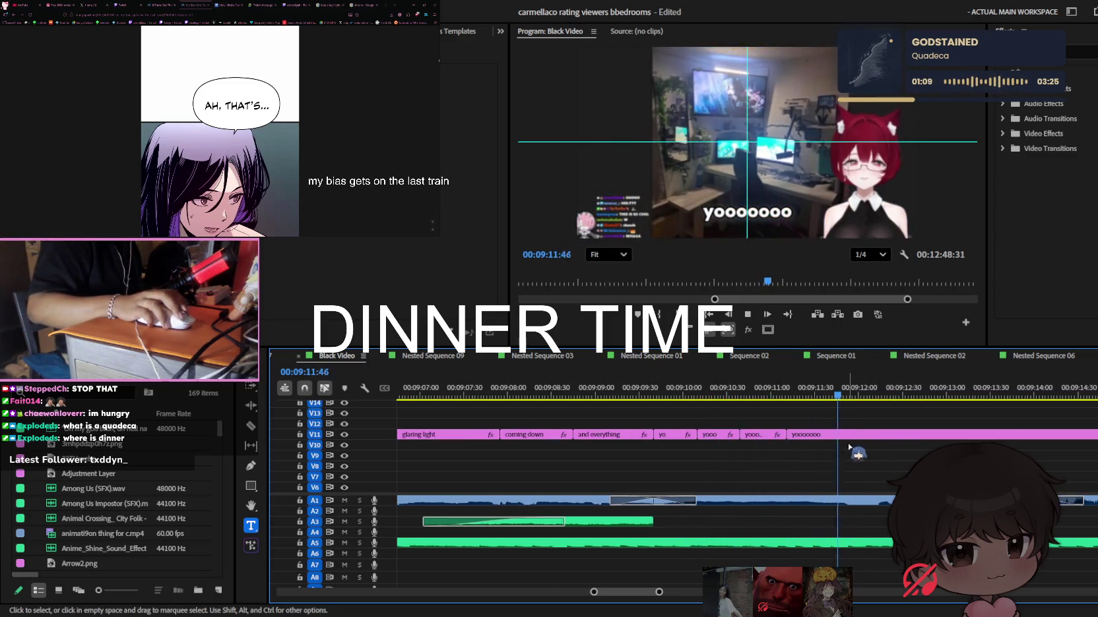
pyautogui.hotkey('ctrl', 'k')
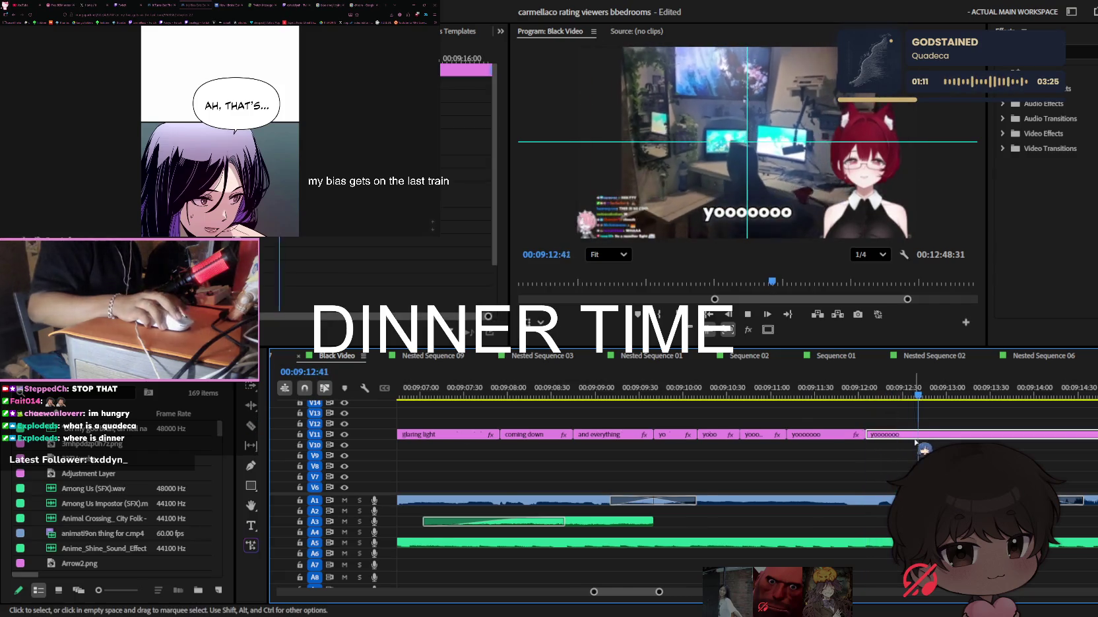
pyautogui.press('-')
pyautogui.click(808, 393)
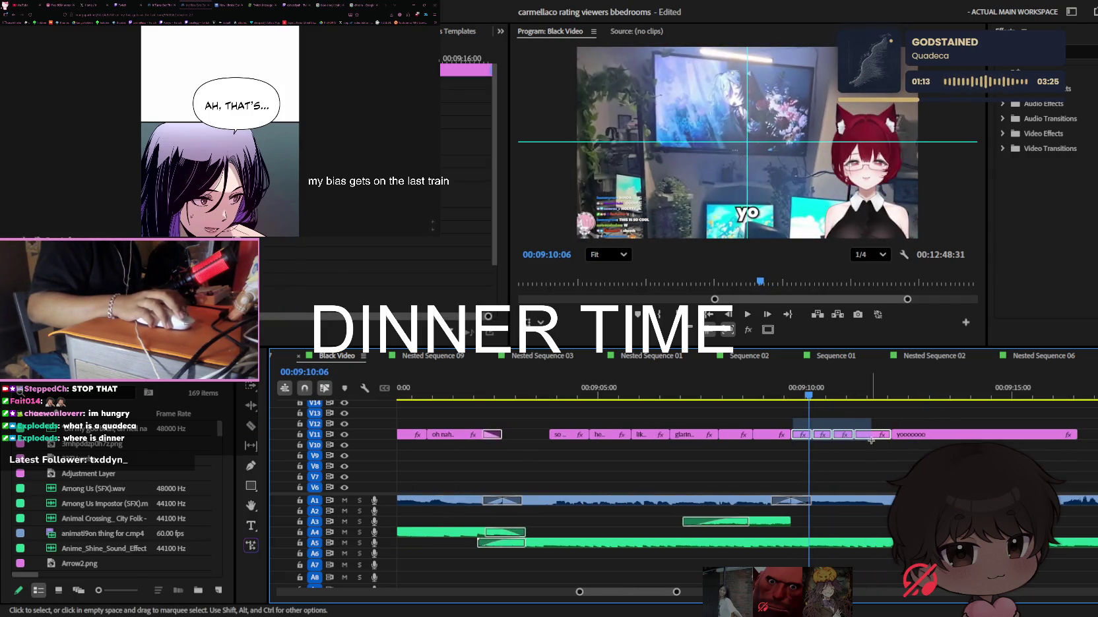
# Move the caption clips after the playhead down to V10 and save the project
pyautogui.moveTo(802, 434); pyautogui.dragTo(817, 446)
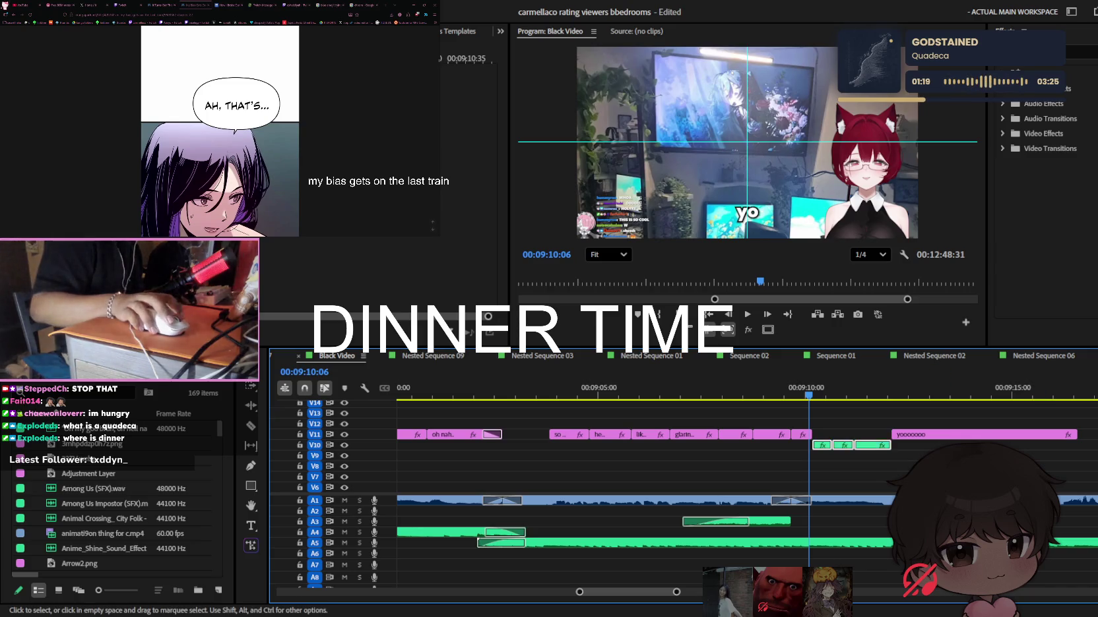
pyautogui.hotkey('ctrl', 's')
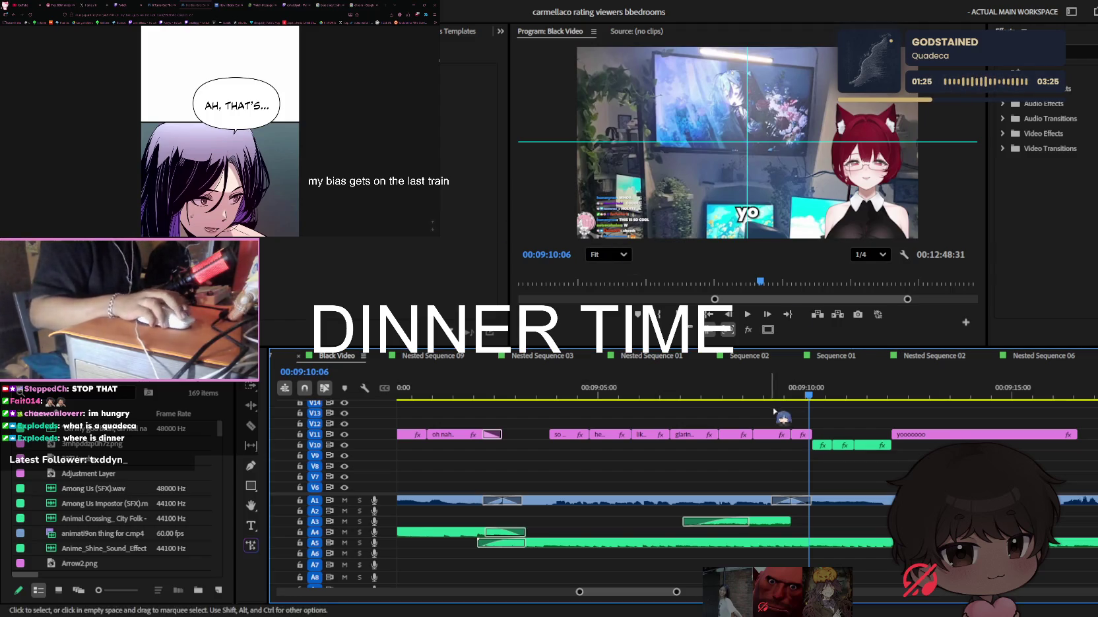
pyautogui.press('space')
pyautogui.press('=')
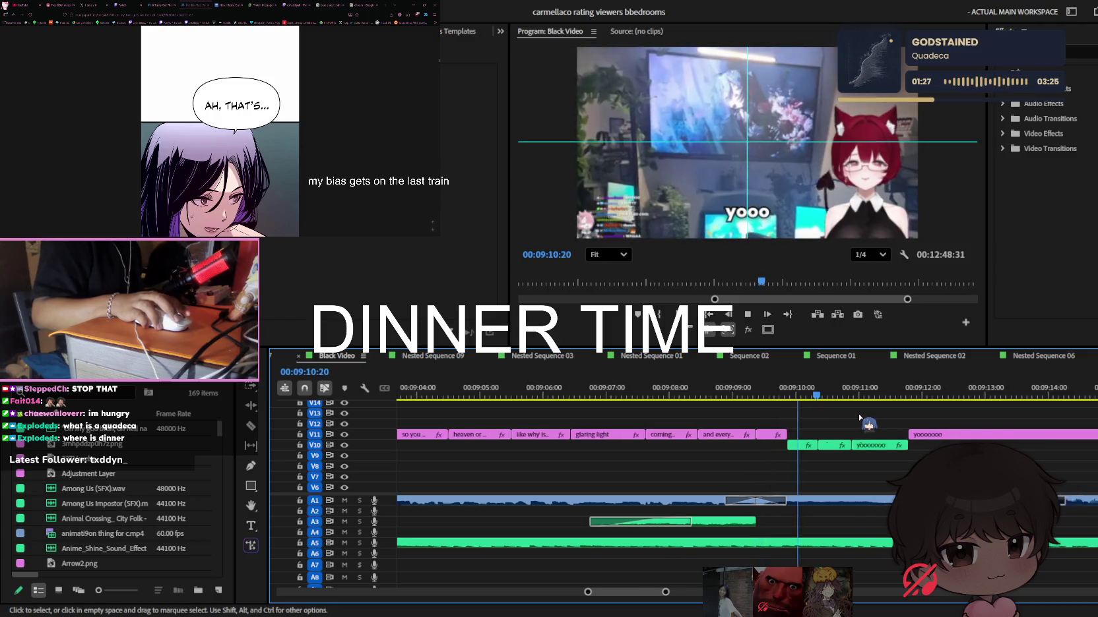
pyautogui.click(704, 394)
pyautogui.moveTo(706, 394); pyautogui.dragTo(691, 396)
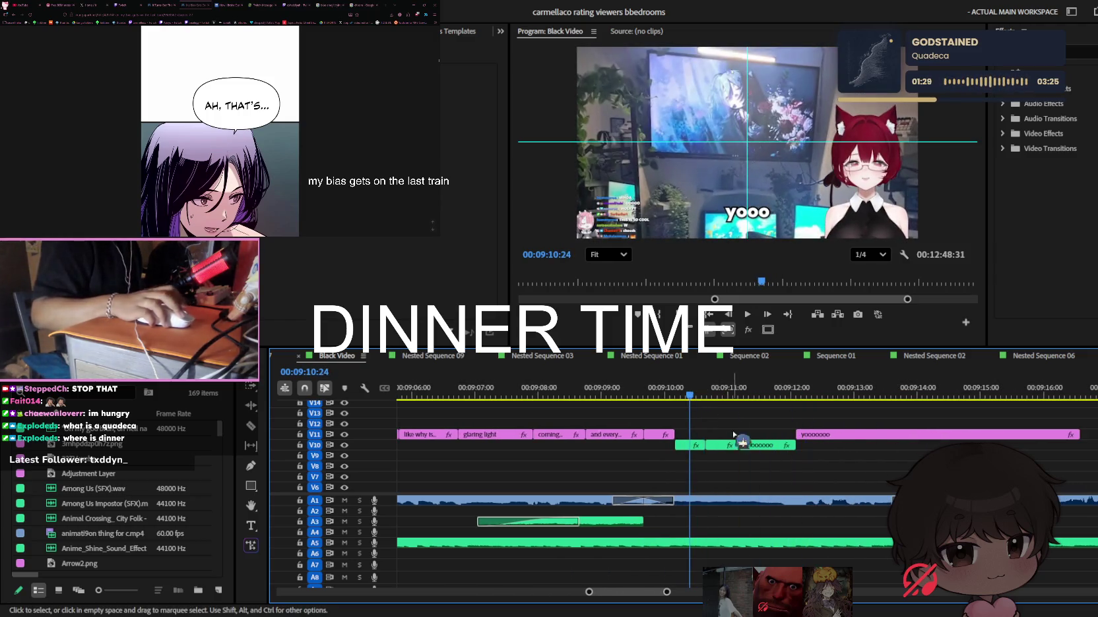
pyautogui.press('=')
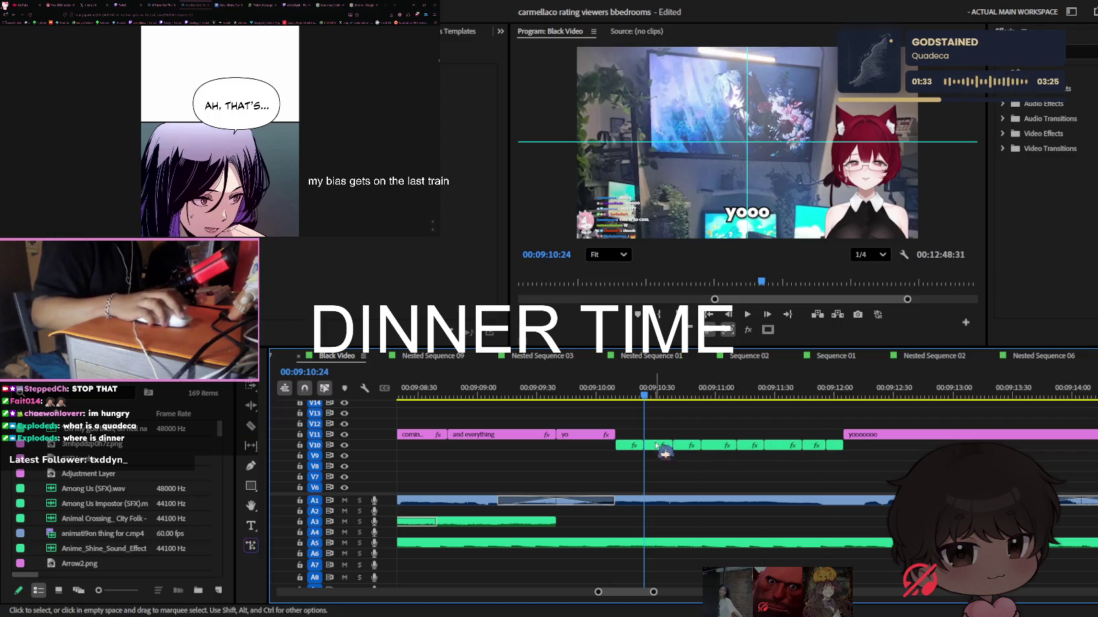
pyautogui.press('Left')
pyautogui.press('Left')
pyautogui.press('Left')
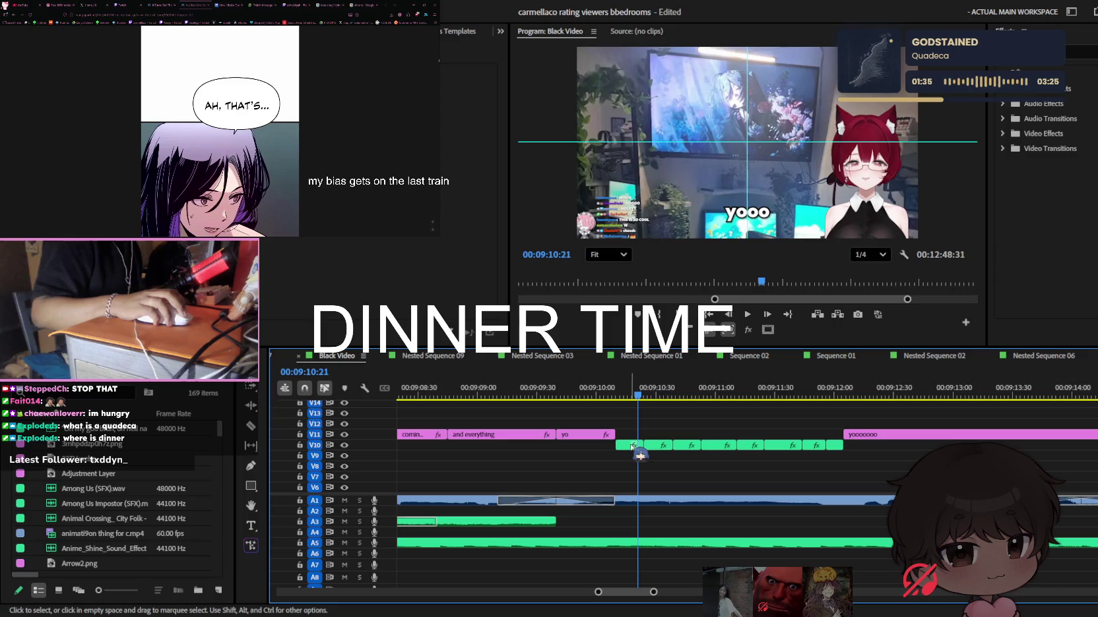
# Delete three extra V10 caption clips and extend the green caption to fill the gap
pyautogui.click(663, 445)
pyautogui.press('space')
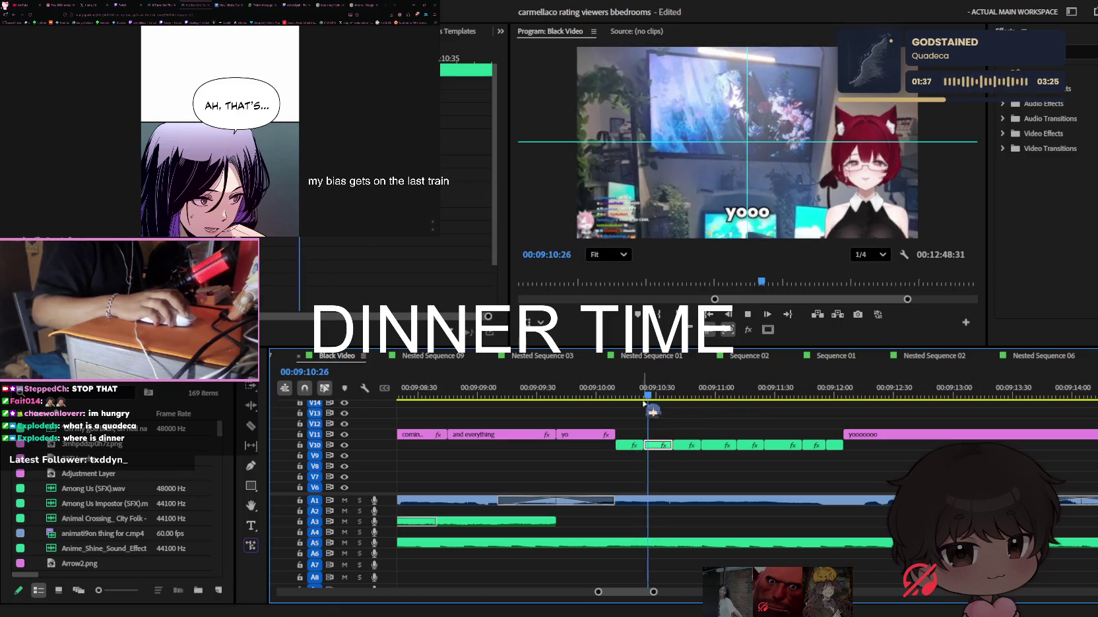
pyautogui.press('space')
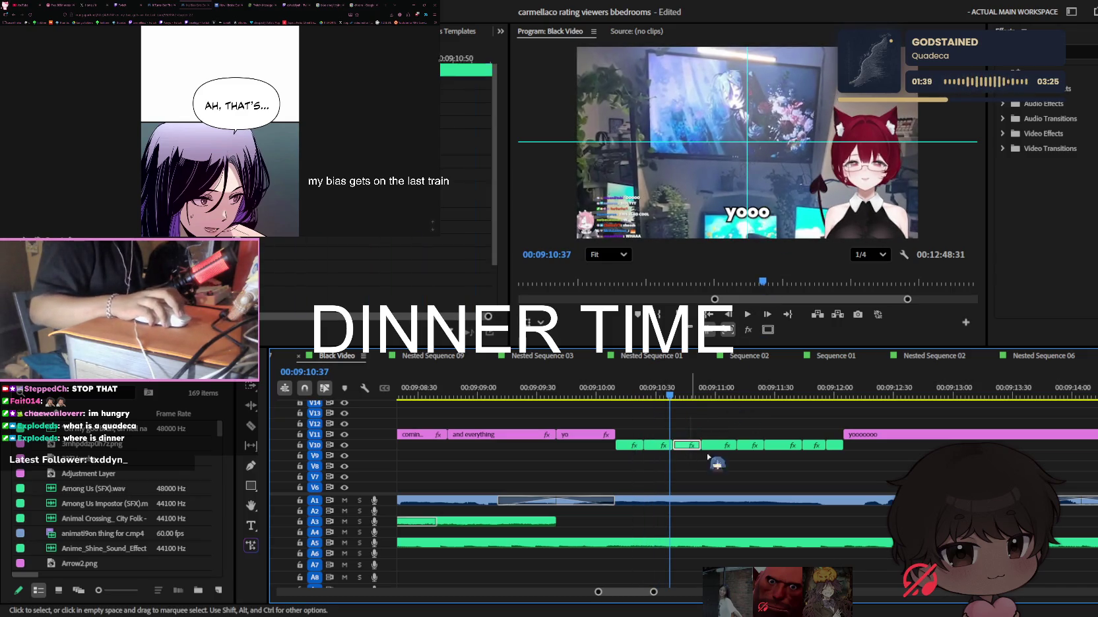
pyautogui.press('Delete')
pyautogui.click(750, 446)
pyautogui.press('Delete')
pyautogui.press('Delete')
pyautogui.click(833, 445)
pyautogui.press('Delete')
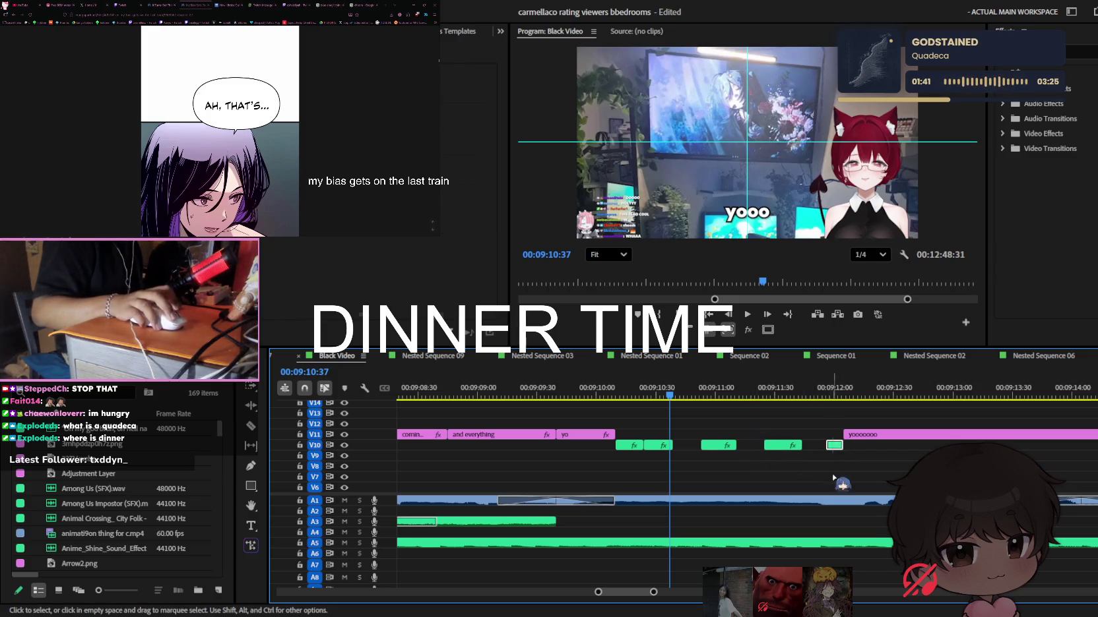
pyautogui.press('Delete')
pyautogui.moveTo(650, 444); pyautogui.dragTo(844, 445)
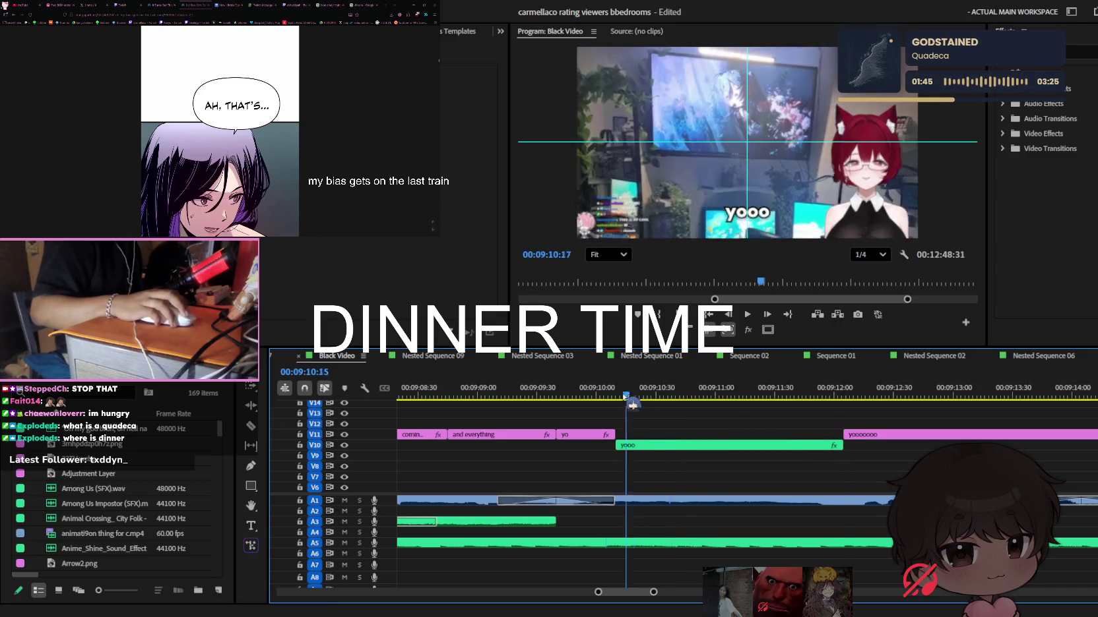
# Change the green caption's text to 'yoo'
pyautogui.doubleClick(752, 213)
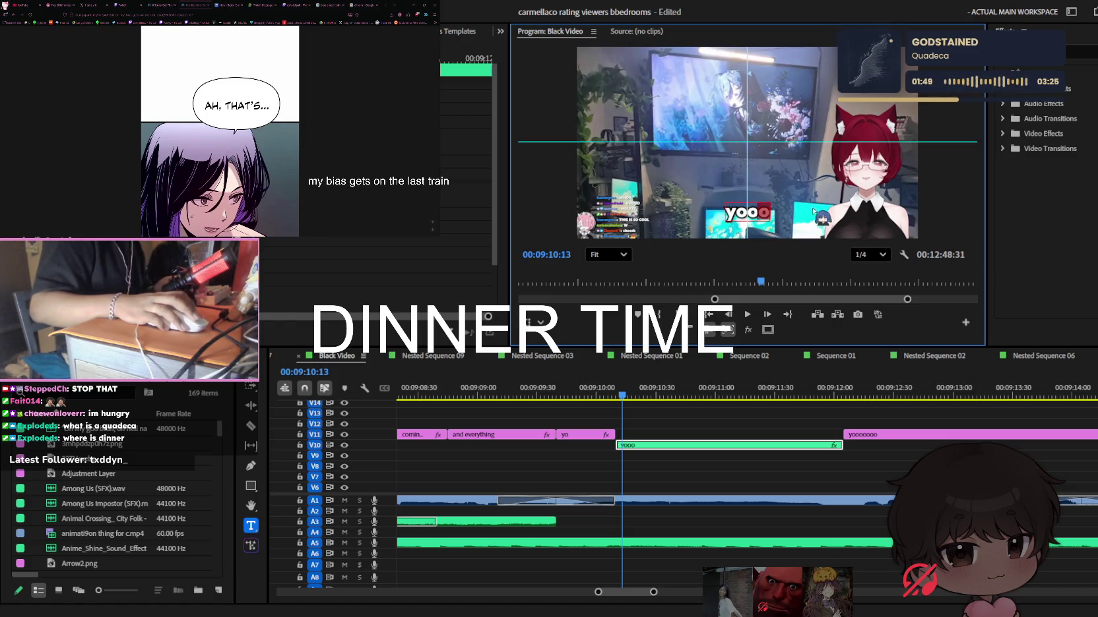
pyautogui.press('BackSpace')
pyautogui.press('BackSpace')
pyautogui.write('o')
pyautogui.click(655, 443)
# Razor-cut the yoo caption into short pieces a few frames apart
pyautogui.press('Right')
pyautogui.press('Right')
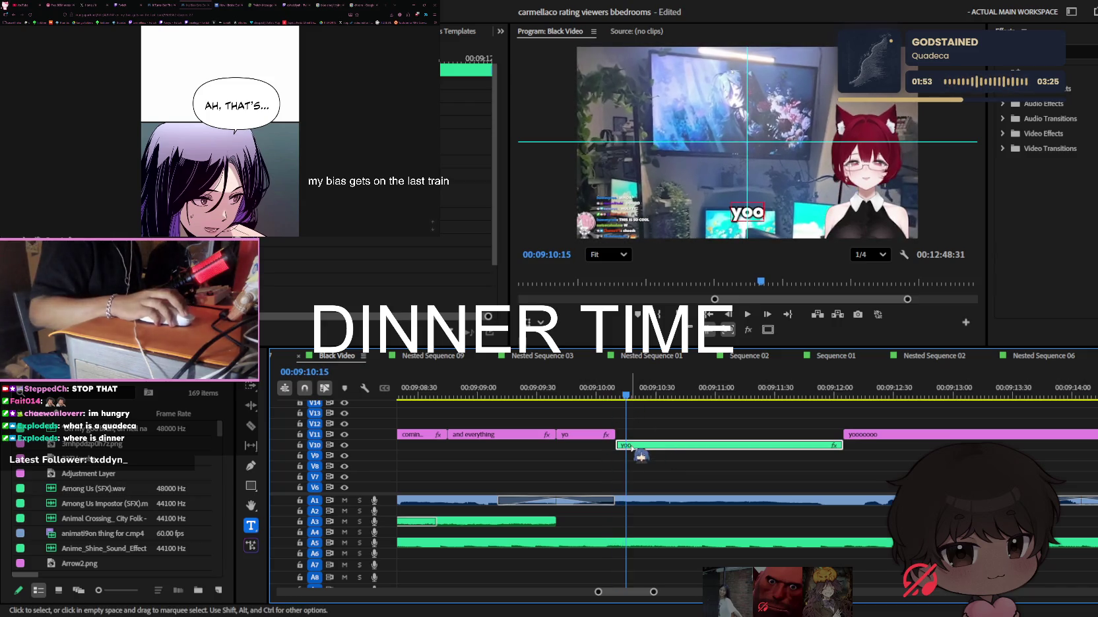
pyautogui.press('c')
pyautogui.press('=')
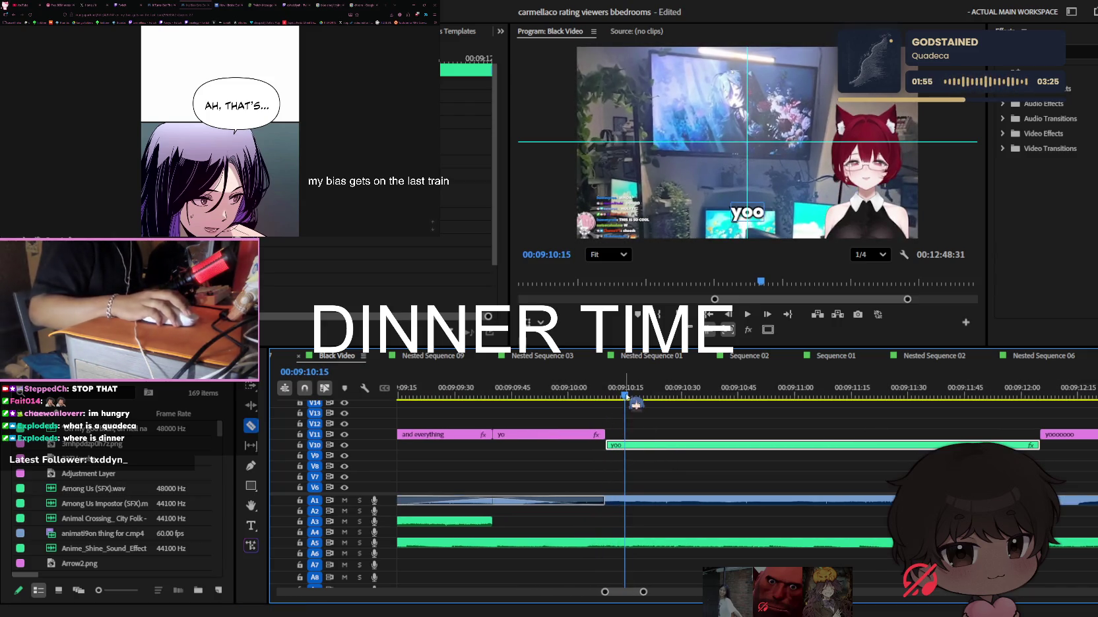
pyautogui.click(638, 446)
pyautogui.moveTo(660, 397)
pyautogui.mouseDown()
pyautogui.moveTo(692, 397)
pyautogui.moveTo(674, 394)
pyautogui.mouseUp()
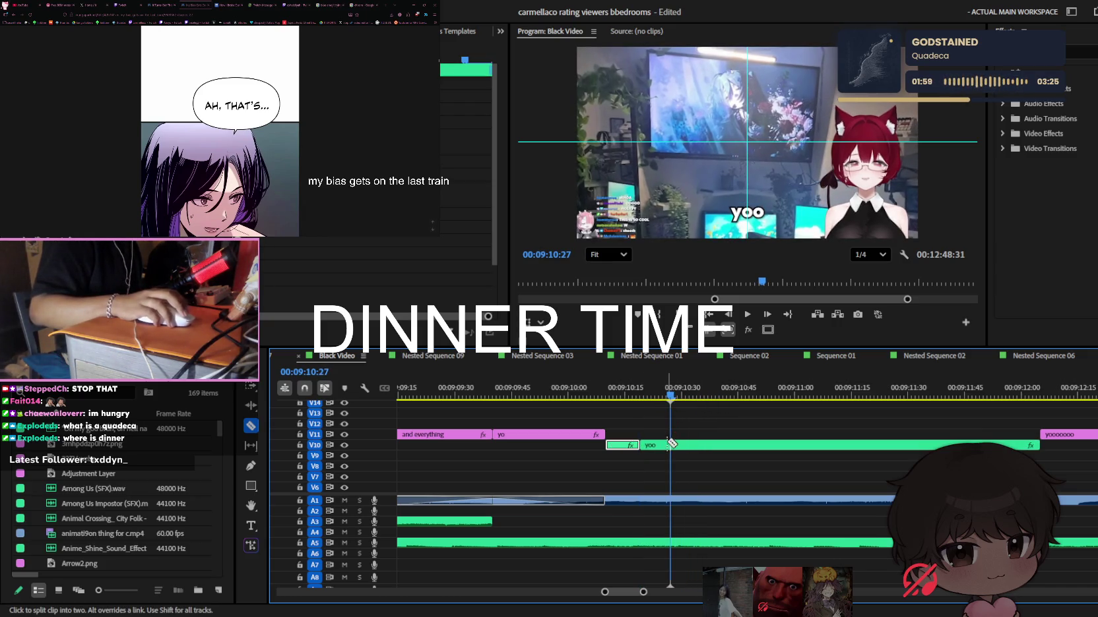
pyautogui.press('Right')
pyautogui.press('Right')
pyautogui.press('Right')
pyautogui.hotkey('ctrl', 'z')
pyautogui.press('Up')
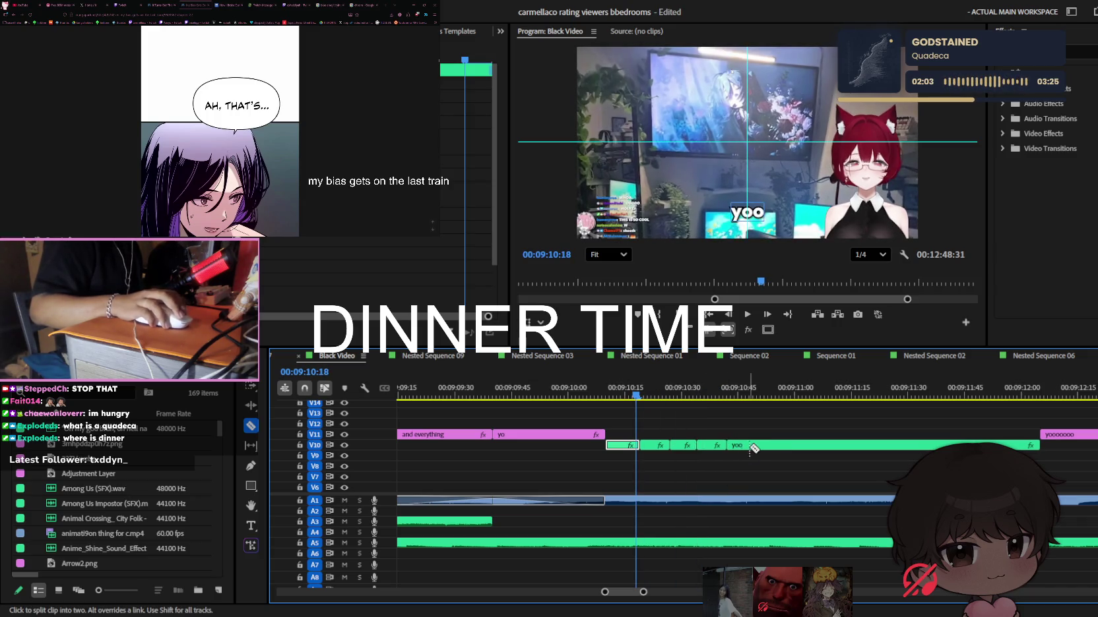
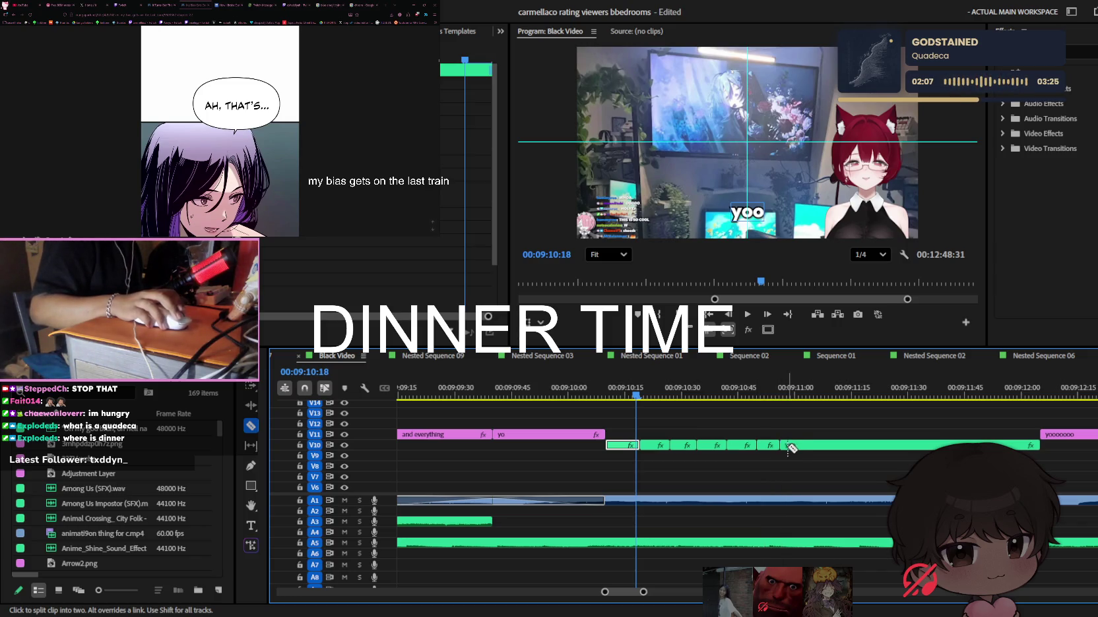
# Razor-cut the V10 'yoo' caption clip into short pieces at three points
pyautogui.click(836, 446)
pyautogui.click(874, 445)
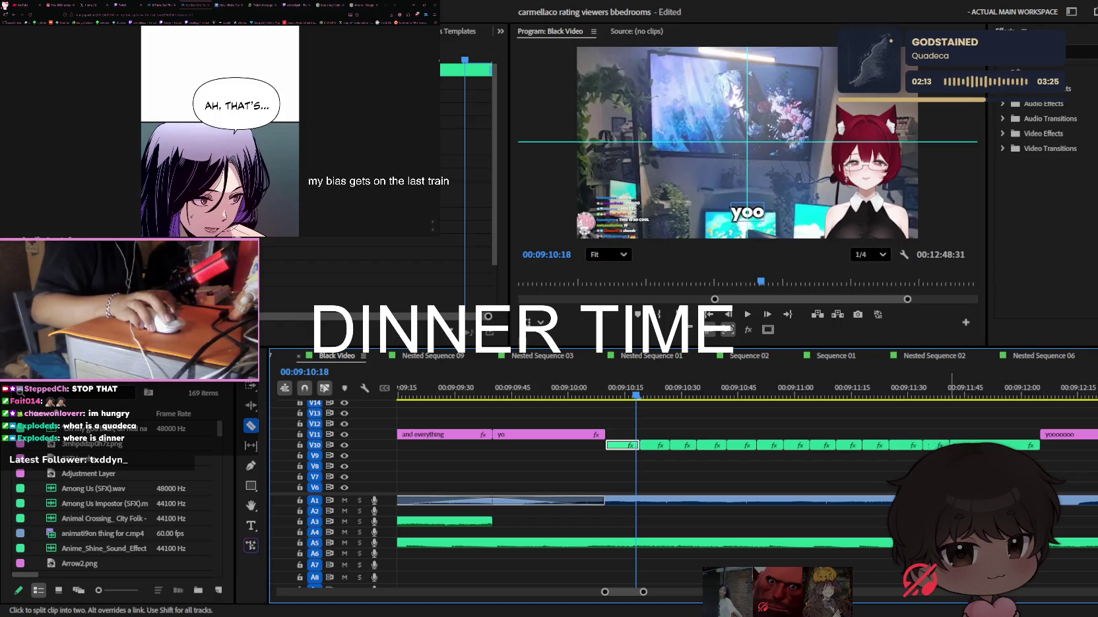
pyautogui.click(951, 446)
pyautogui.press('v')
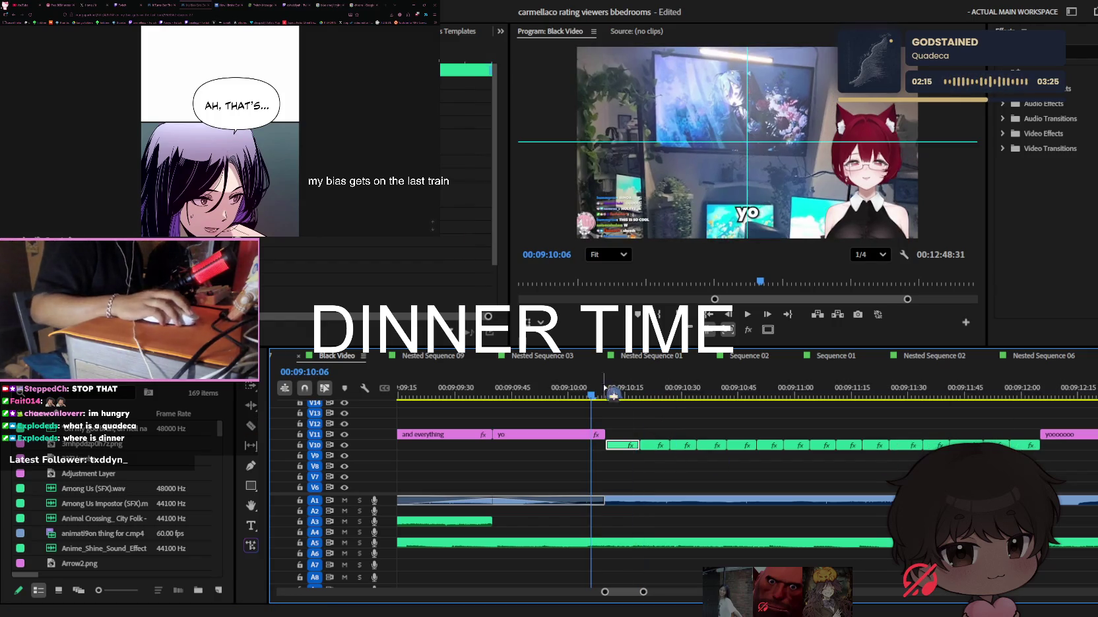
# Lengthen the word in the first caption pieces with an extra 'o'
pyautogui.click(664, 438)
pyautogui.press('Left')
pyautogui.press('Left')
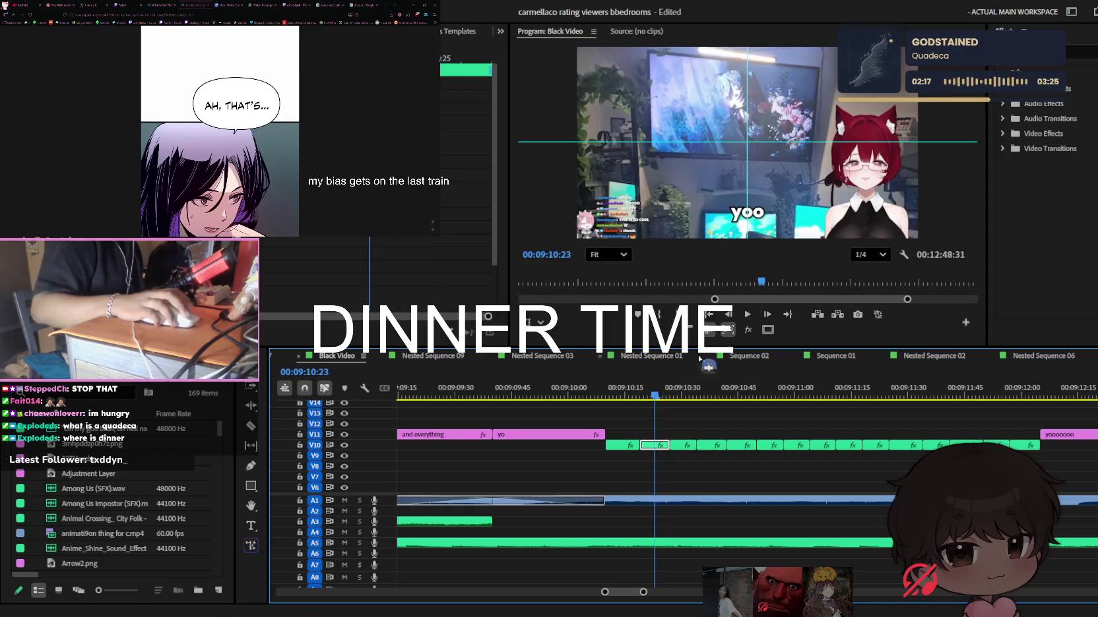
pyautogui.doubleClick(757, 212)
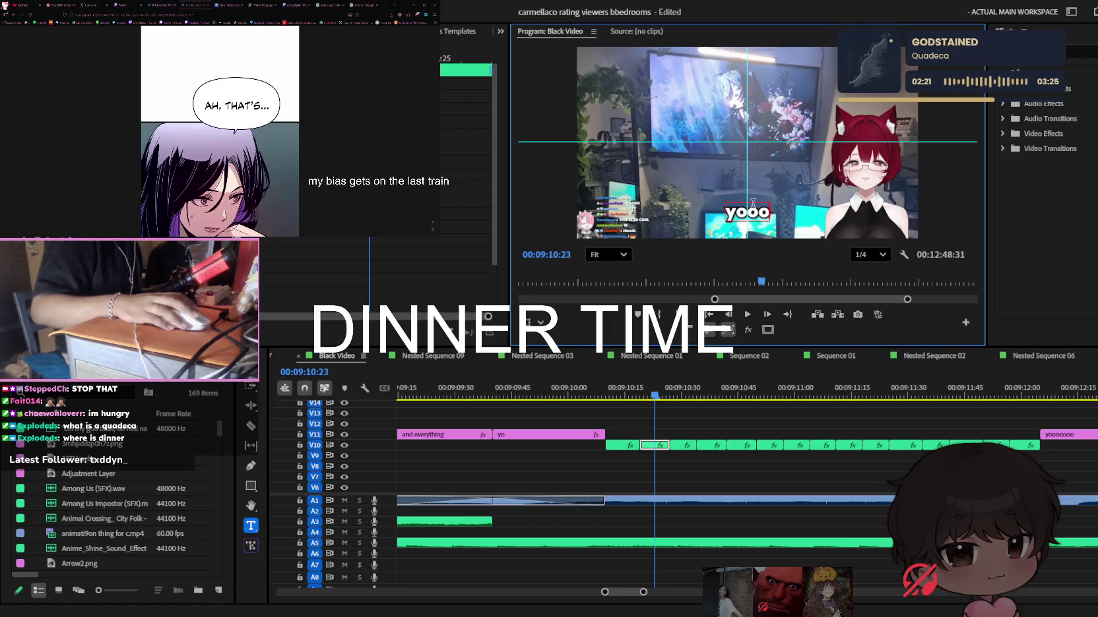
pyautogui.hotkey('ctrl', 'a')
pyautogui.moveTo(662, 396); pyautogui.dragTo(666, 396)
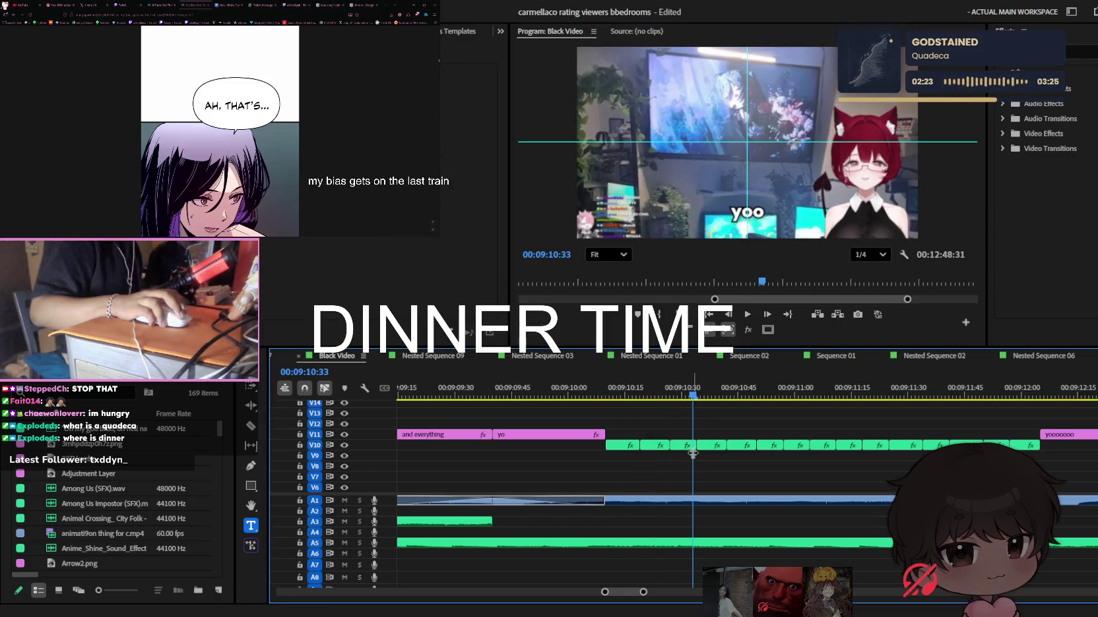
pyautogui.click(686, 447)
pyautogui.click(765, 258)
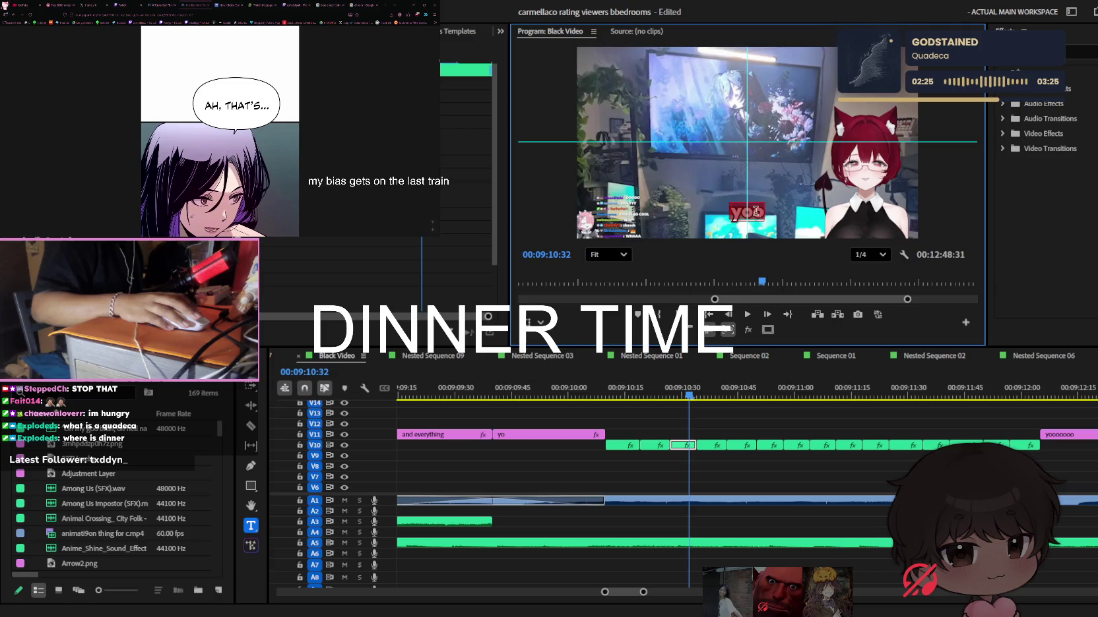
# Play back the growing caption and add another 'o' to the following pieces
pyautogui.click(701, 434)
pyautogui.press('space')
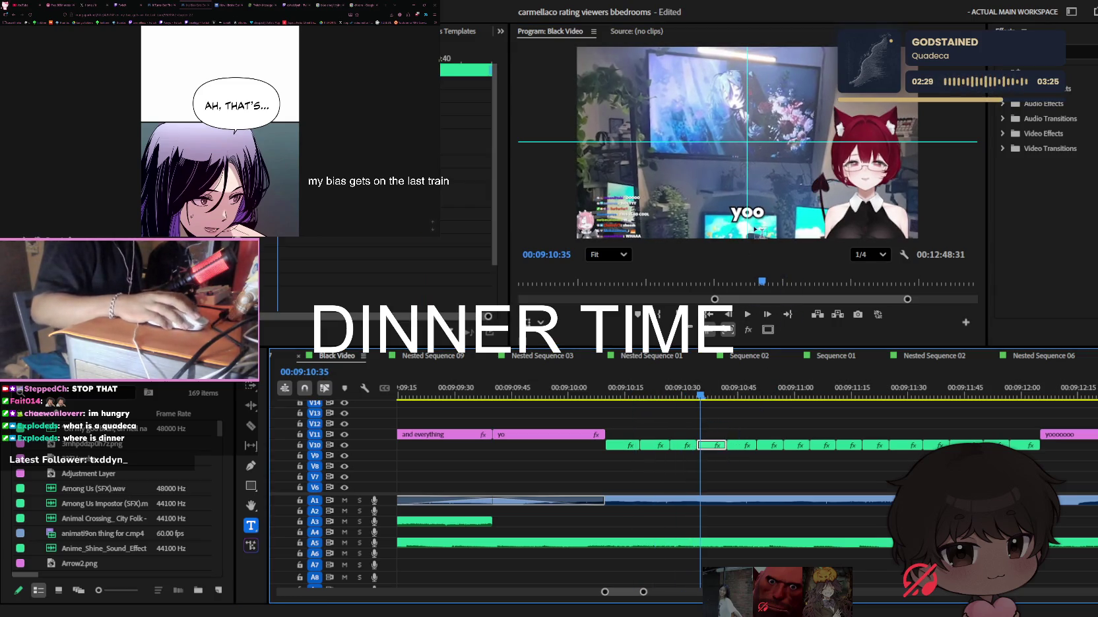
pyautogui.click(757, 270)
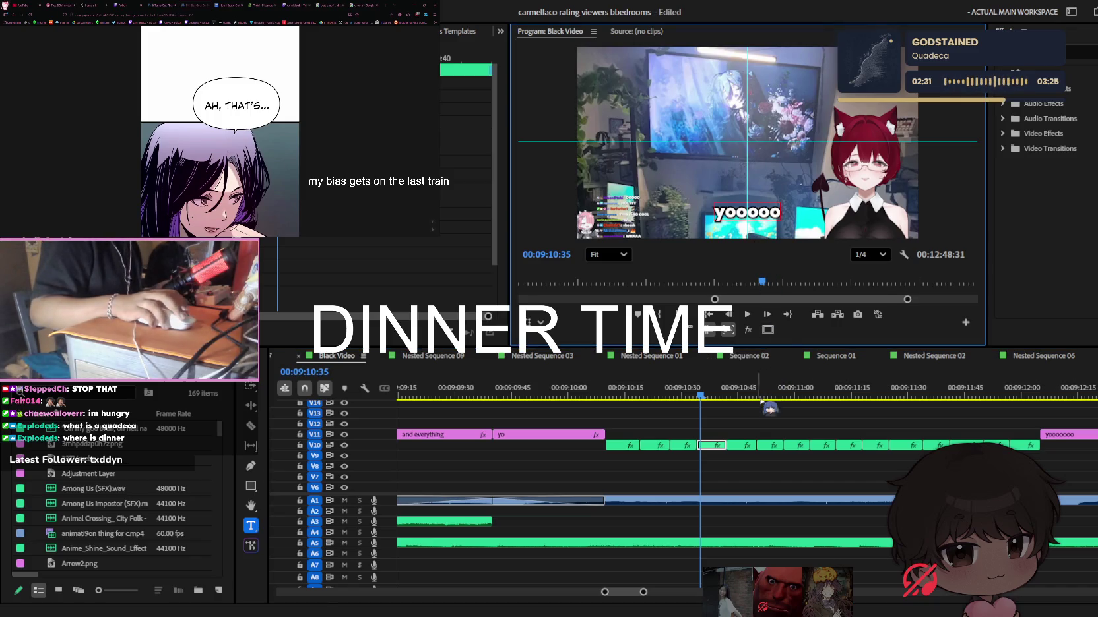
pyautogui.press('Right')
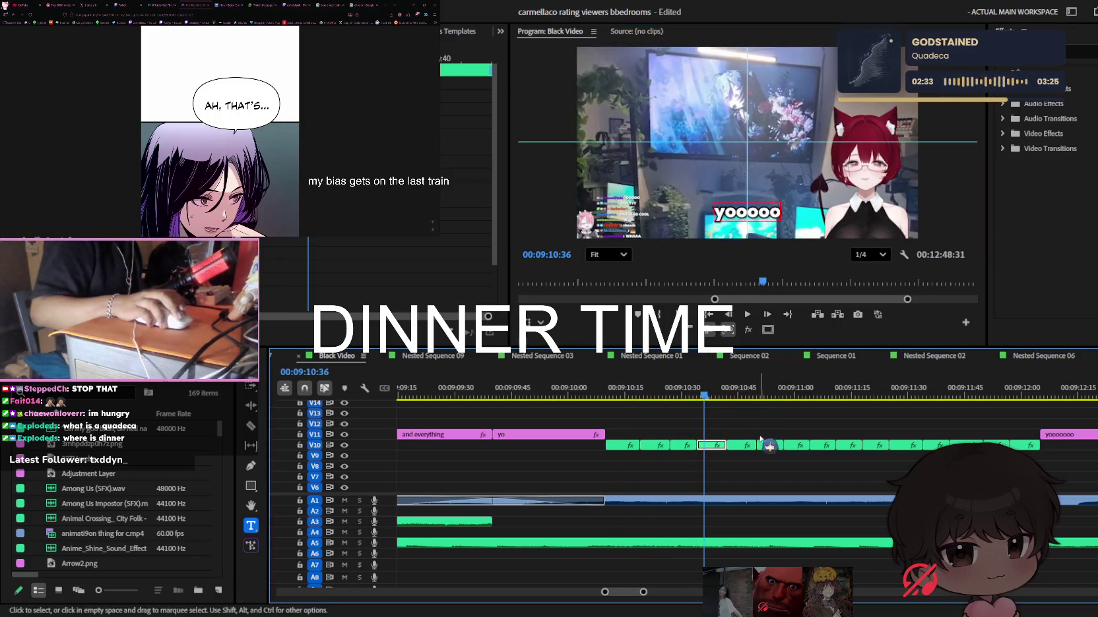
pyautogui.click(738, 453)
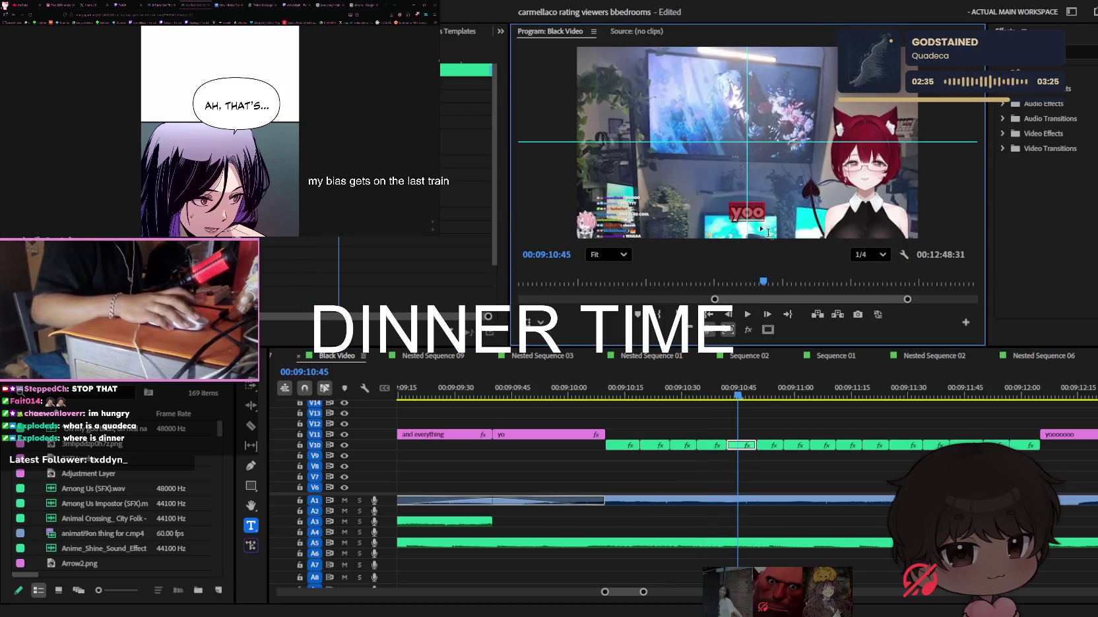
pyautogui.click(766, 445)
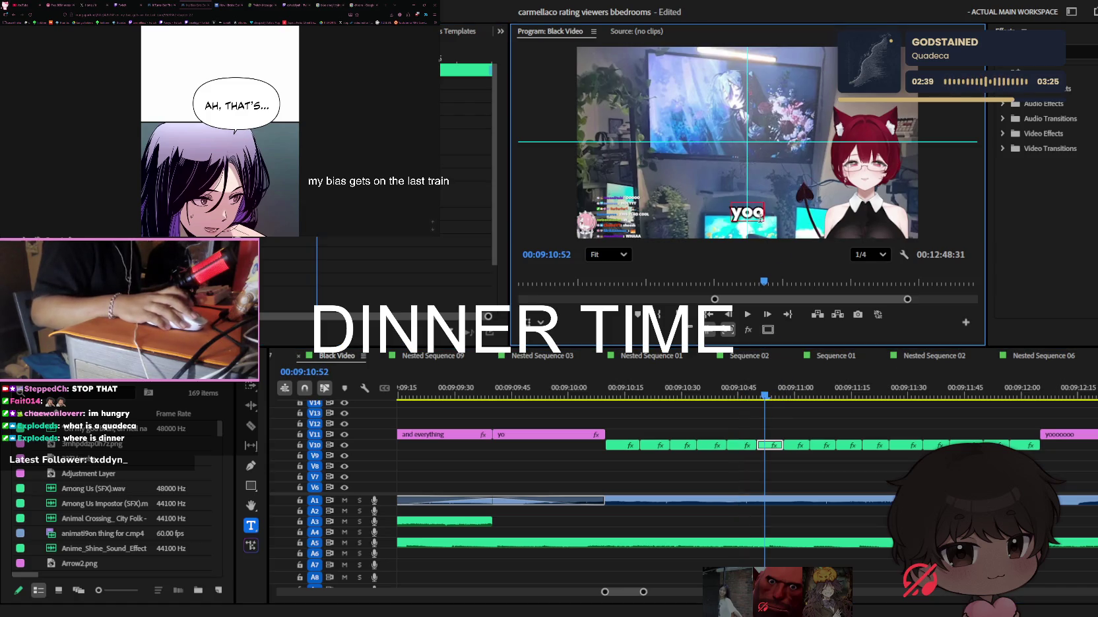
pyautogui.moveTo(747, 400); pyautogui.dragTo(731, 396)
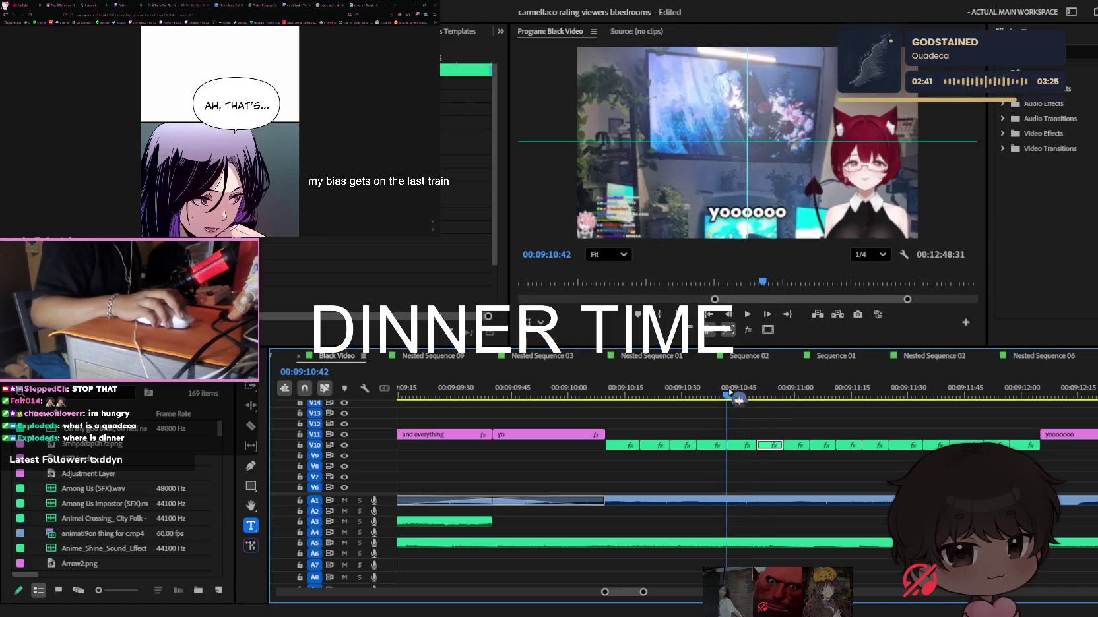
pyautogui.click(769, 445)
pyautogui.click(762, 218)
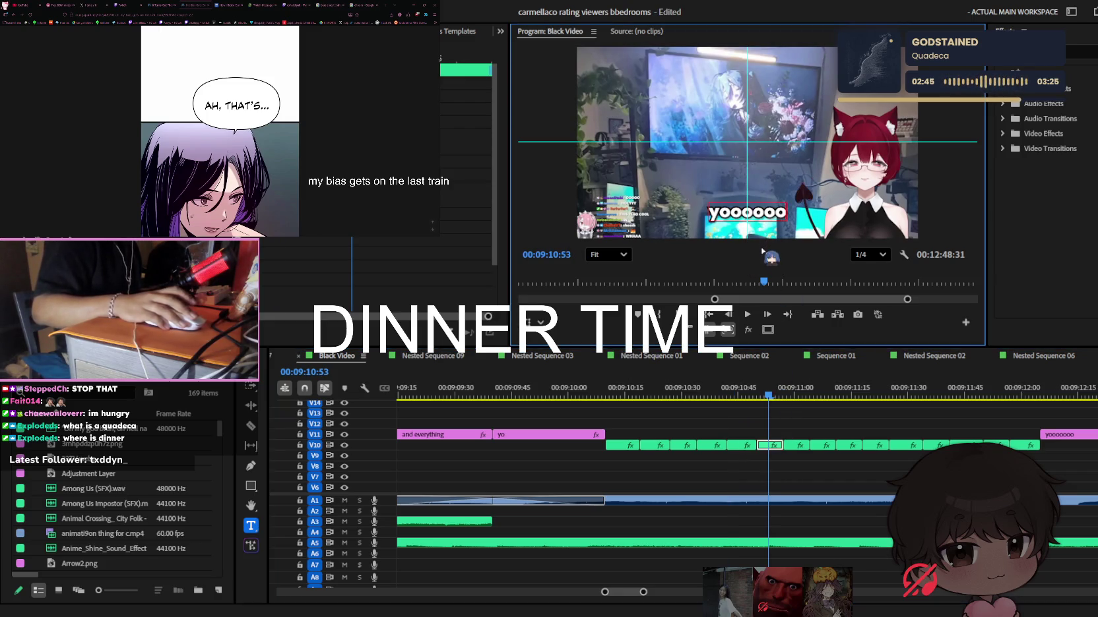
pyautogui.write('o')
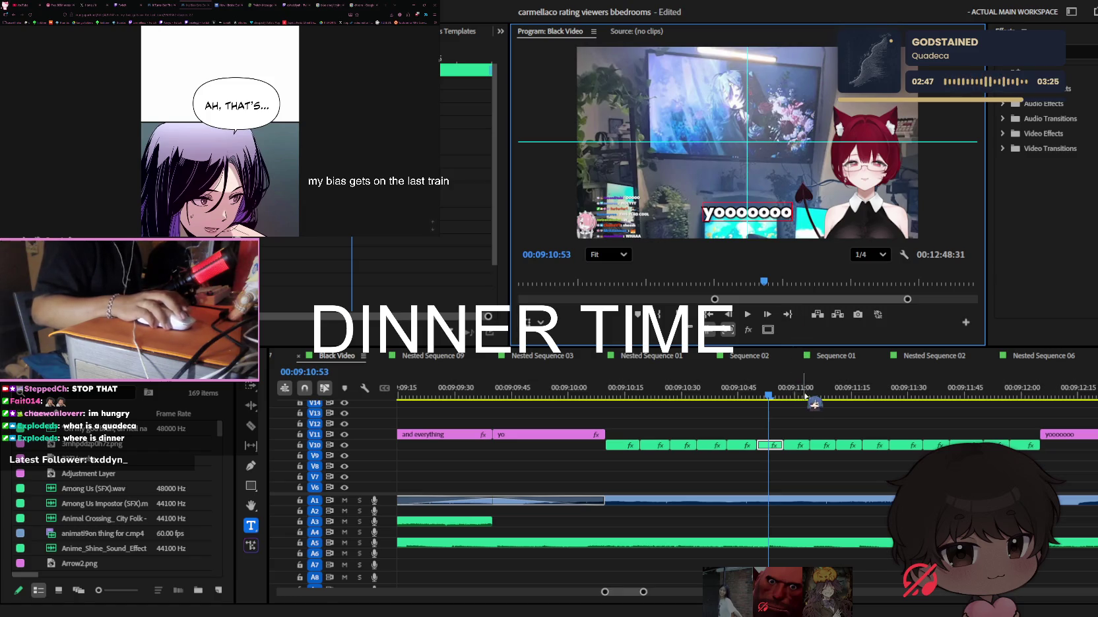
pyautogui.click(796, 391)
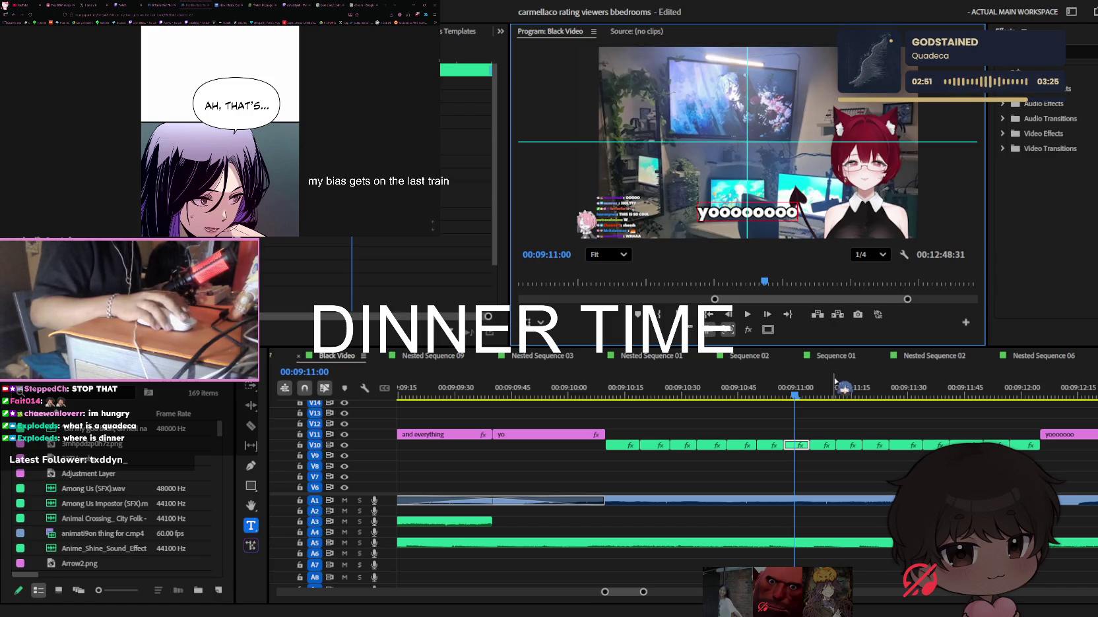
# Add more 'o's to the next caption pieces up to 00:09:11:20
pyautogui.press('Down')
pyautogui.click(801, 281)
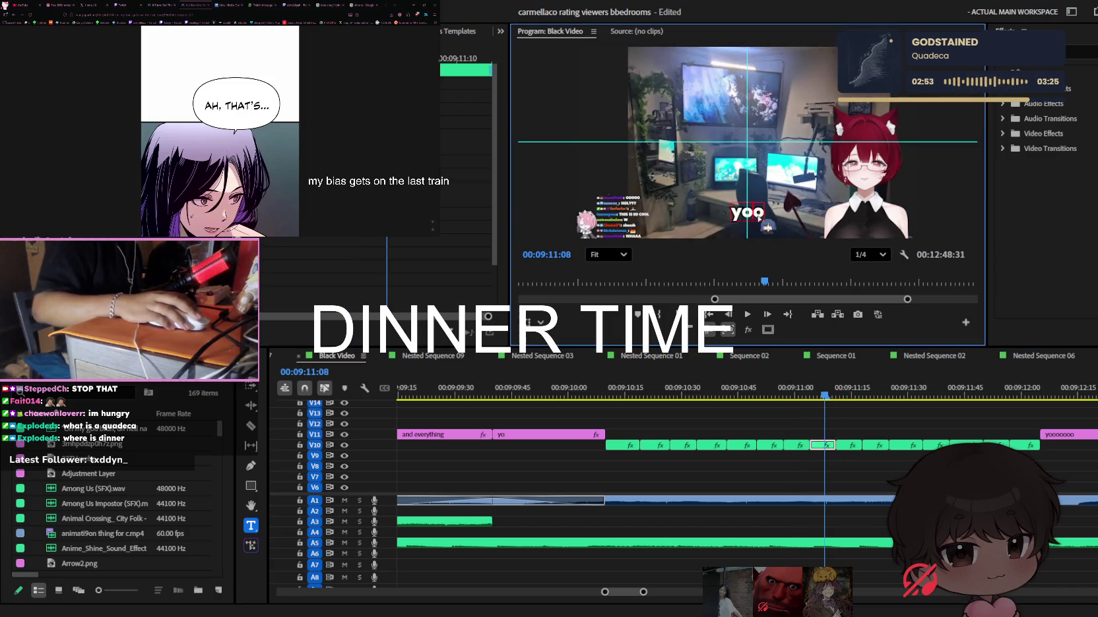
pyautogui.click(839, 394)
pyautogui.click(854, 444)
pyautogui.click(771, 237)
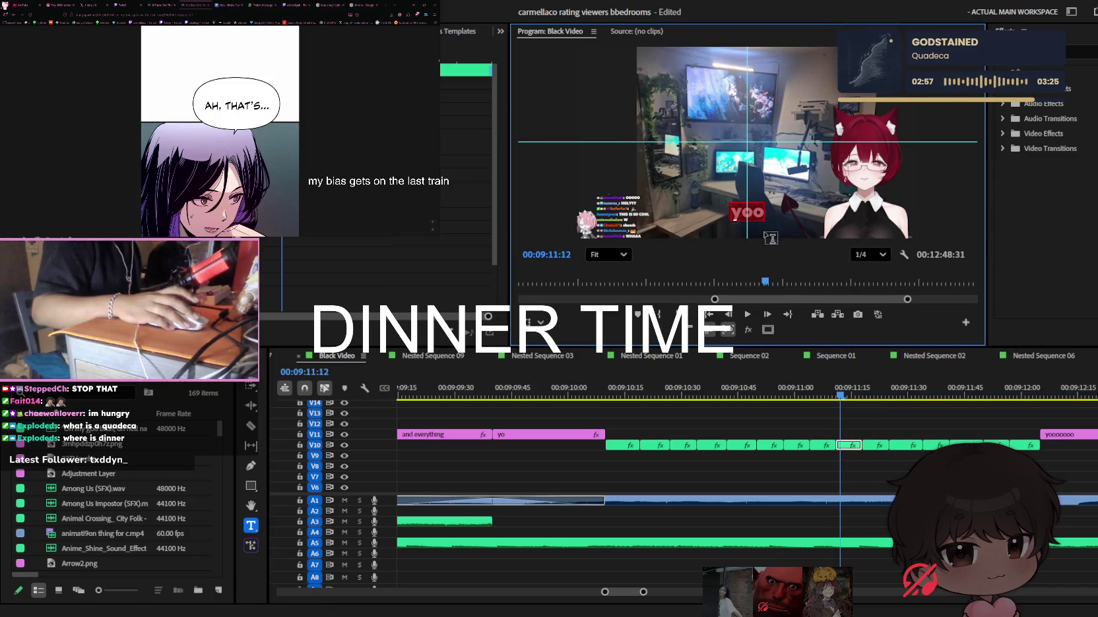
pyautogui.click(870, 394)
pyautogui.click(874, 446)
pyautogui.click(759, 212)
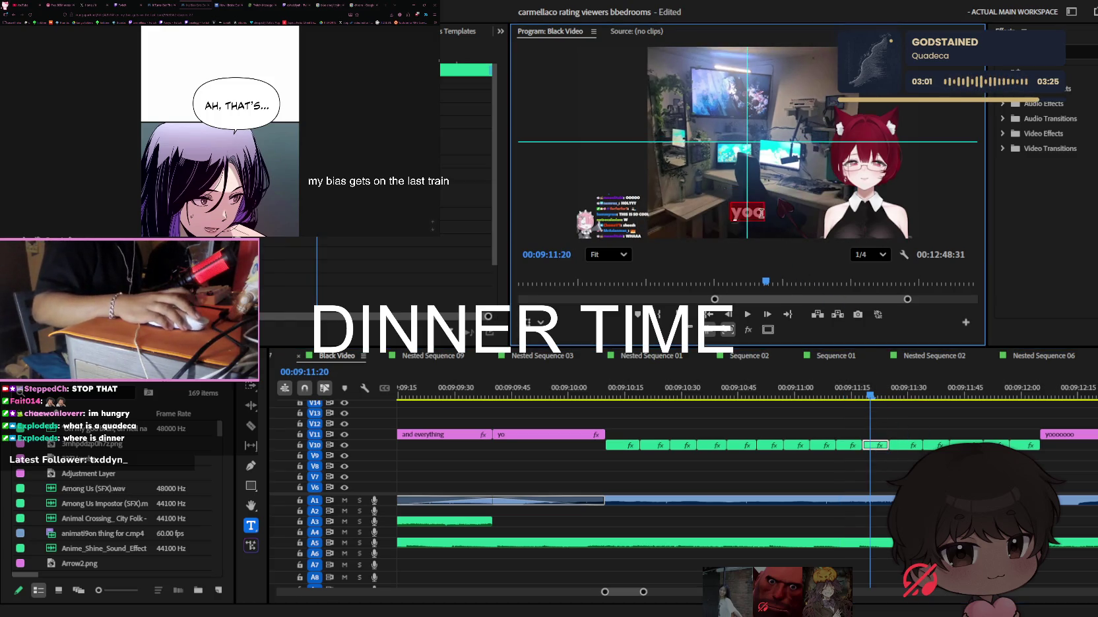
# Recheck the previous piece's longer word, then advance through the following caption pieces
pyautogui.click(848, 394)
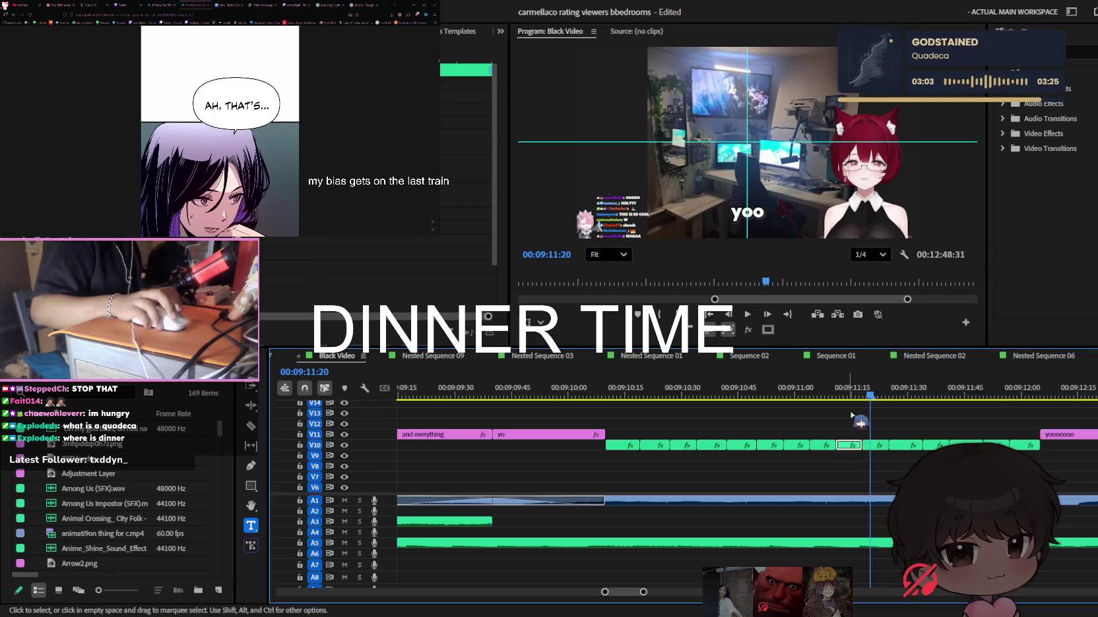
pyautogui.click(849, 445)
pyautogui.click(788, 214)
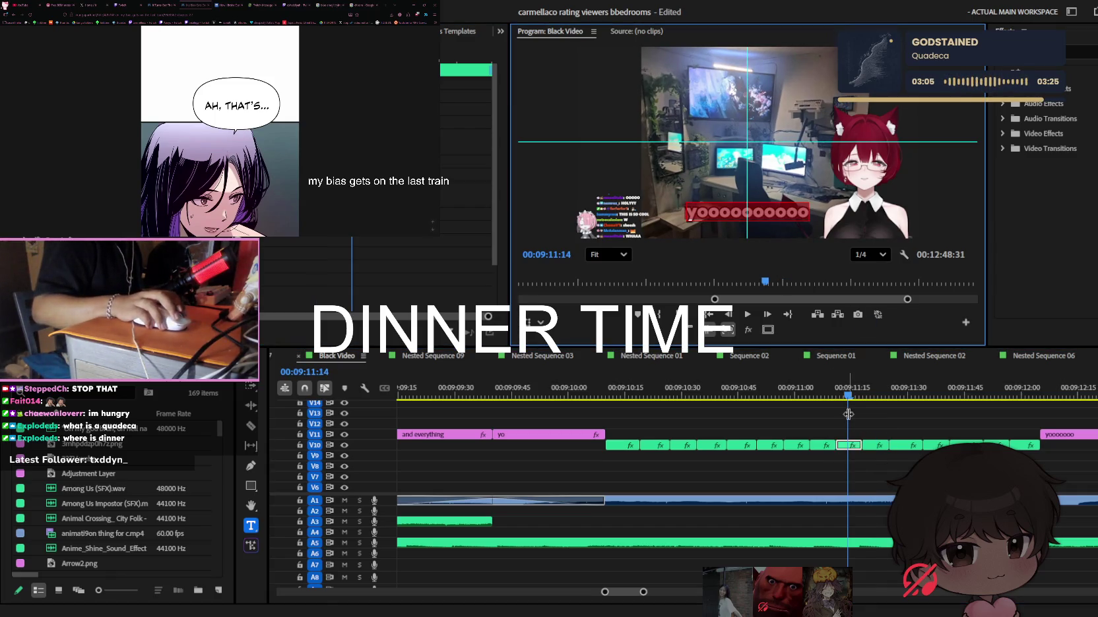
pyautogui.click(874, 446)
pyautogui.click(870, 394)
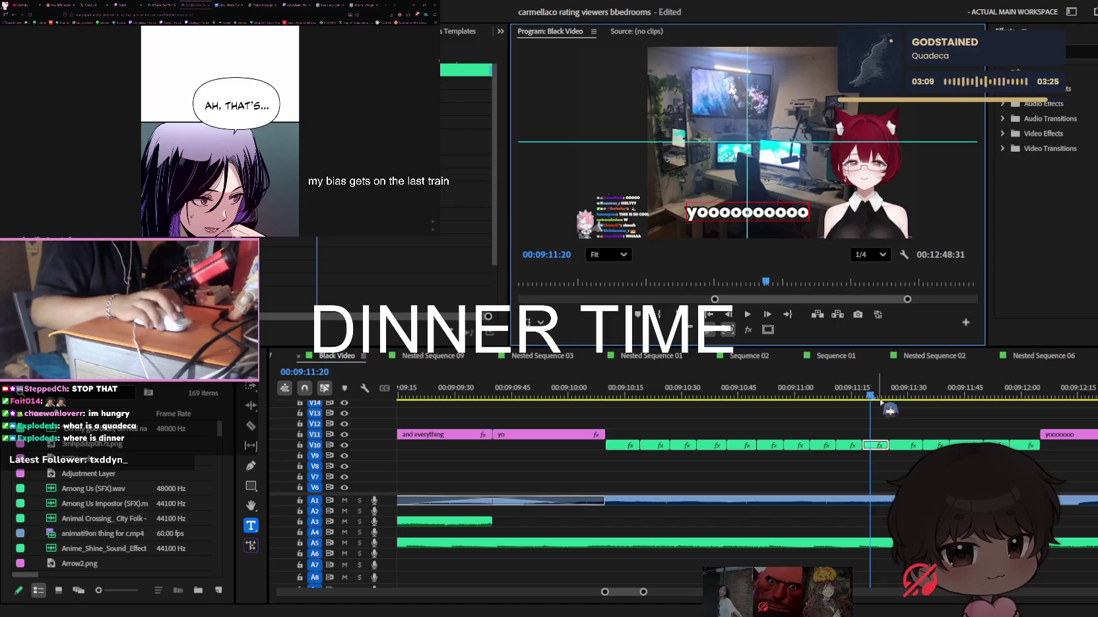
pyautogui.click(905, 446)
pyautogui.click(904, 395)
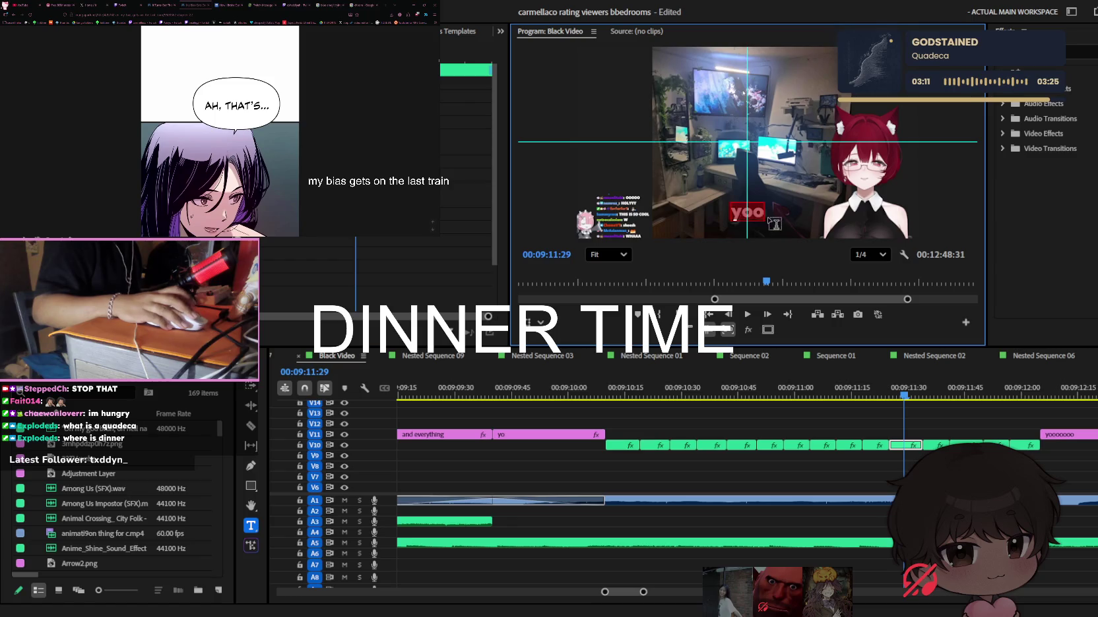
pyautogui.click(927, 395)
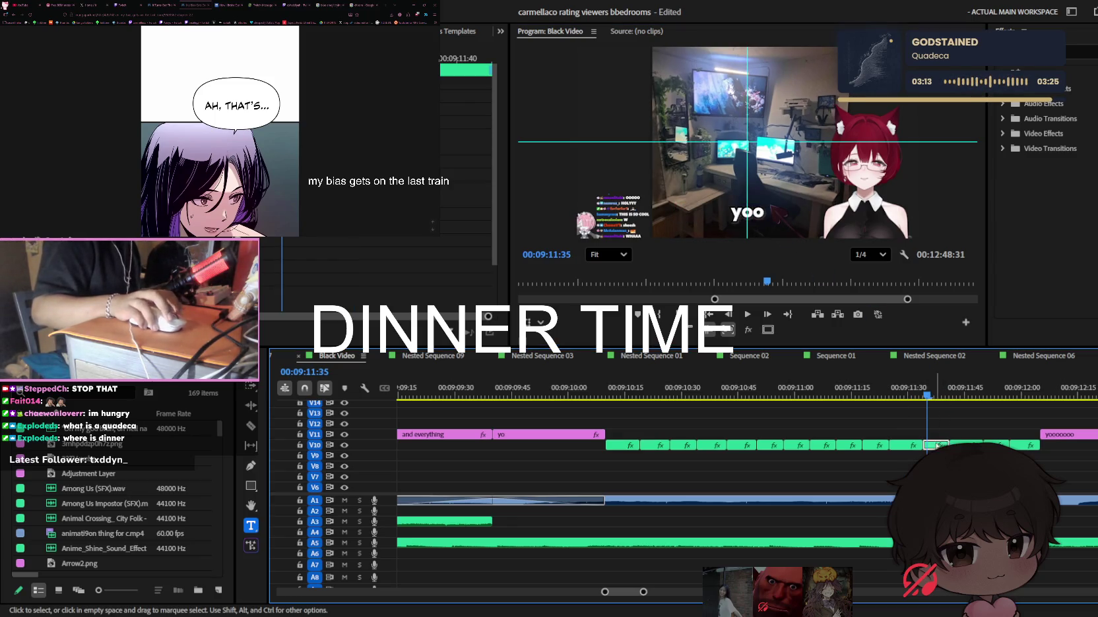
pyautogui.click(965, 446)
pyautogui.click(964, 395)
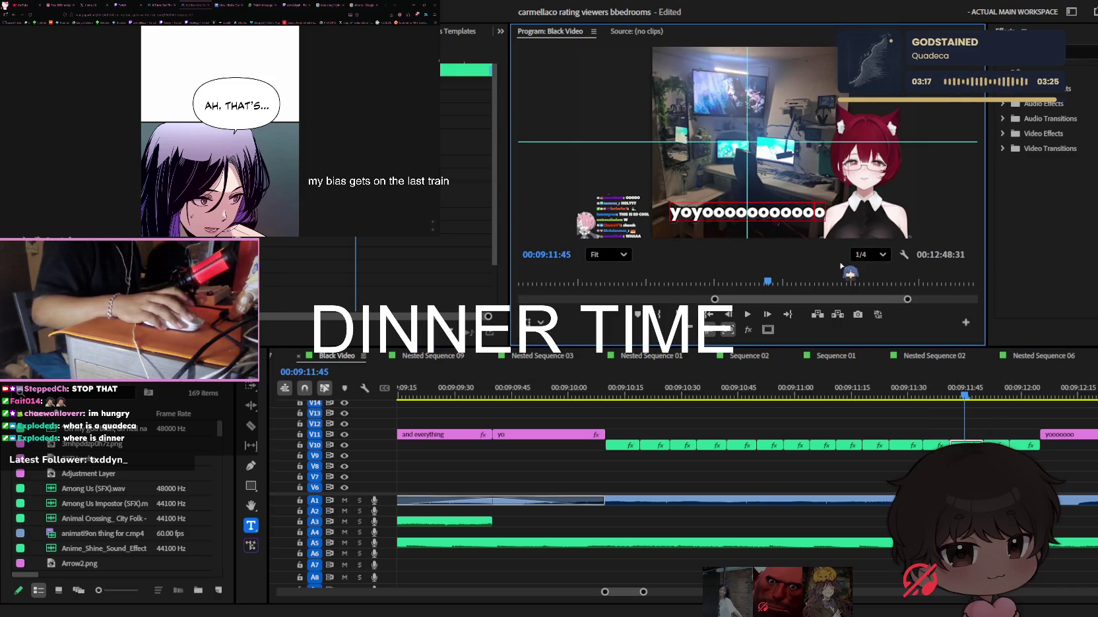
# Extend the latest piece's word with 'oo', then mark and clear an out point
pyautogui.write('o')
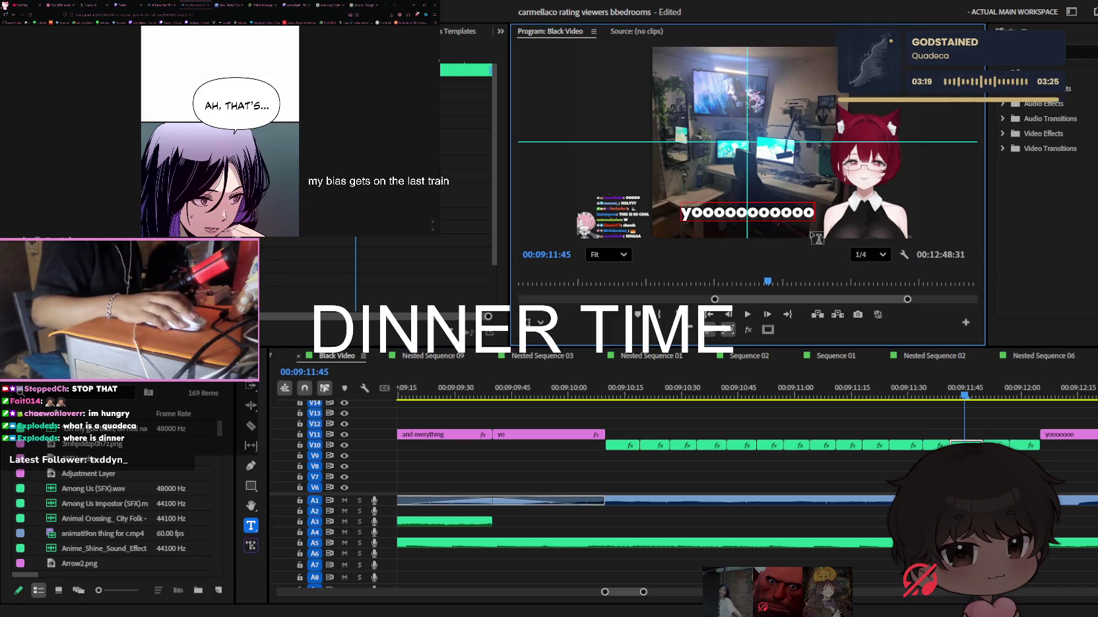
pyautogui.write('o')
pyautogui.click(968, 396)
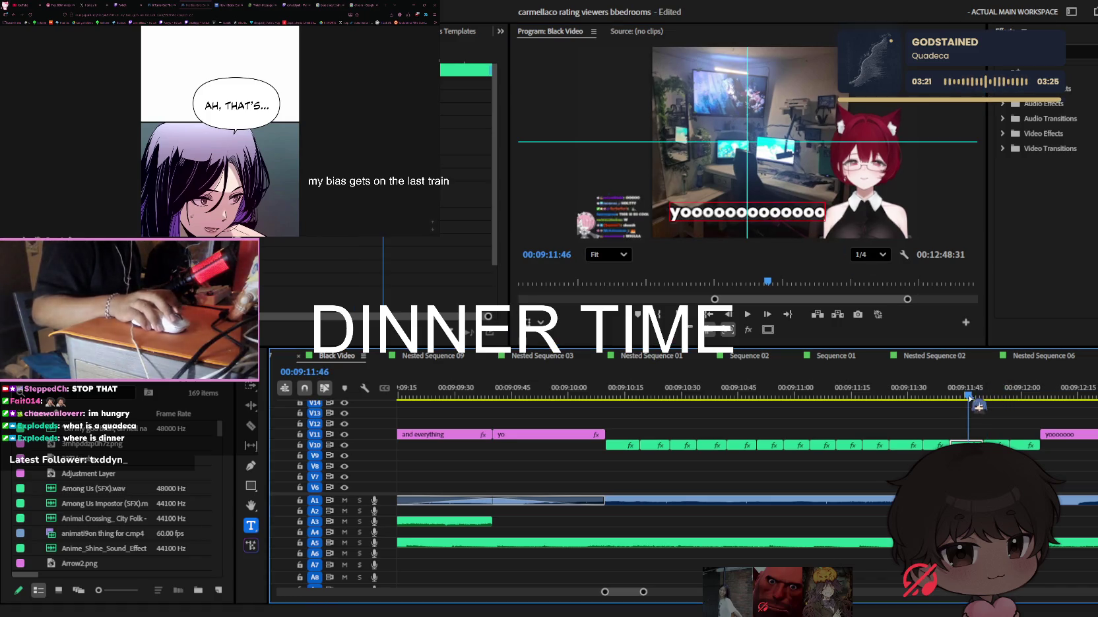
pyautogui.press('o')
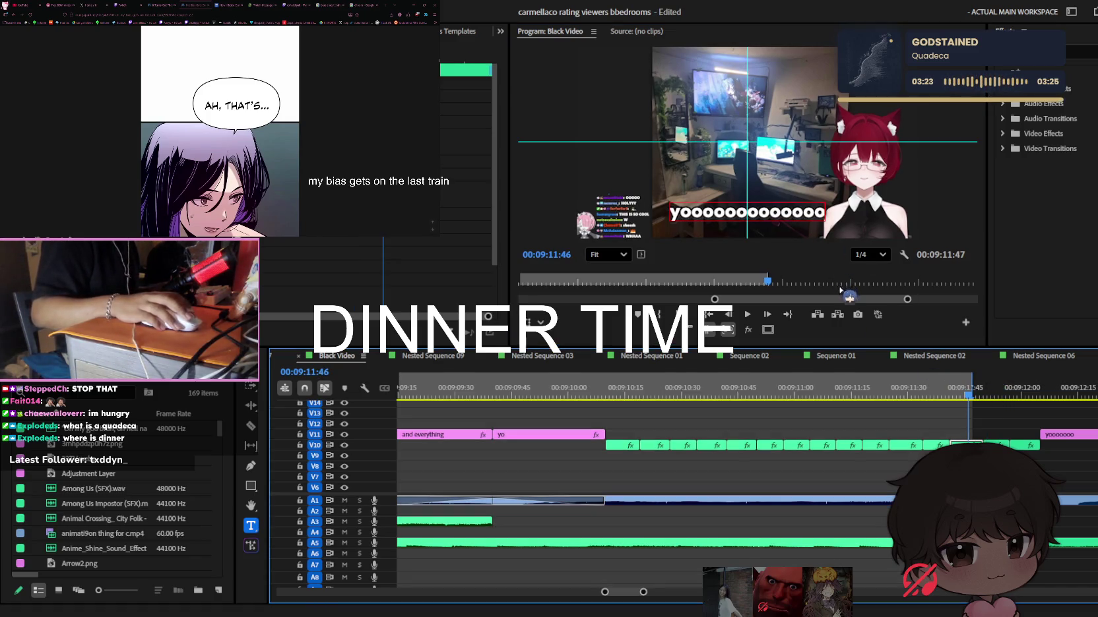
pyautogui.hotkey('ctrl', 'z')
pyautogui.click(823, 215)
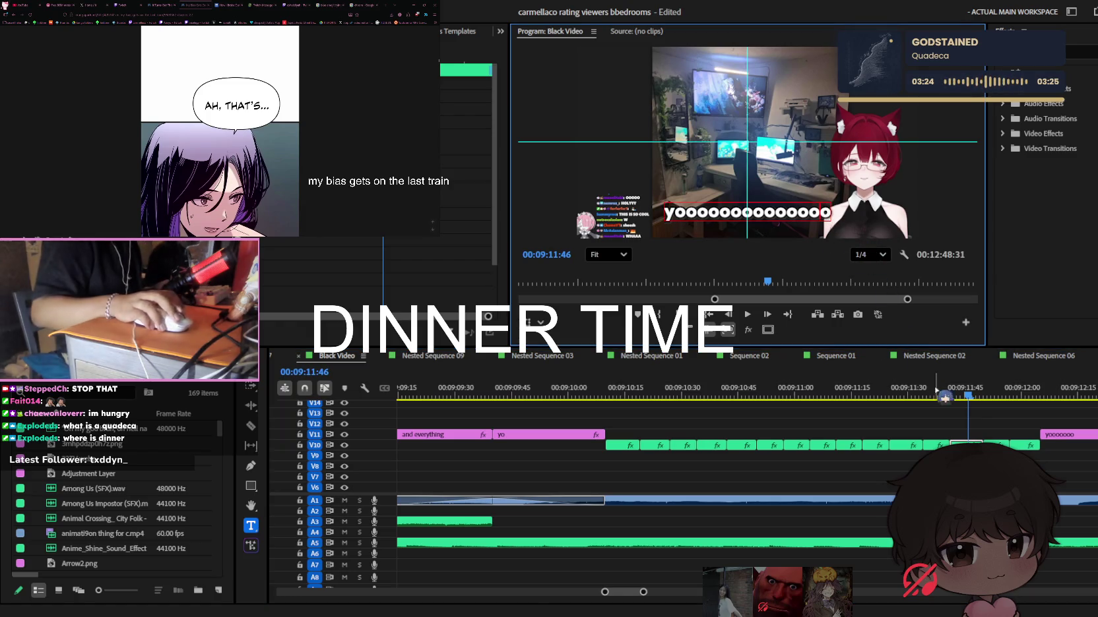
pyautogui.scroll(-3, 937, 429)
# Trim the end of the V11 caption clip and review the captions in playback
pyautogui.click(810, 390)
pyautogui.moveTo(873, 423); pyautogui.dragTo(830, 423)
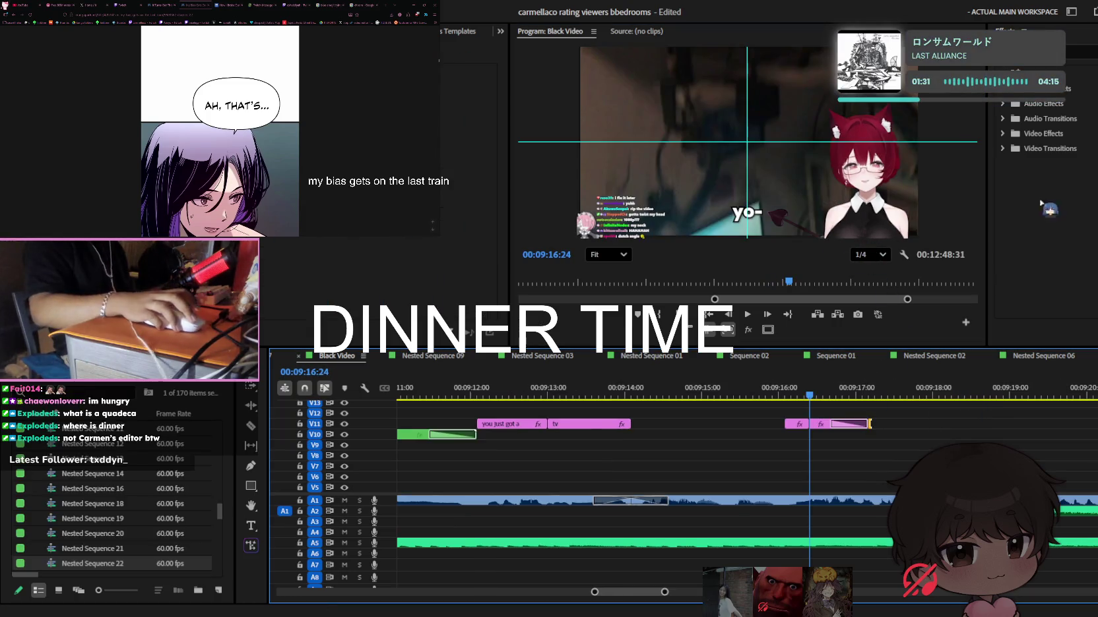
pyautogui.write('shake')
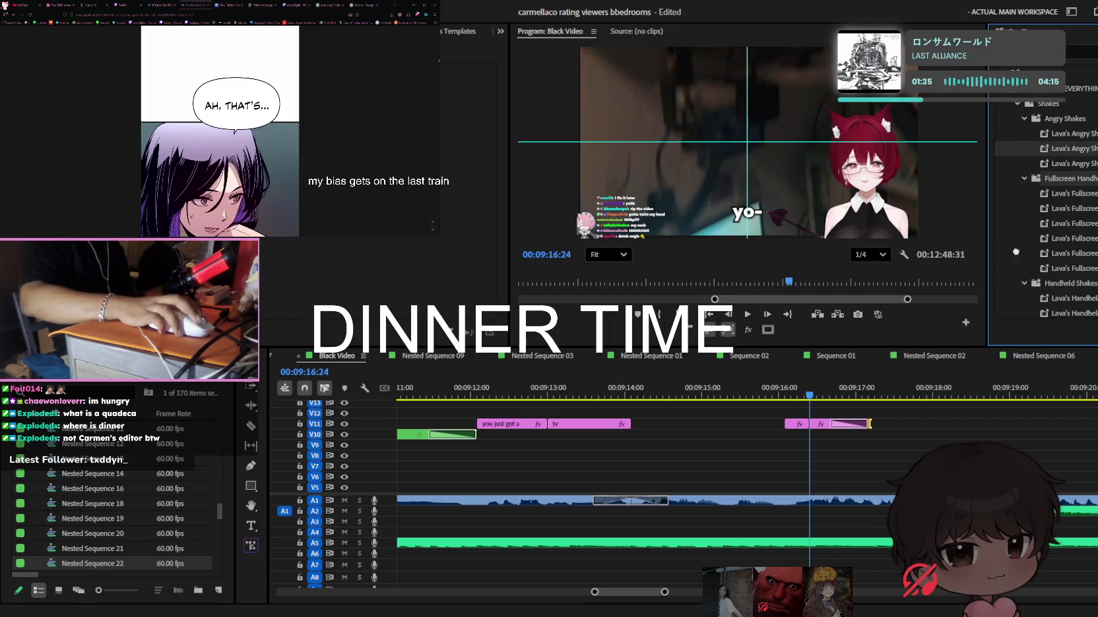
pyautogui.moveTo(870, 423); pyautogui.dragTo(840, 423)
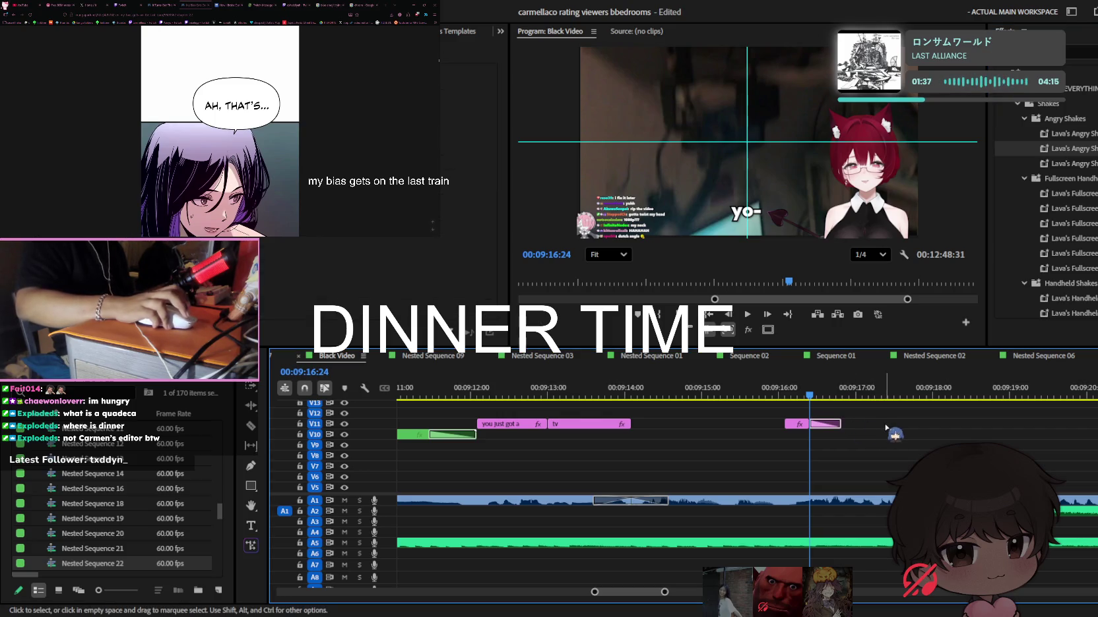
pyautogui.press('space')
pyautogui.press('-')
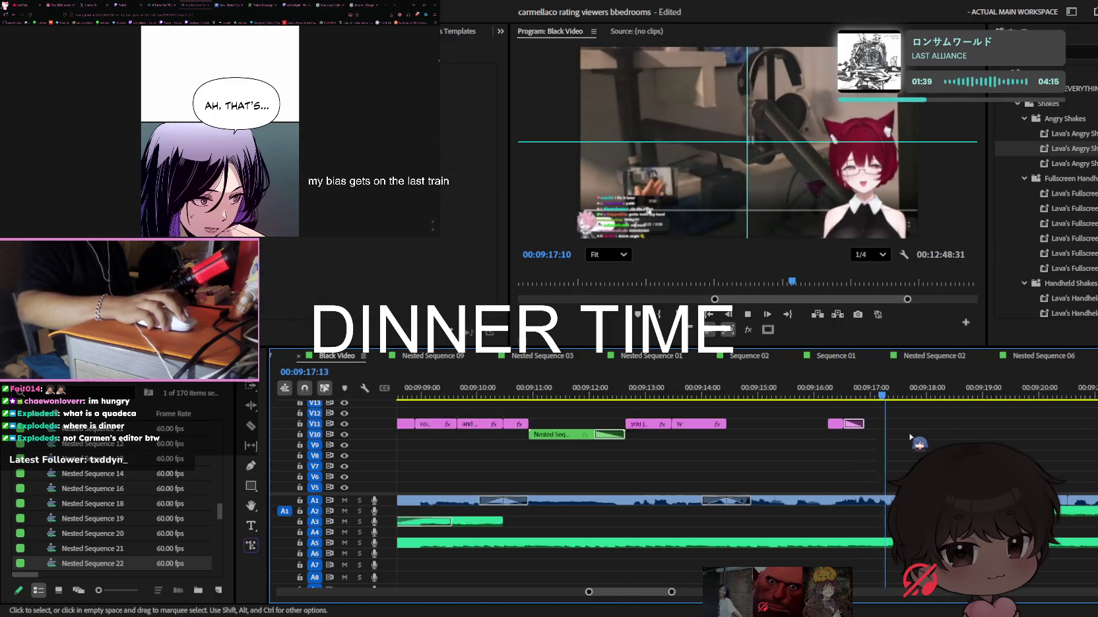
pyautogui.press('-')
pyautogui.scroll(-2, 913, 449)
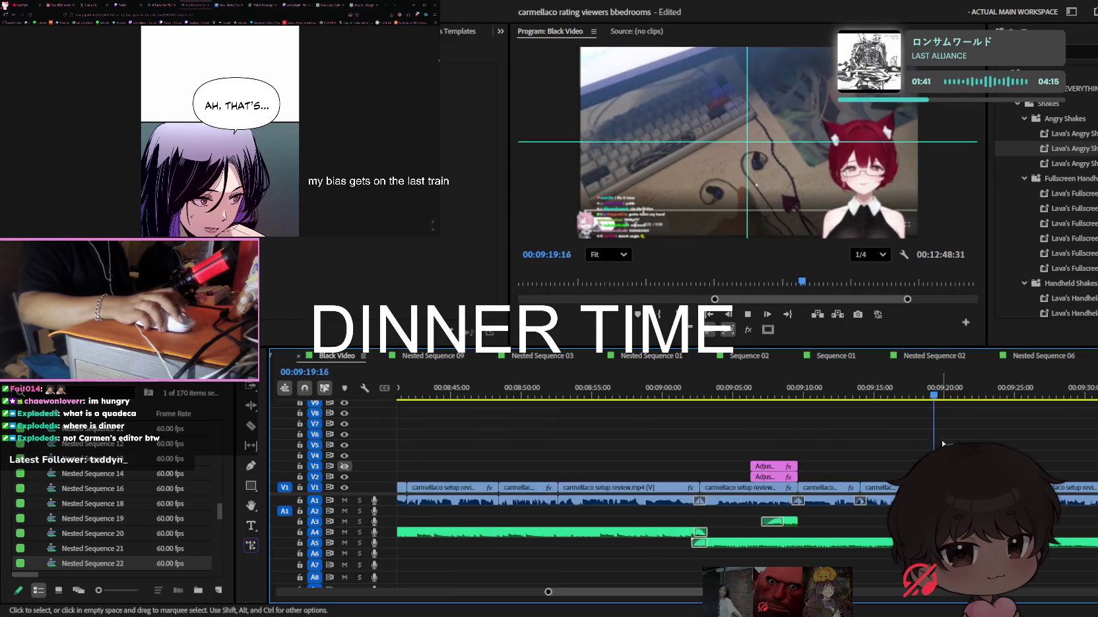
pyautogui.click(911, 394)
pyautogui.scroll(3, 922, 402)
pyautogui.press('=')
pyautogui.press('=')
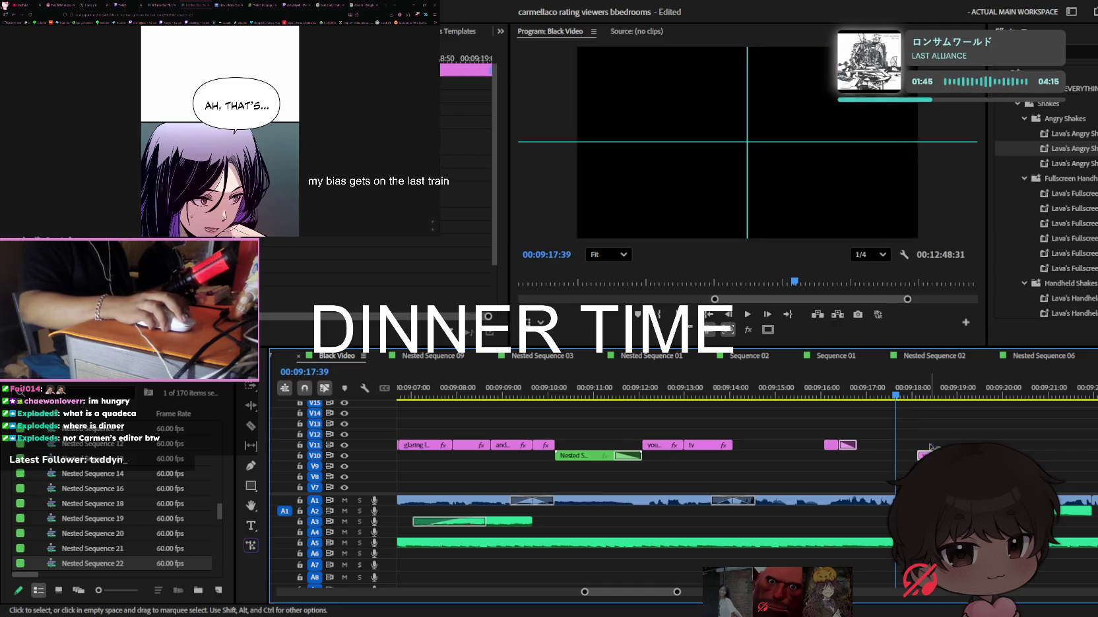
pyautogui.press('space')
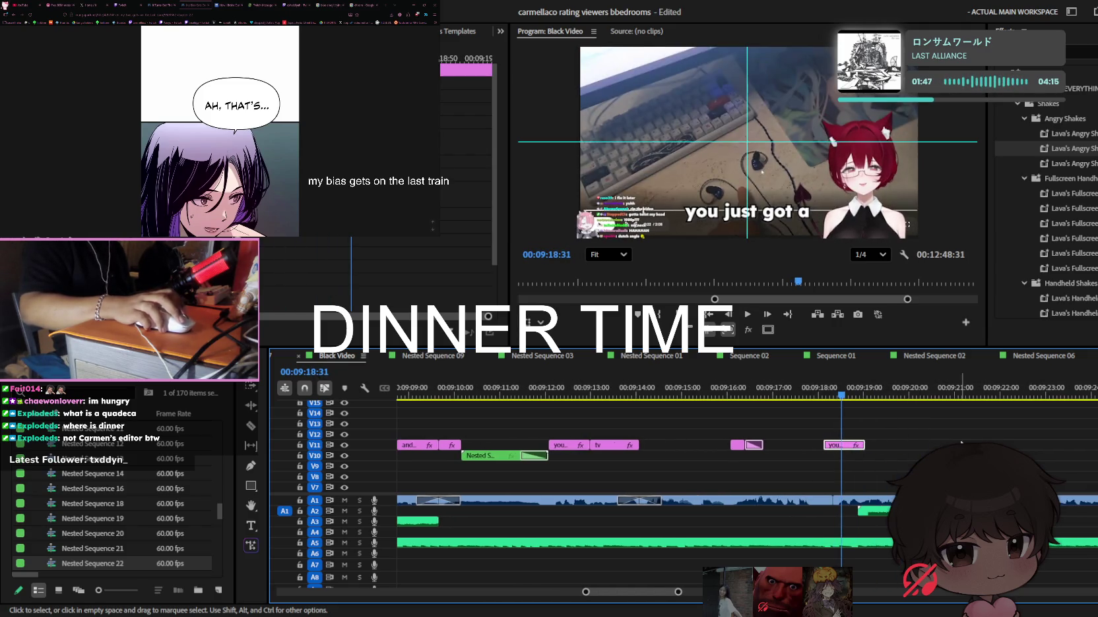
# Split 'you just got a' at about 9:19 and extend the second piece to 00:09:20:55
pyautogui.moveTo(864, 445); pyautogui.dragTo(892, 440)
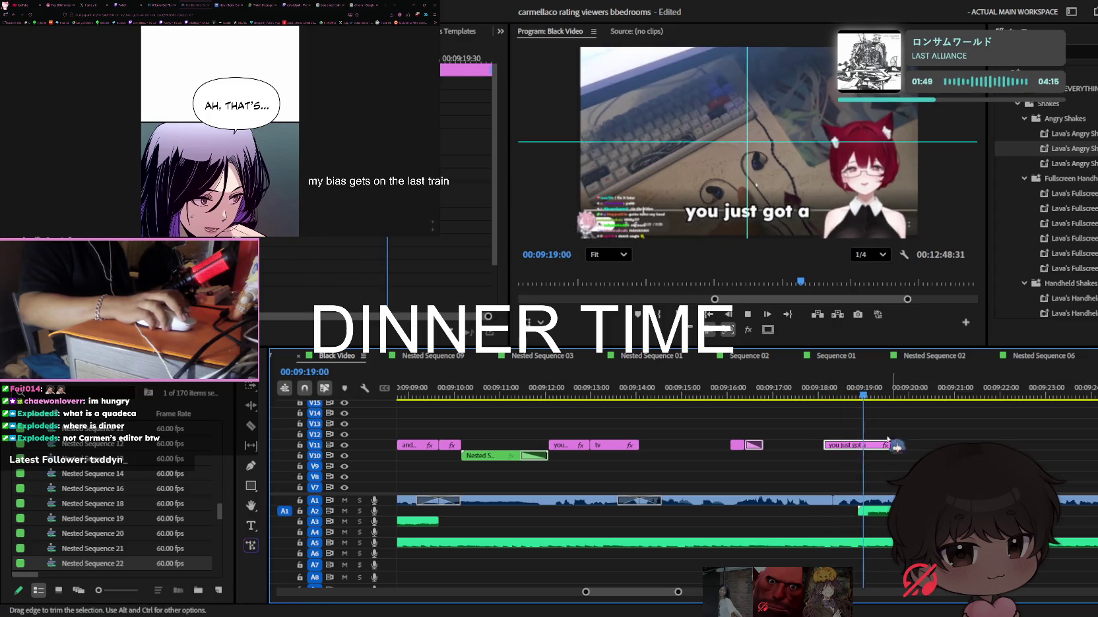
pyautogui.press('=')
pyautogui.click(858, 391)
pyautogui.press('c')
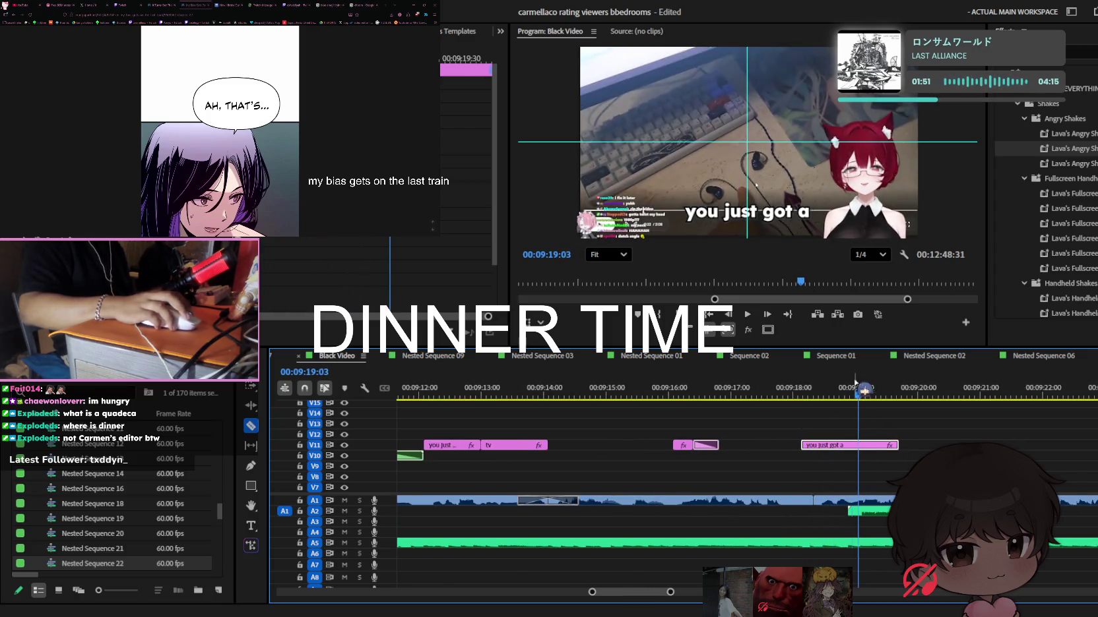
pyautogui.click(851, 445)
pyautogui.press('v')
pyautogui.press('space')
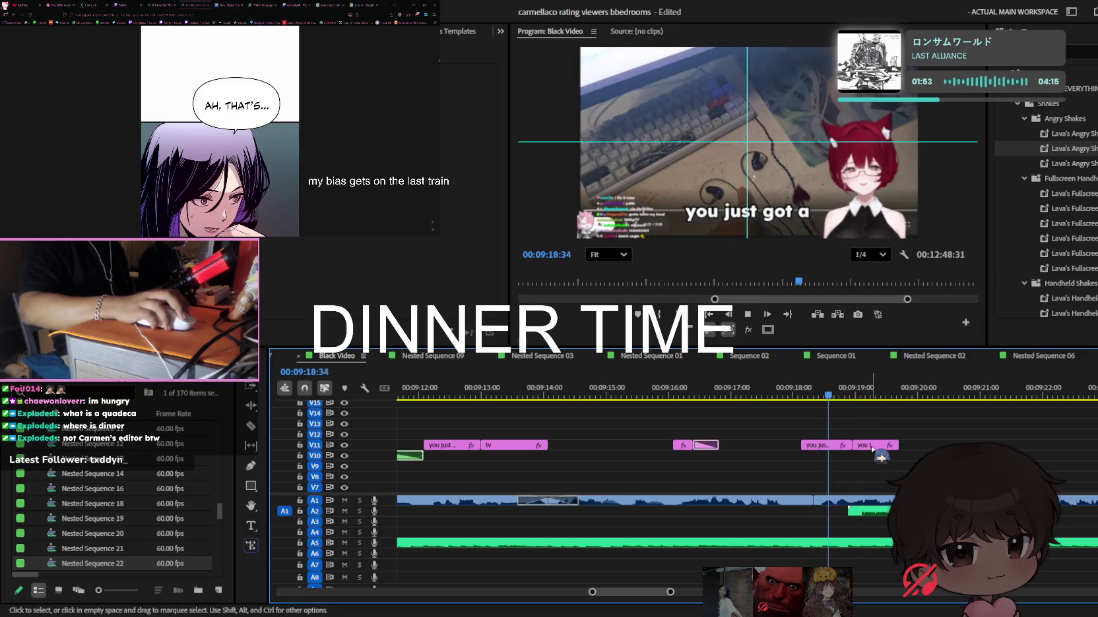
pyautogui.moveTo(897, 445); pyautogui.dragTo(956, 442)
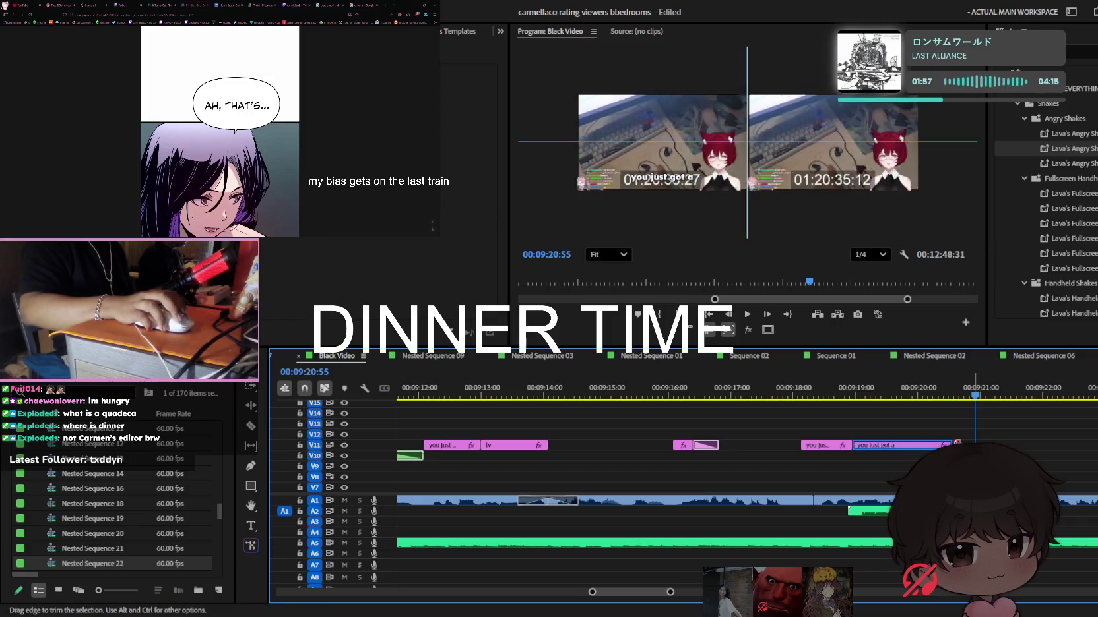
# Select the second caption piece's text and start replacing it
pyautogui.press('c')
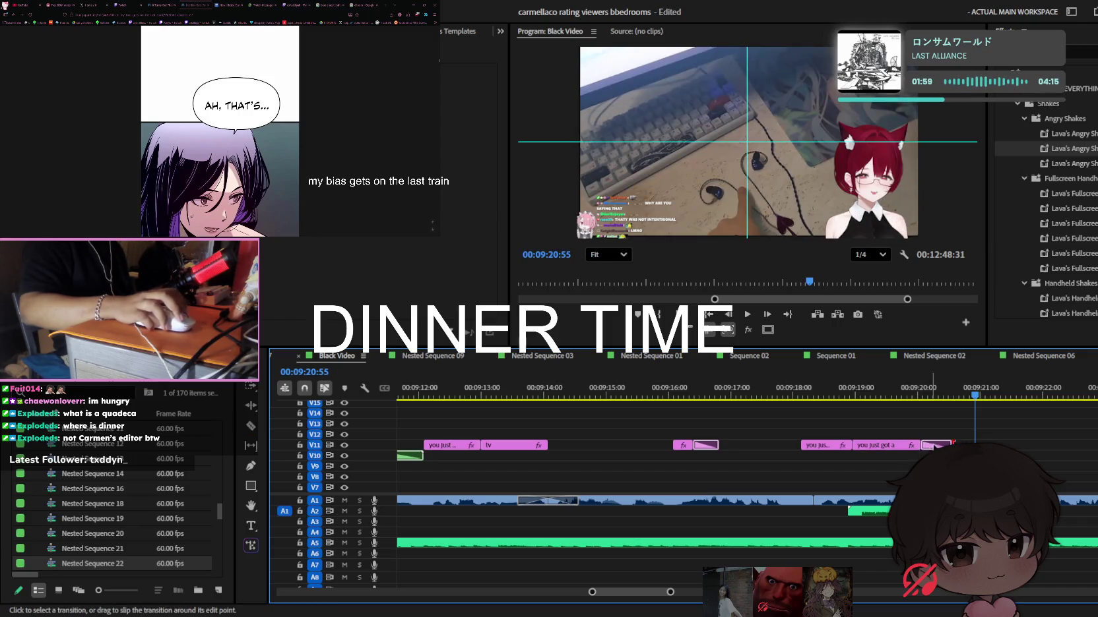
pyautogui.click(865, 390)
pyautogui.click(760, 212)
pyautogui.press('t')
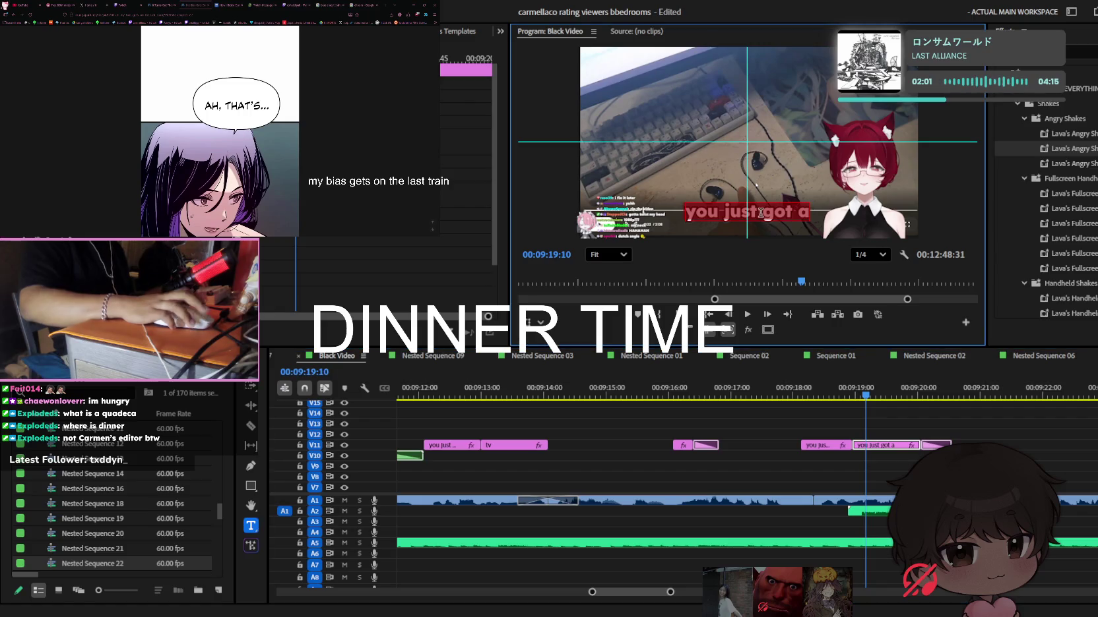
pyautogui.hotkey('ctrl', 'a')
pyautogui.write('us')
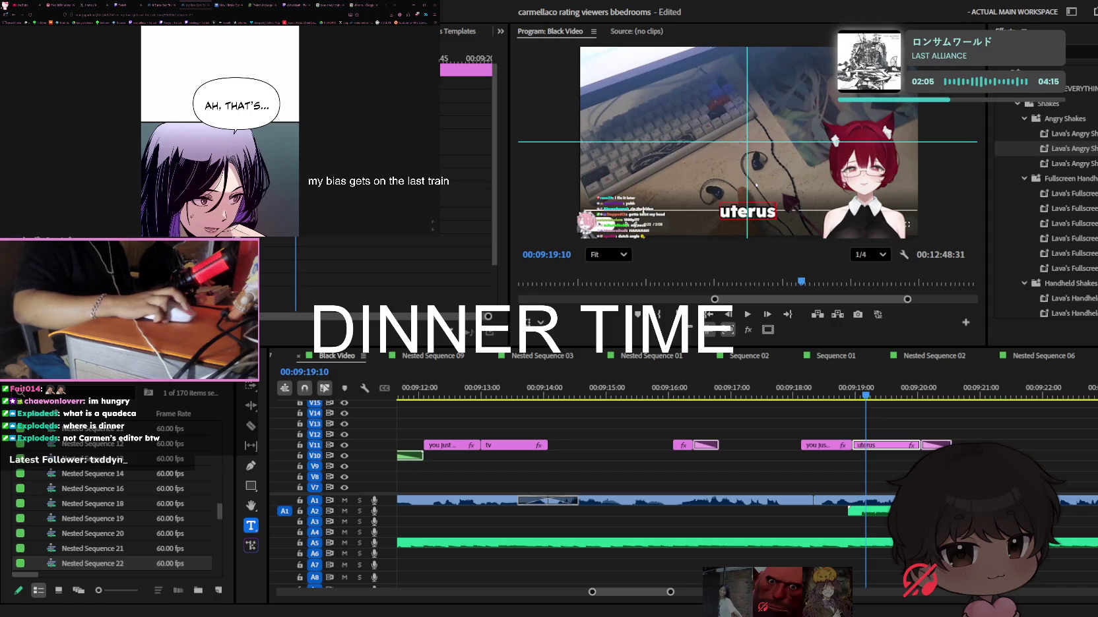
# Search the web for 'uterus' in a browser tab
pyautogui.click(334, 4)
pyautogui.write('uterus')
pyautogui.press('Return')
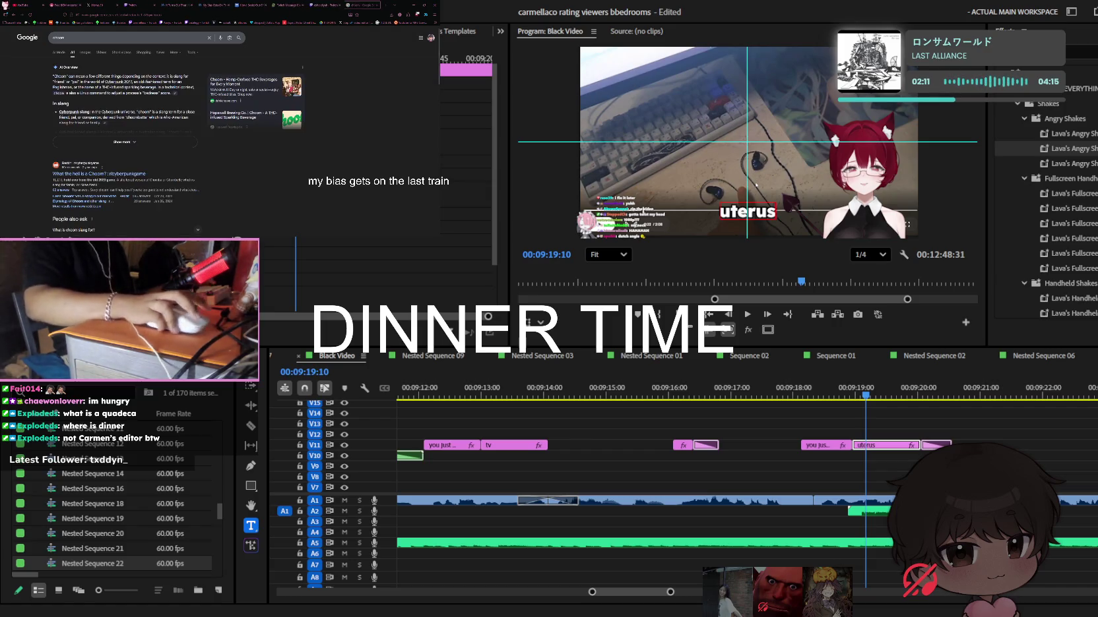
# Complete the caption text as 'uterus earbuds' and commit the edit
pyautogui.click(864, 395)
pyautogui.moveTo(864, 398); pyautogui.dragTo(824, 396)
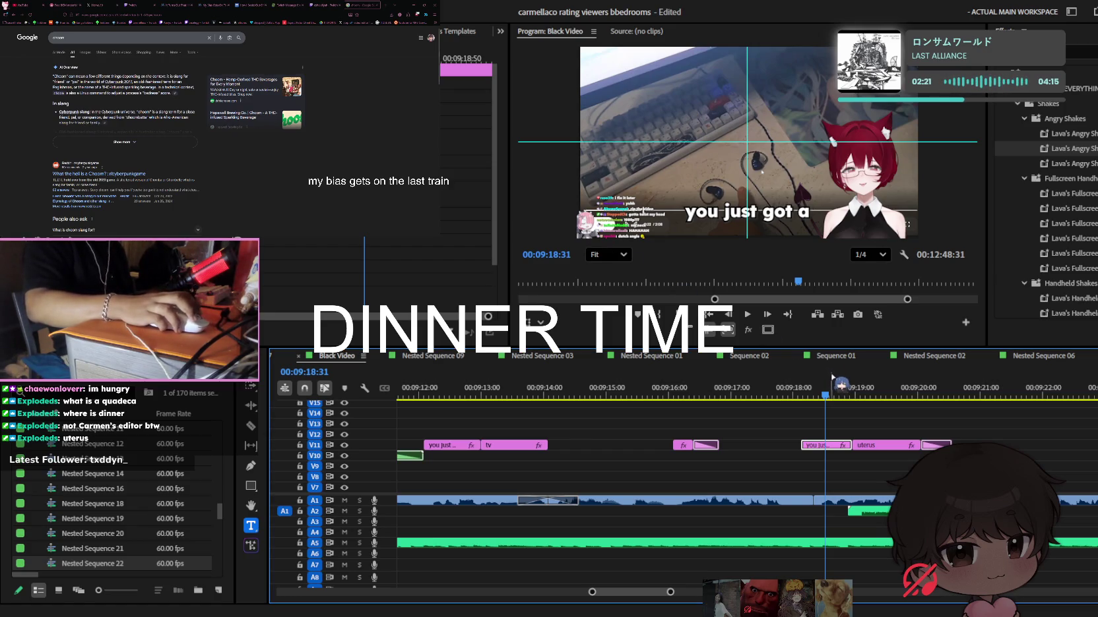
pyautogui.click(835, 395)
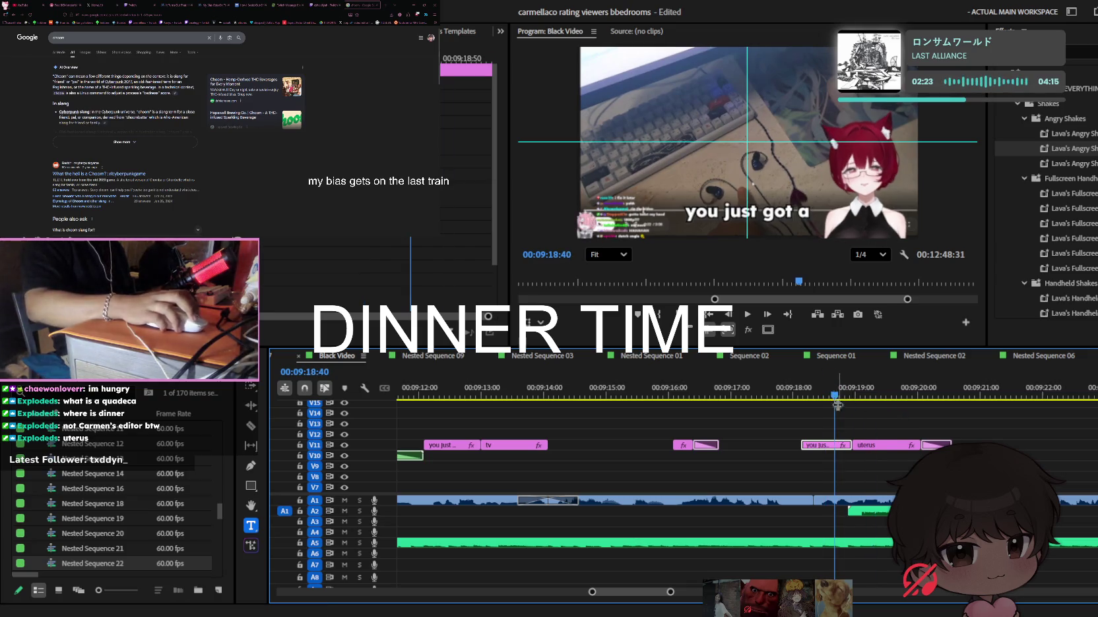
pyautogui.click(886, 394)
pyautogui.click(932, 212)
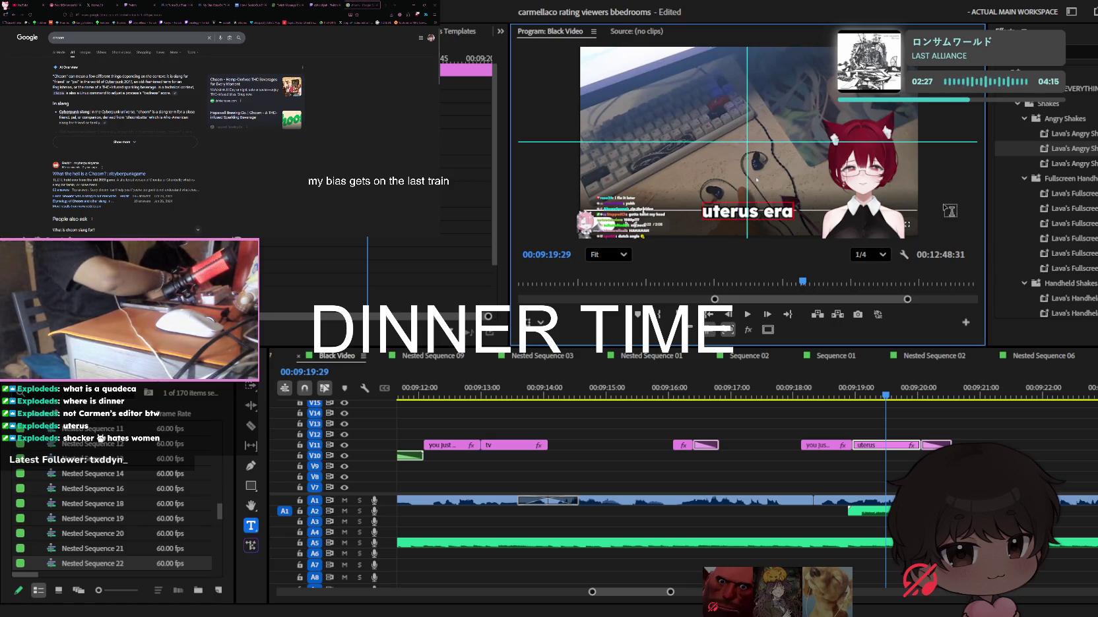
pyautogui.write('rbuds')
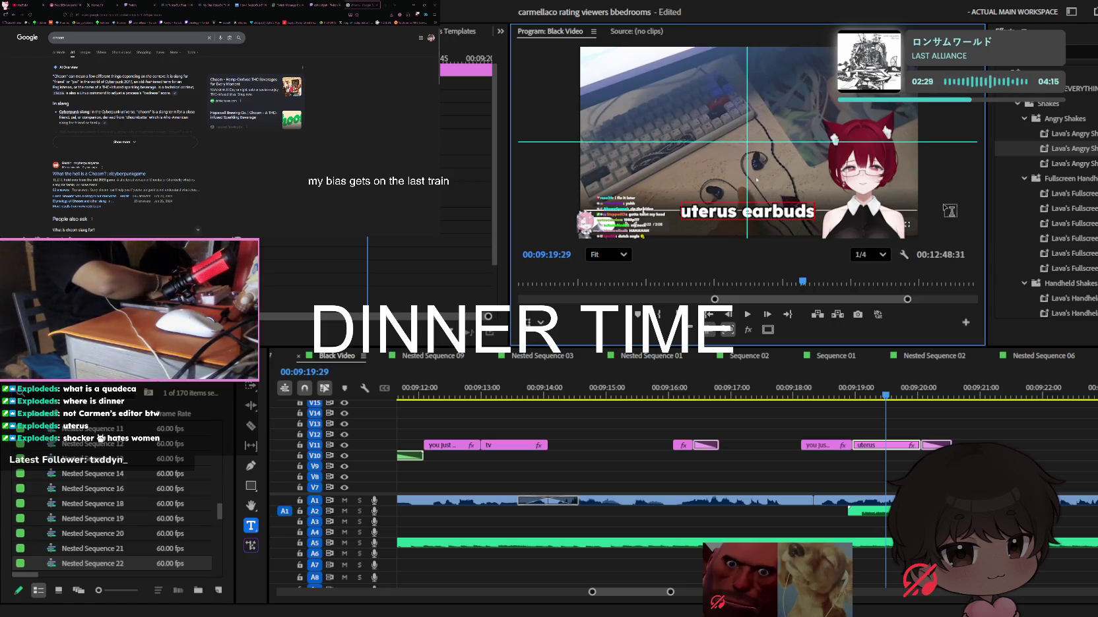
pyautogui.click(884, 379)
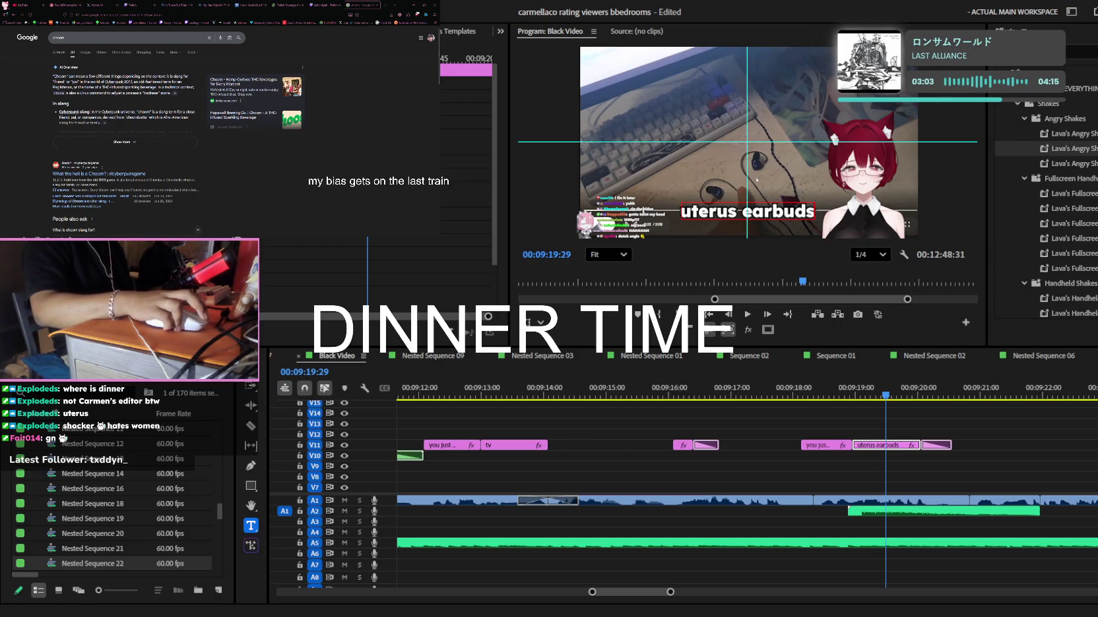
pyautogui.click(684, 283)
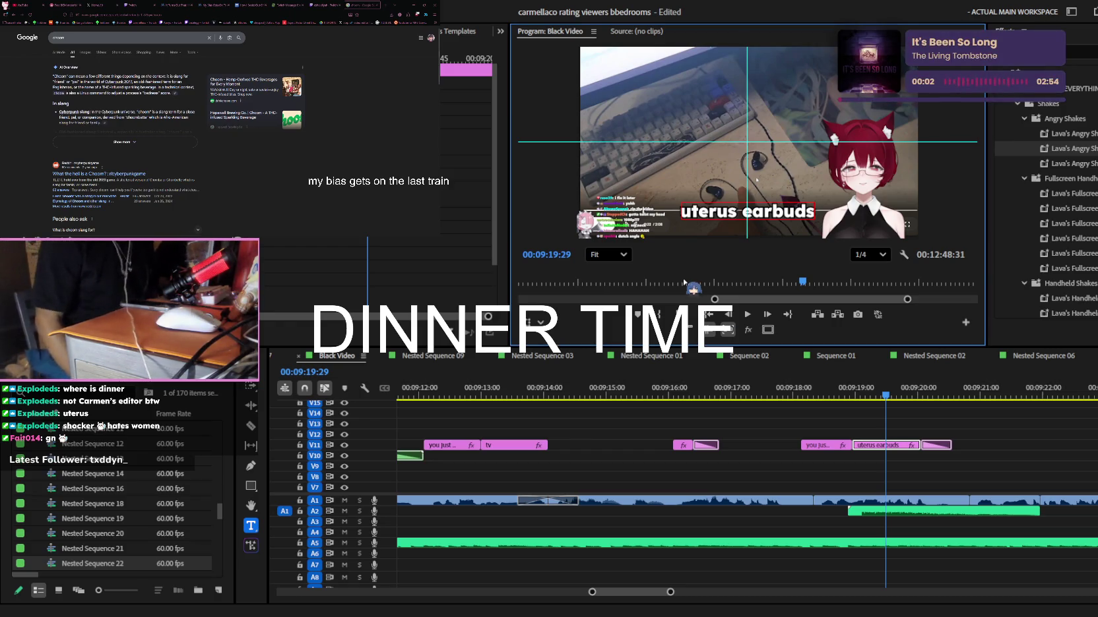
pyautogui.click(776, 394)
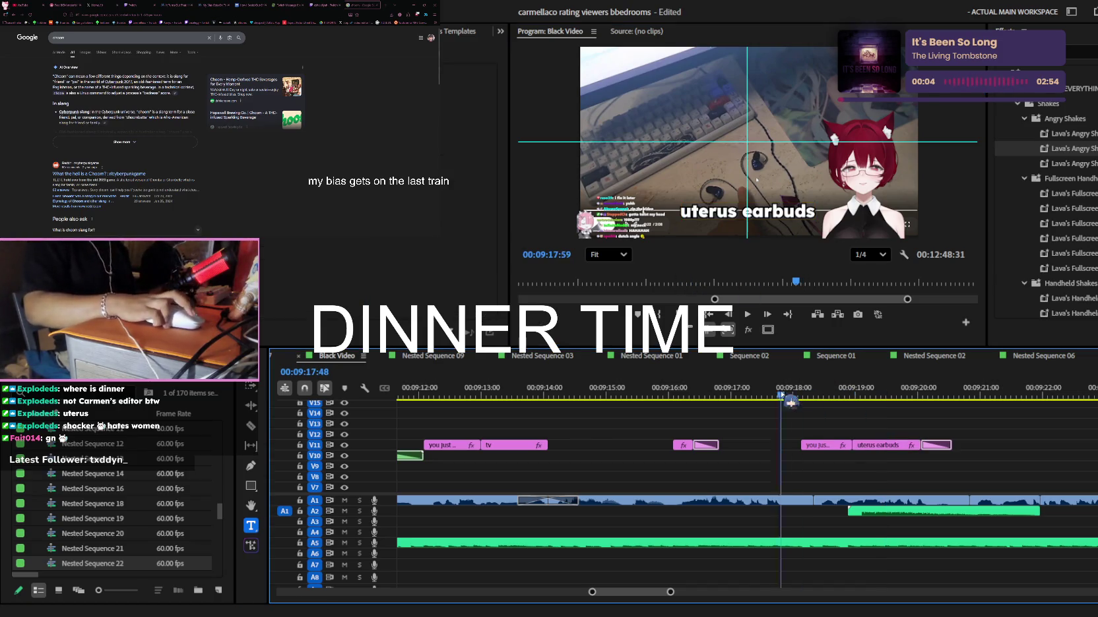
# Trim the start of the 'you just got a' clip later and replay it
pyautogui.click(845, 422)
pyautogui.press('space')
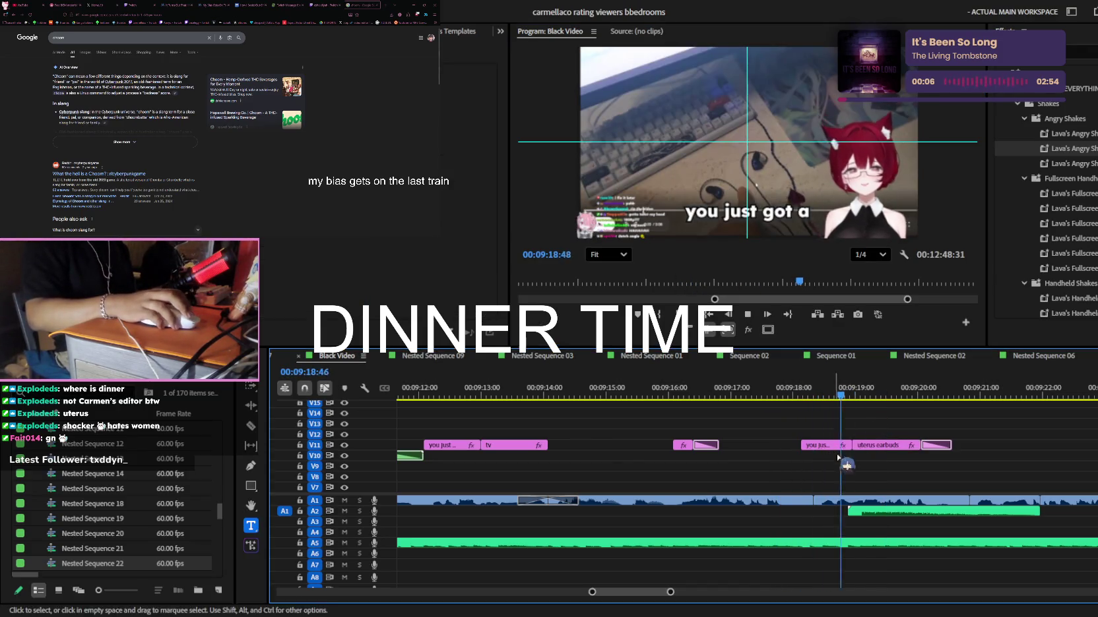
pyautogui.moveTo(800, 446); pyautogui.dragTo(822, 445)
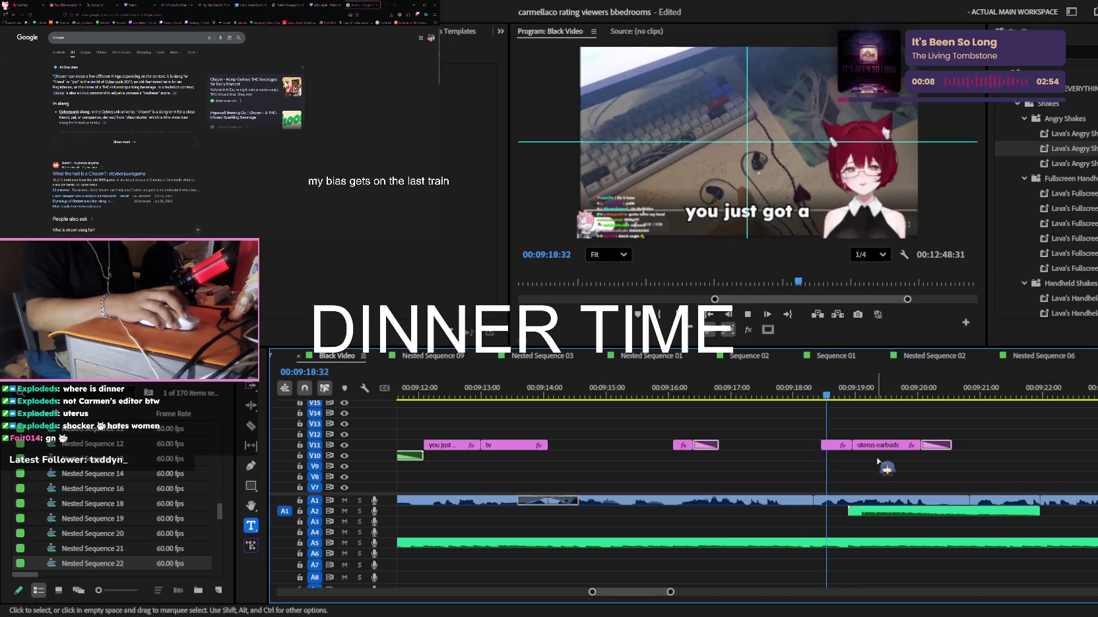
pyautogui.scroll(2, 843, 456)
pyautogui.press('space')
pyautogui.click(844, 395)
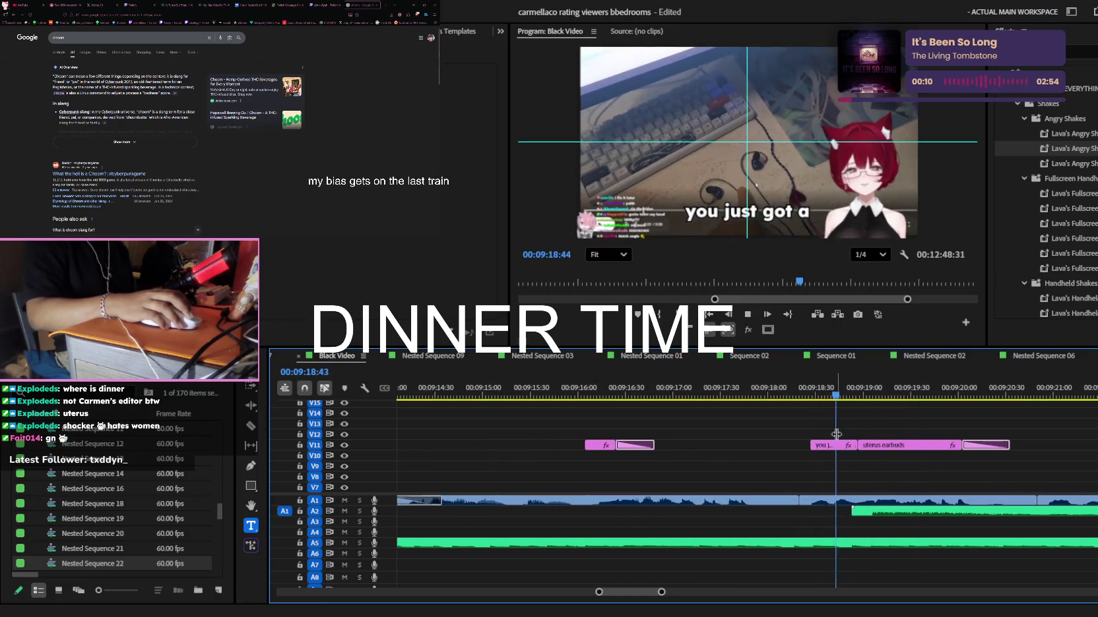
# Delete the word 'just' from the caption and play back the edit
pyautogui.click(762, 211)
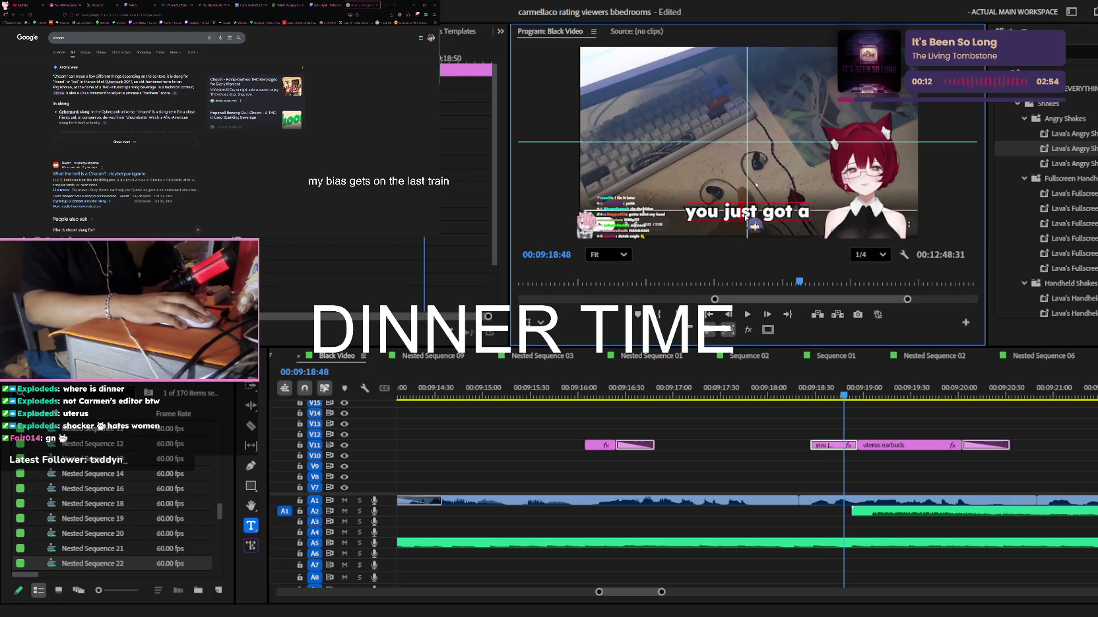
pyautogui.doubleClick(745, 212)
pyautogui.press('BackSpace')
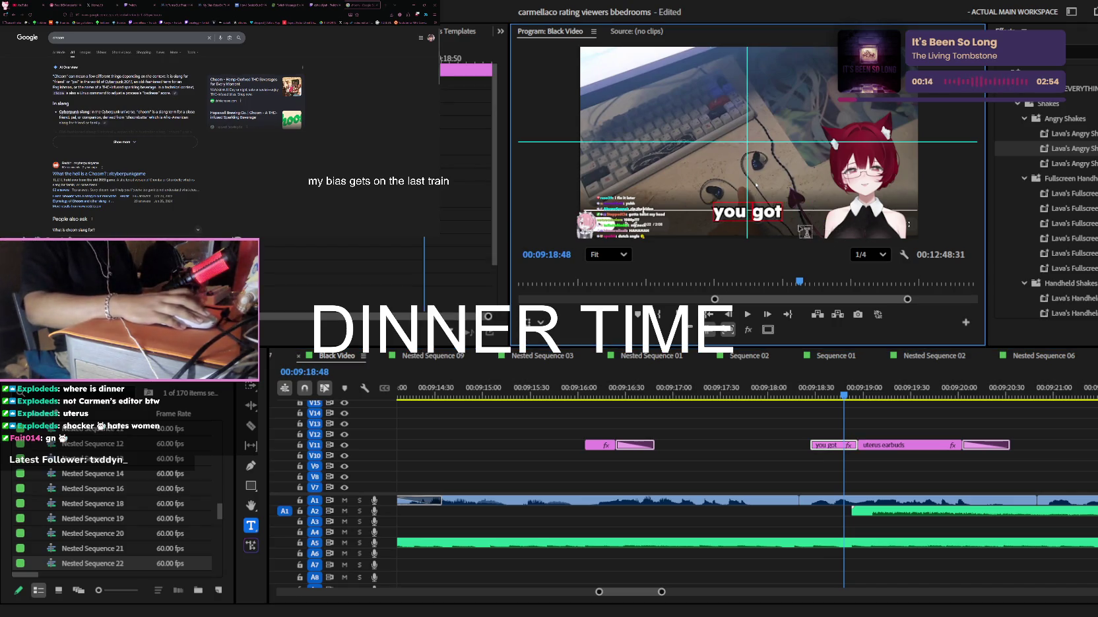
pyautogui.click(633, 395)
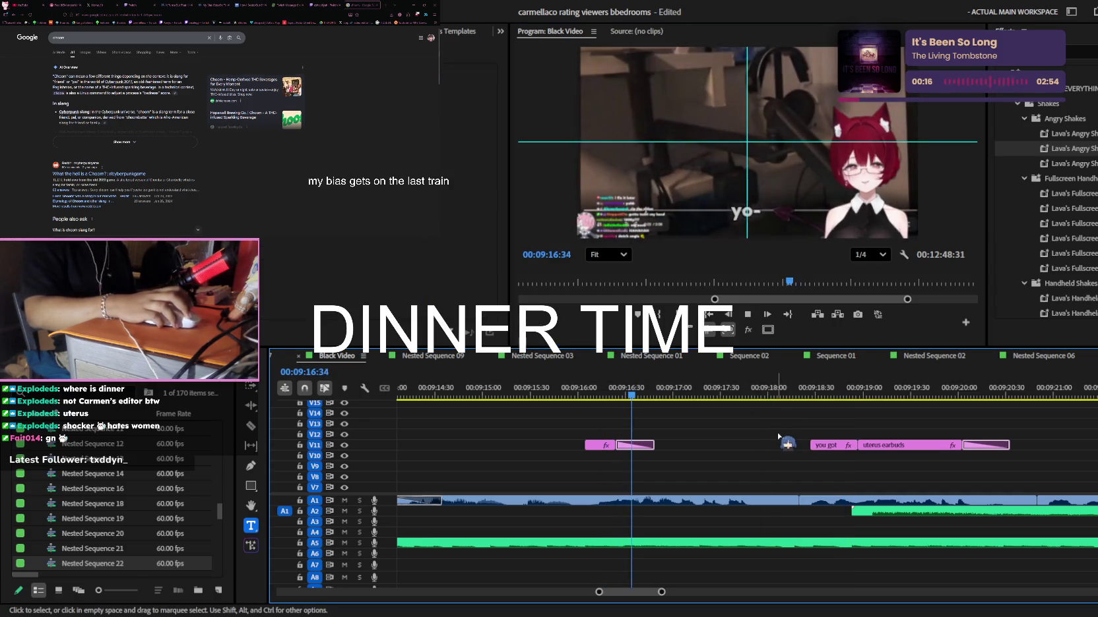
pyautogui.press('space')
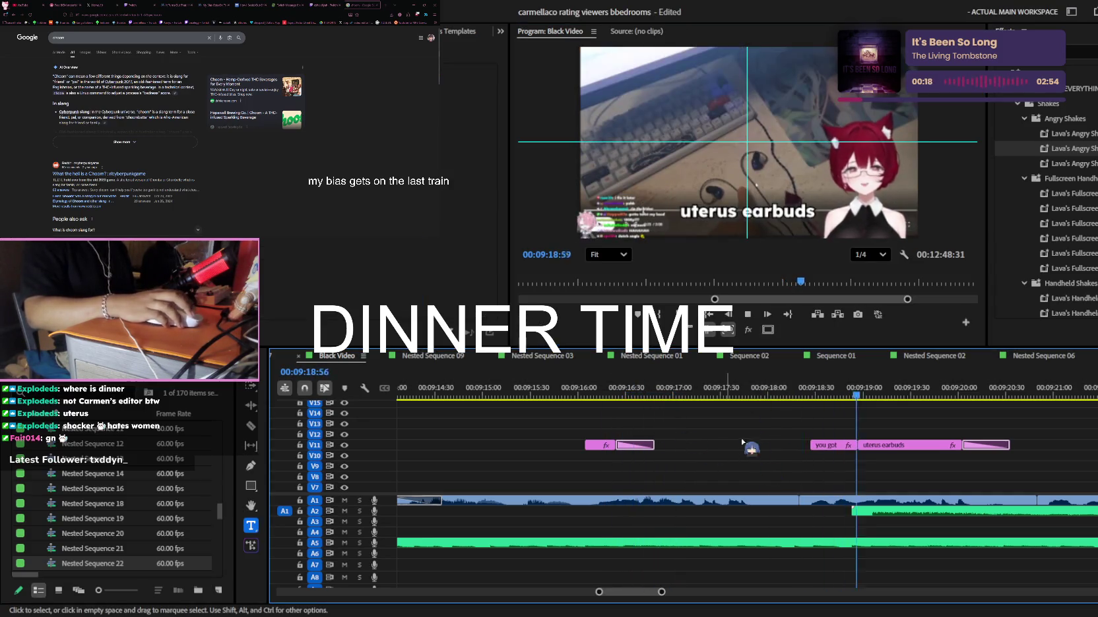
pyautogui.press('space')
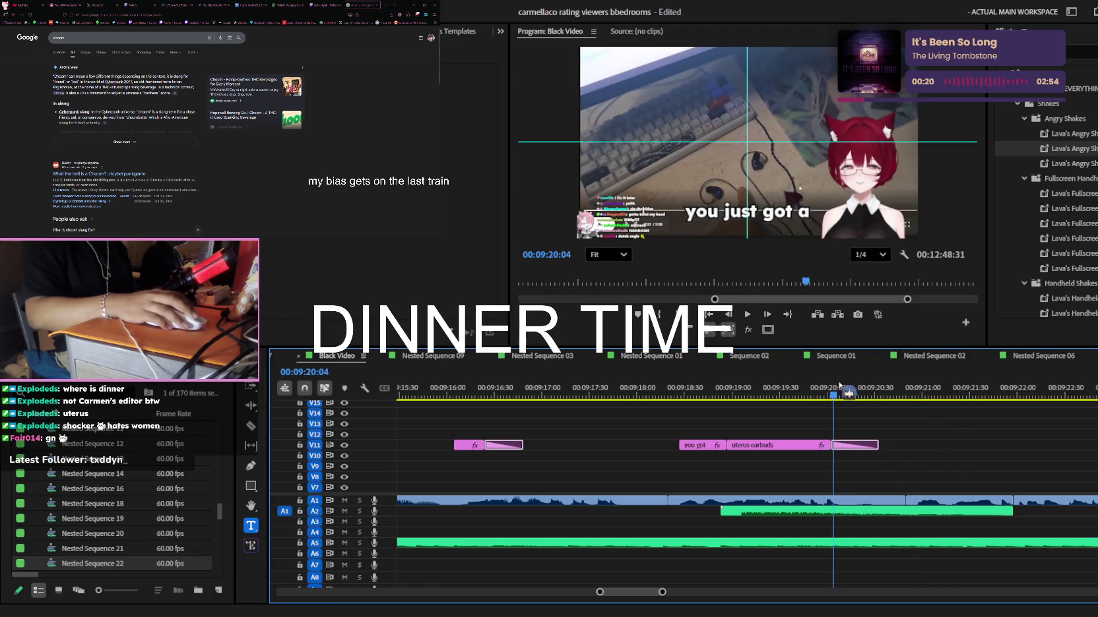
# Add a transition to the end of the V11 caption clip and preview it
pyautogui.moveTo(1092, 163); pyautogui.dragTo(874, 395)
pyautogui.moveTo(849, 445); pyautogui.dragTo(851, 446)
pyautogui.press('space')
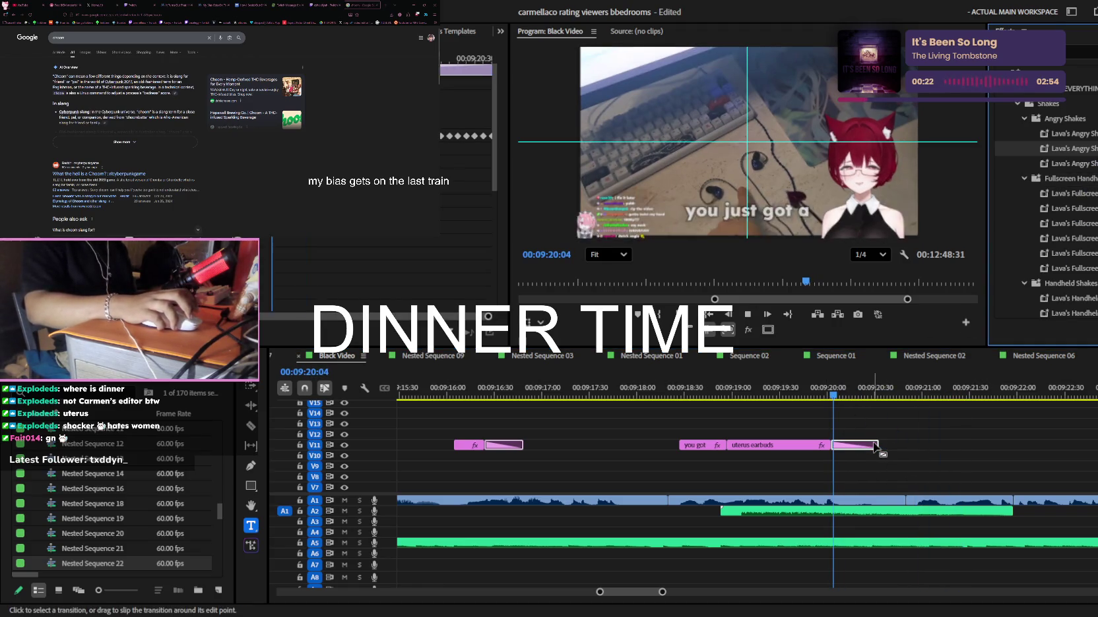
pyautogui.press('-')
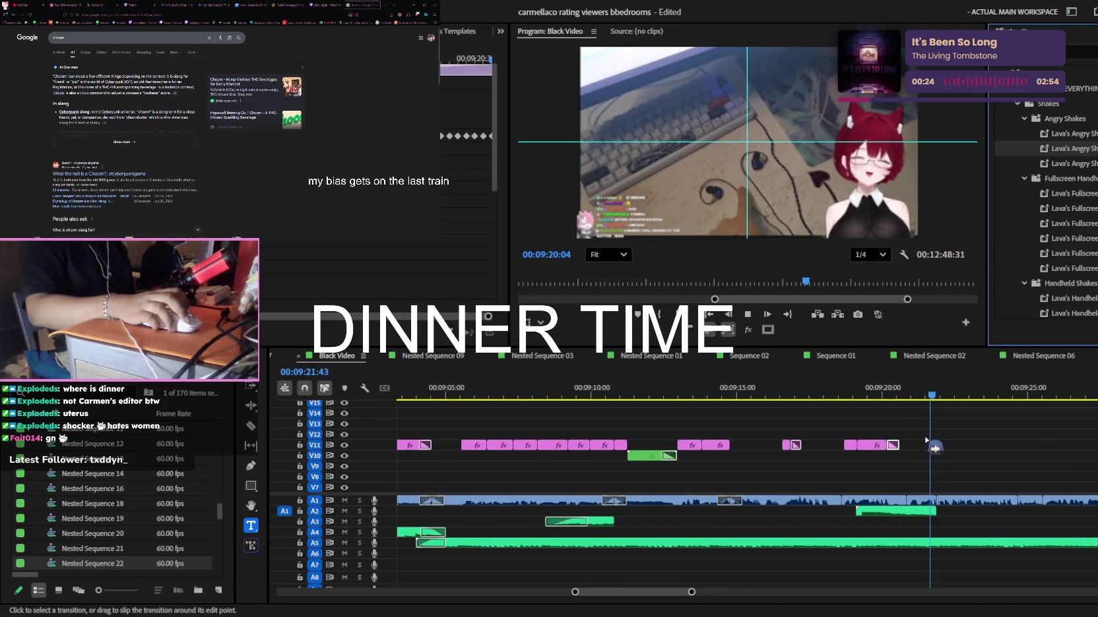
pyautogui.press('=')
# Paste ICANT.png onto V9 at 00:09:20:52
pyautogui.press('space')
pyautogui.click(818, 396)
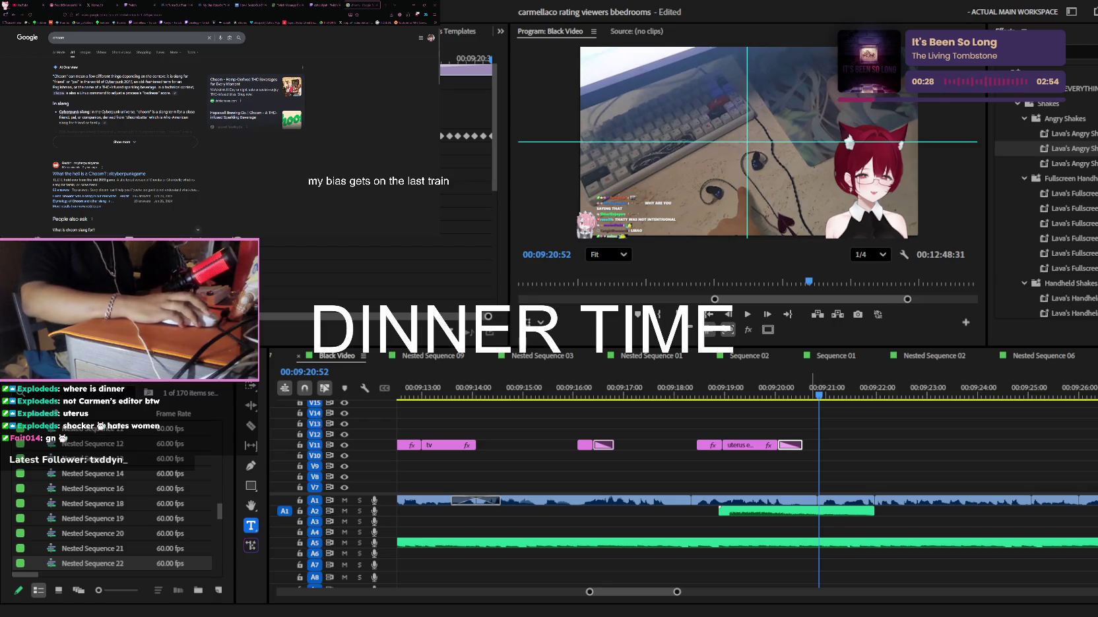
pyautogui.hotkey('ctrl', 'v')
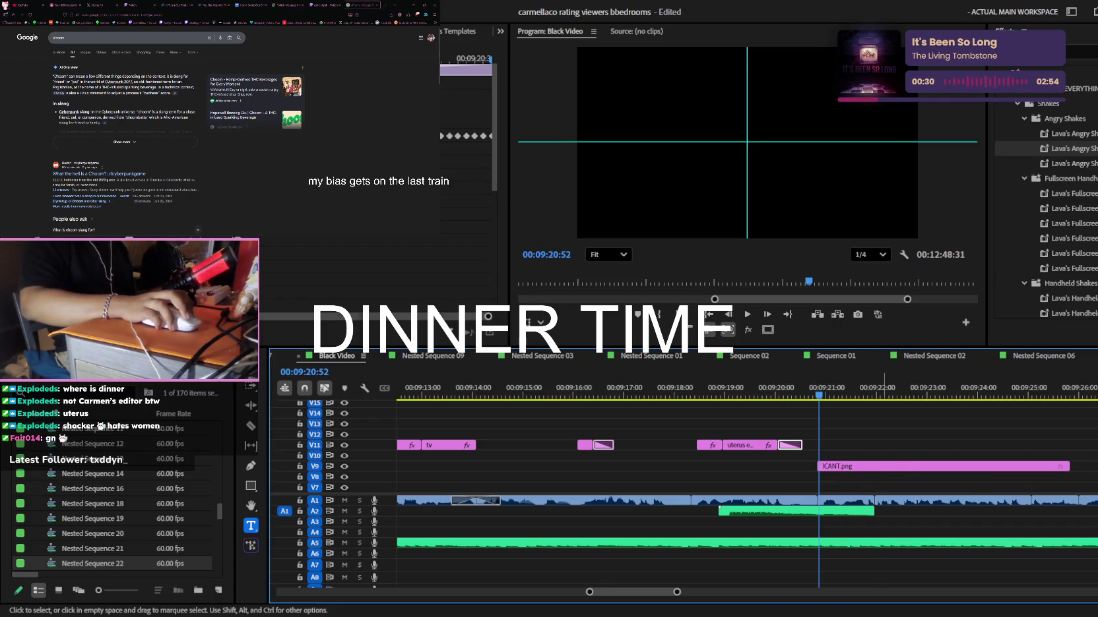
# Shorten the ICANT.png clip on V9
pyautogui.moveTo(1068, 466); pyautogui.dragTo(873, 466)
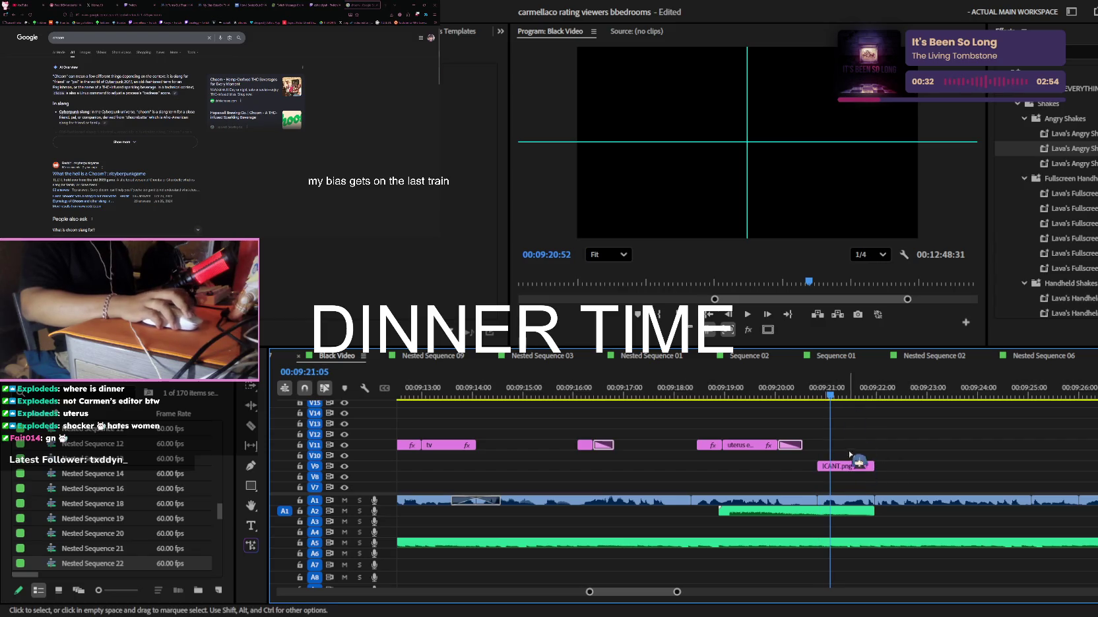
pyautogui.keyDown('alt'); pyautogui.scroll(-5, 792, 455); pyautogui.keyUp('alt')
pyautogui.keyDown('alt'); pyautogui.scroll(-1, 792, 455); pyautogui.keyUp('alt')
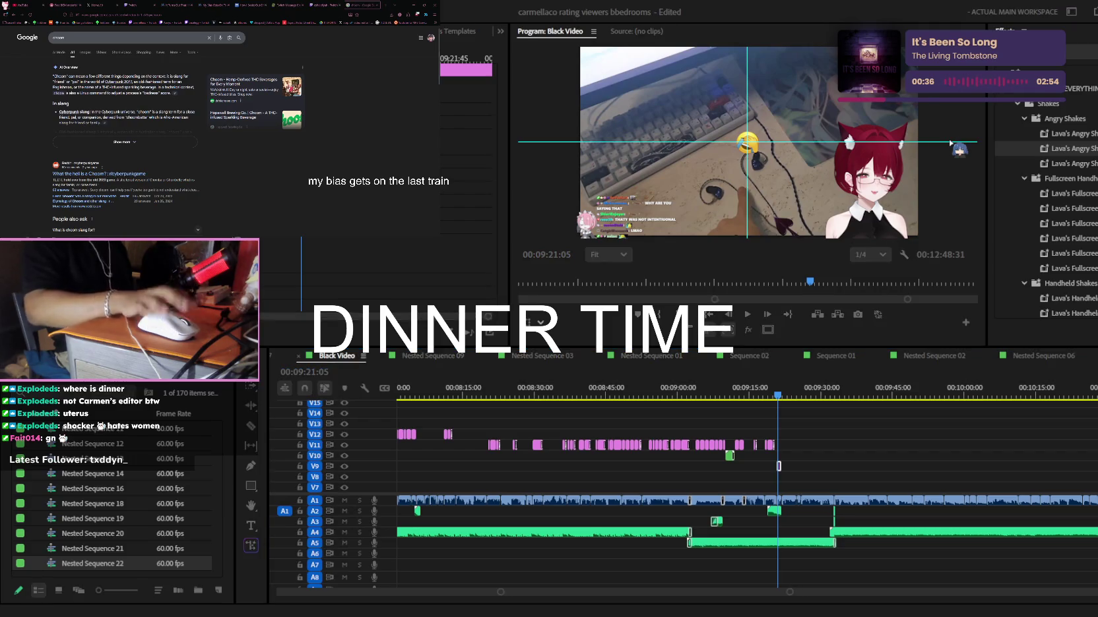
pyautogui.click(927, 155)
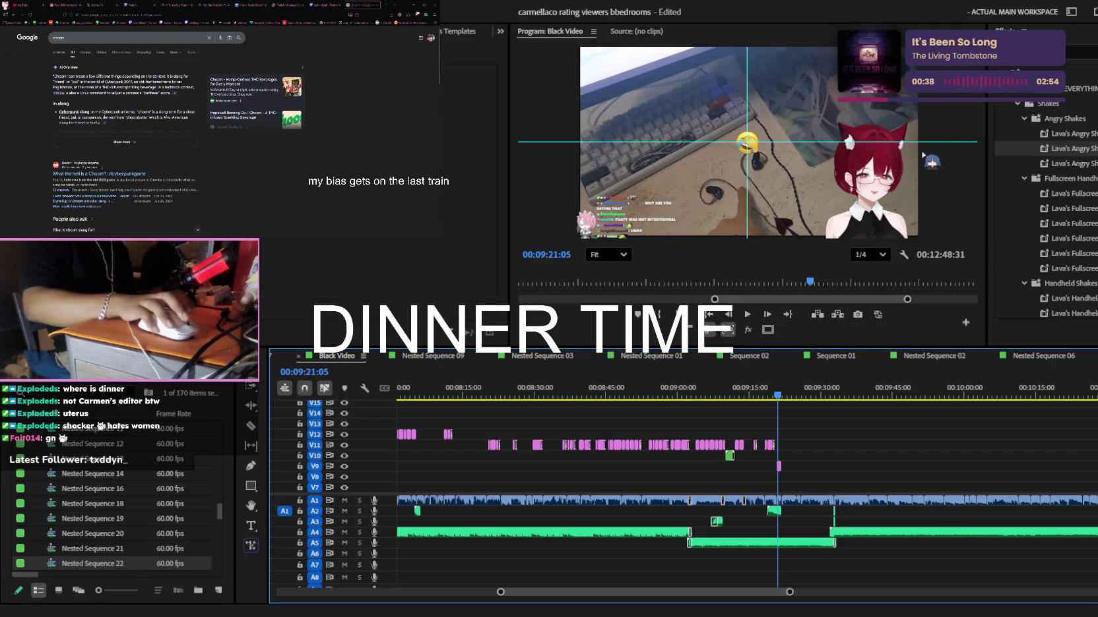
pyautogui.click(1074, 41)
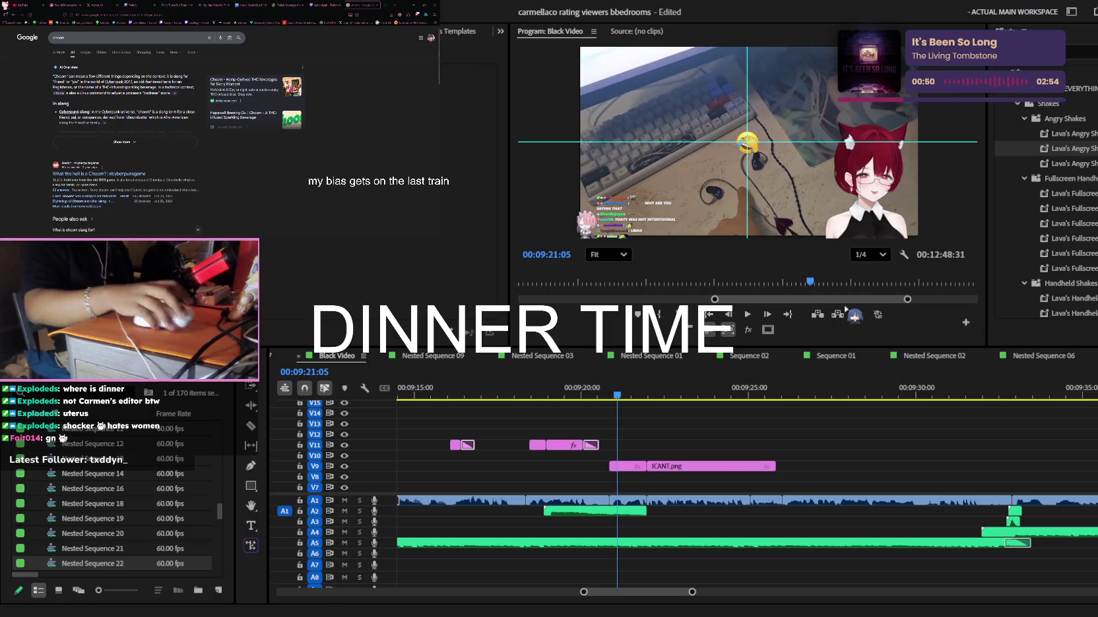
pyautogui.scroll(5, 710, 461)
# Play from 00:09:20:03 and check the 'uterus earbuds' caption at 00:09:19:45
pyautogui.click(773, 398)
pyautogui.press('space')
pyautogui.scroll(2, 798, 455)
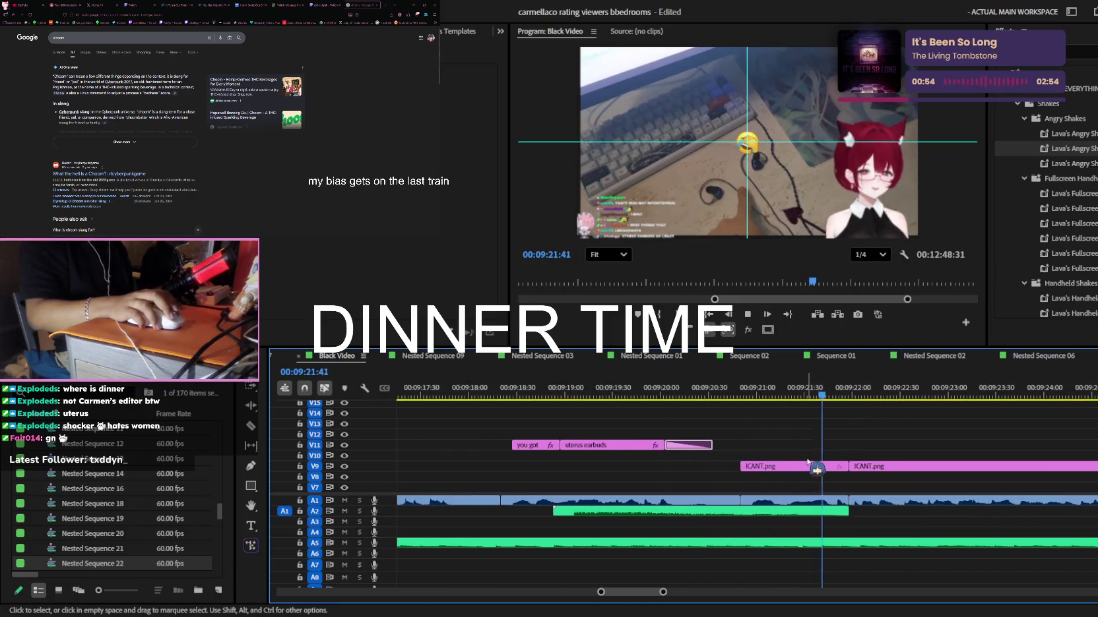
pyautogui.click(680, 396)
pyautogui.click(640, 445)
pyautogui.click(635, 394)
pyautogui.click(758, 175)
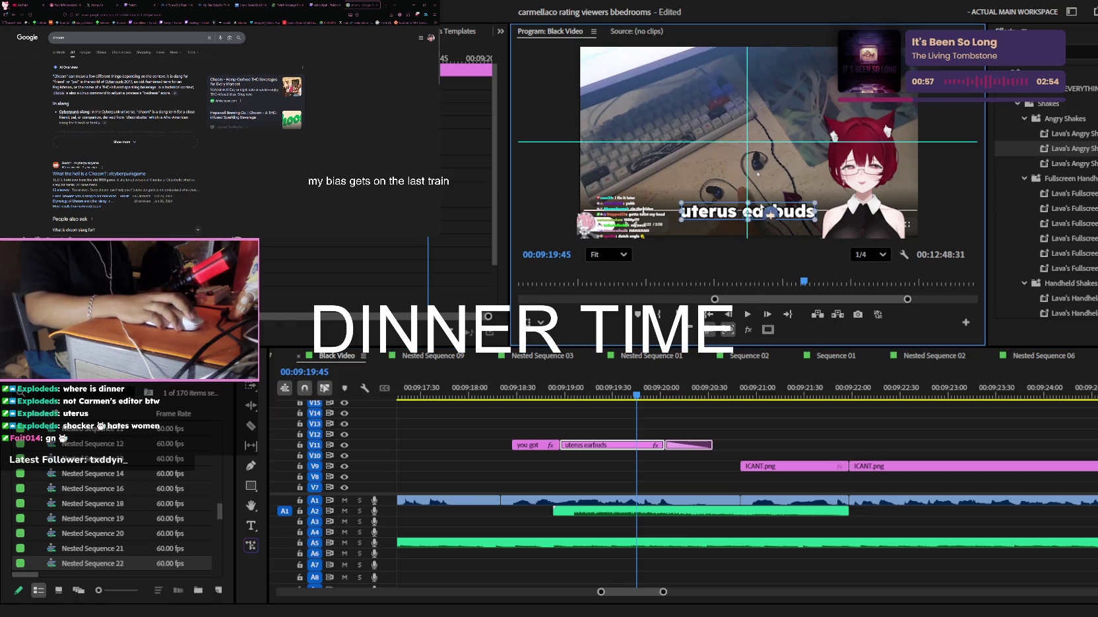
# Confirm the caption holds to 00:09:20:15, replay before the emote, and zoom out
pyautogui.click(685, 395)
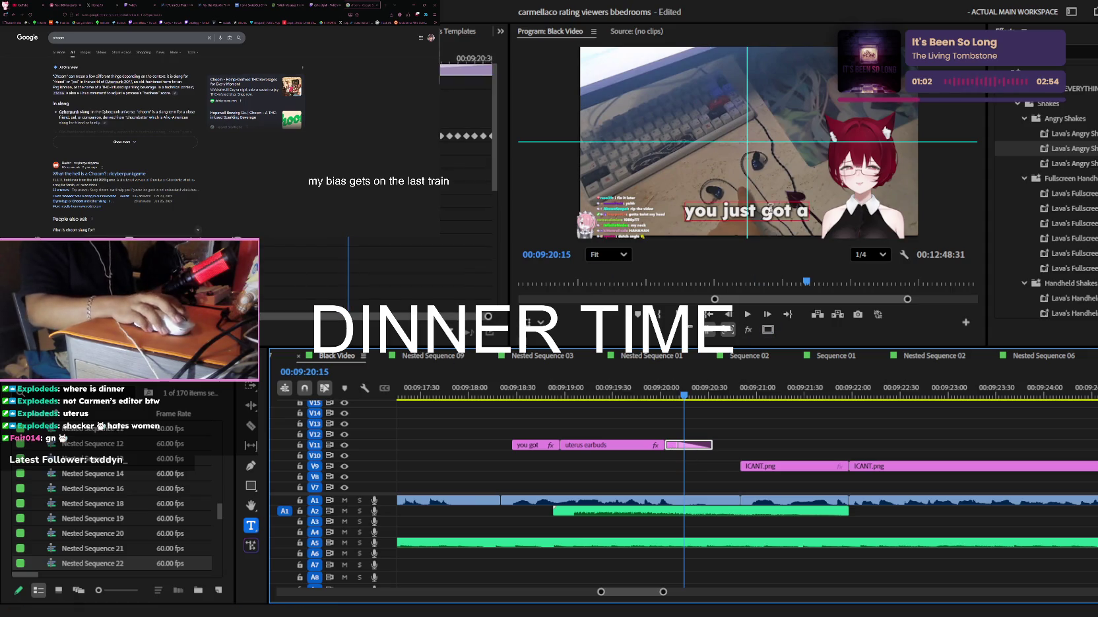
pyautogui.click(782, 267)
pyautogui.click(683, 443)
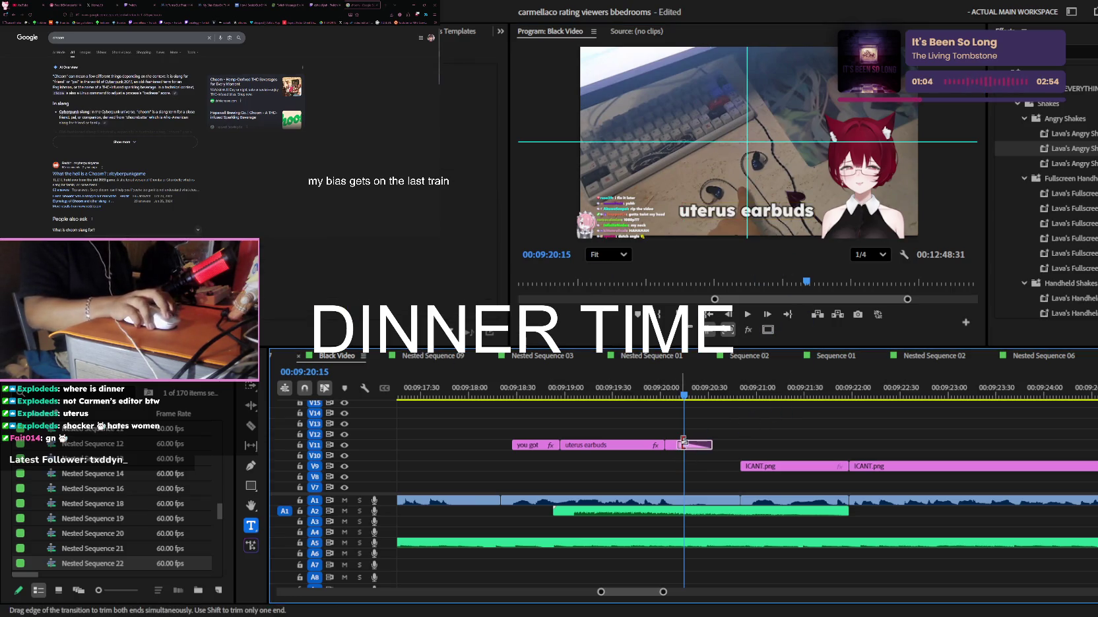
pyautogui.click(662, 382)
pyautogui.press('space')
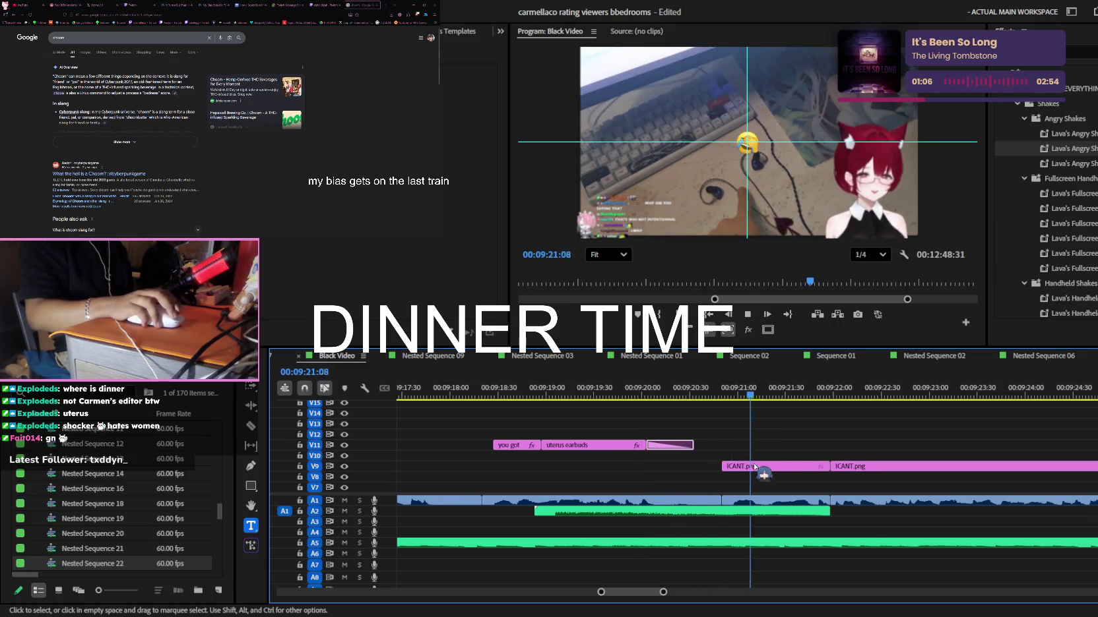
pyautogui.press('space')
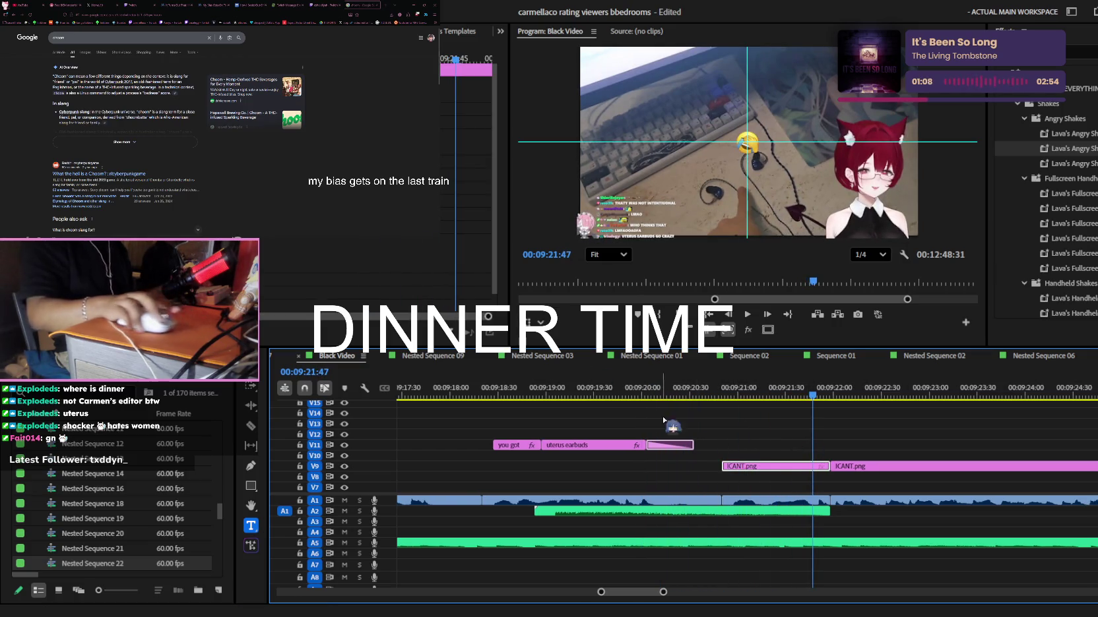
pyautogui.press('-')
pyautogui.press('-')
pyautogui.press('-')
pyautogui.press('-')
pyautogui.press('-')
pyautogui.press('-')
pyautogui.press('-')
pyautogui.press('-')
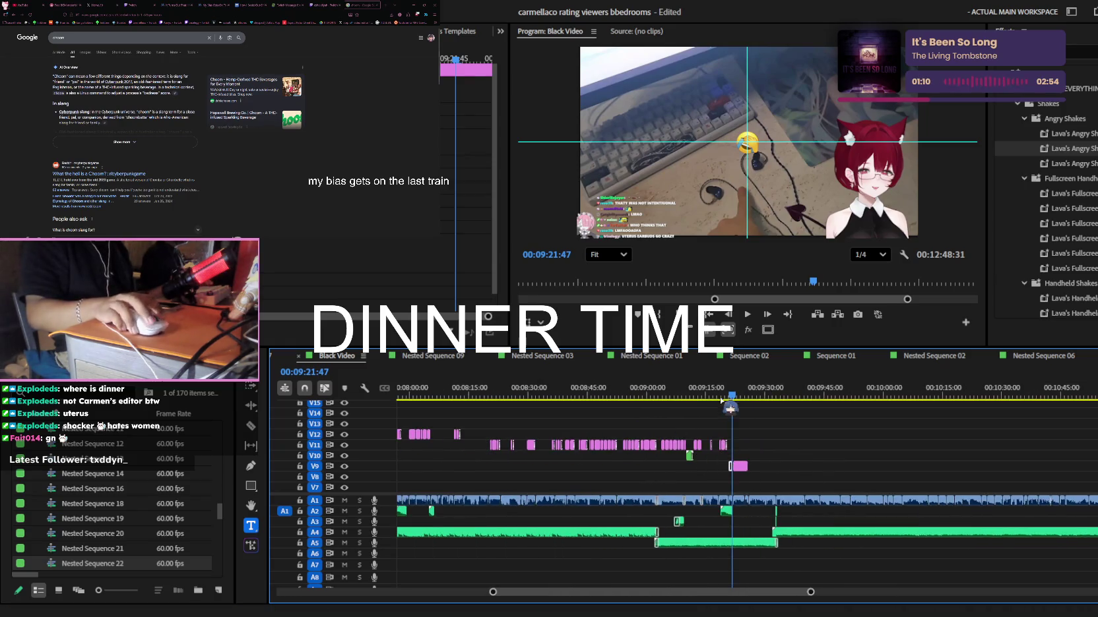
pyautogui.moveTo(730, 407); pyautogui.dragTo(675, 406)
pyautogui.press('-')
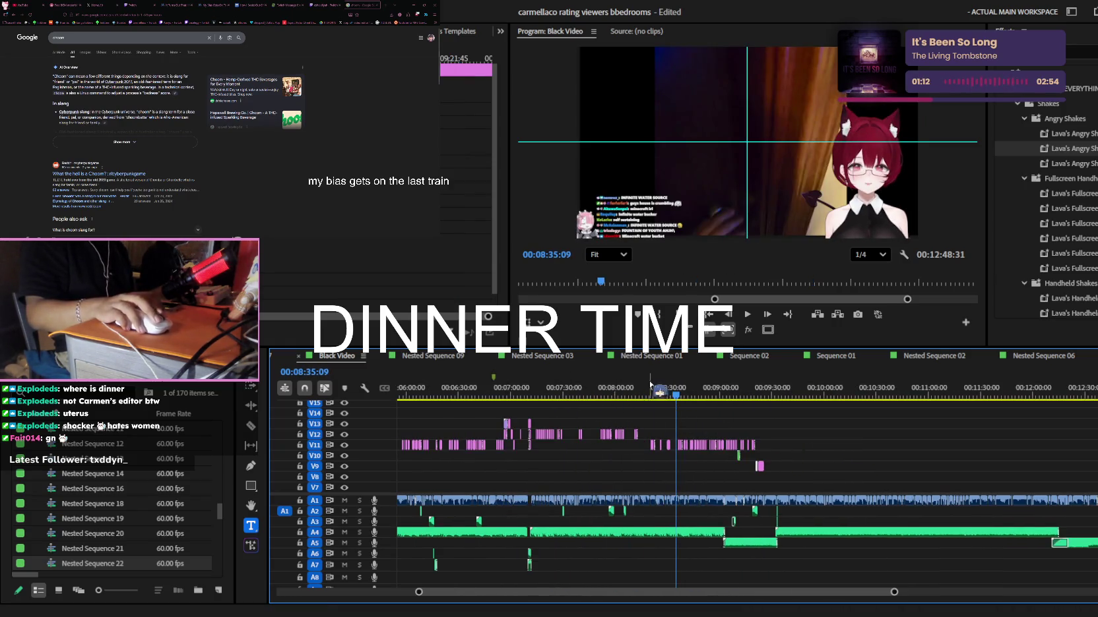
pyautogui.click(577, 393)
pyautogui.press('=')
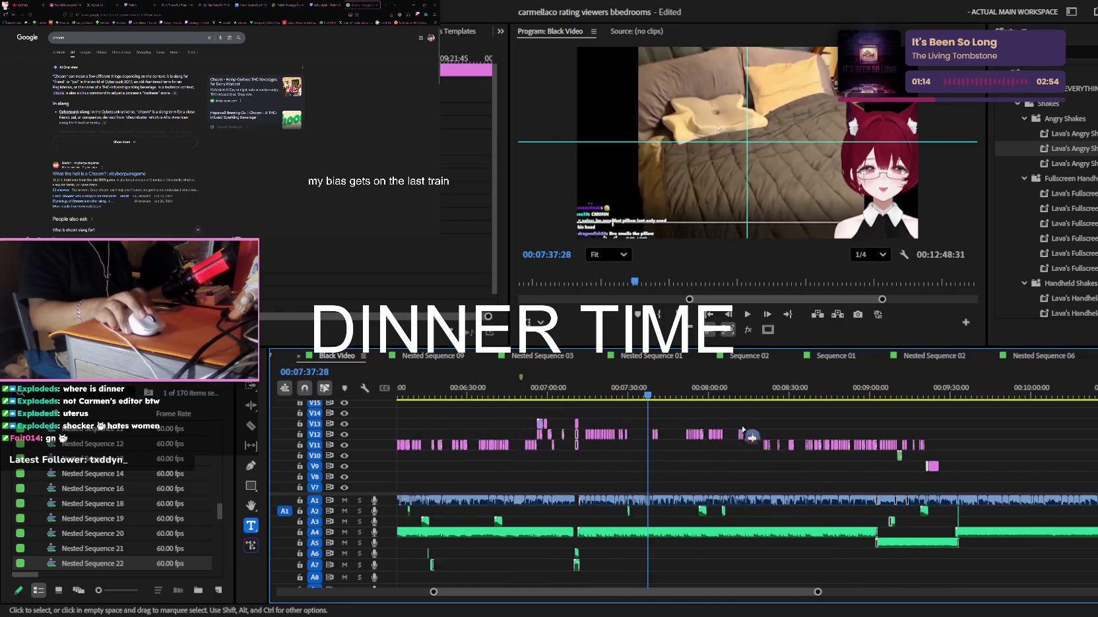
pyautogui.press('=')
pyautogui.moveTo(715, 394); pyautogui.dragTo(666, 394)
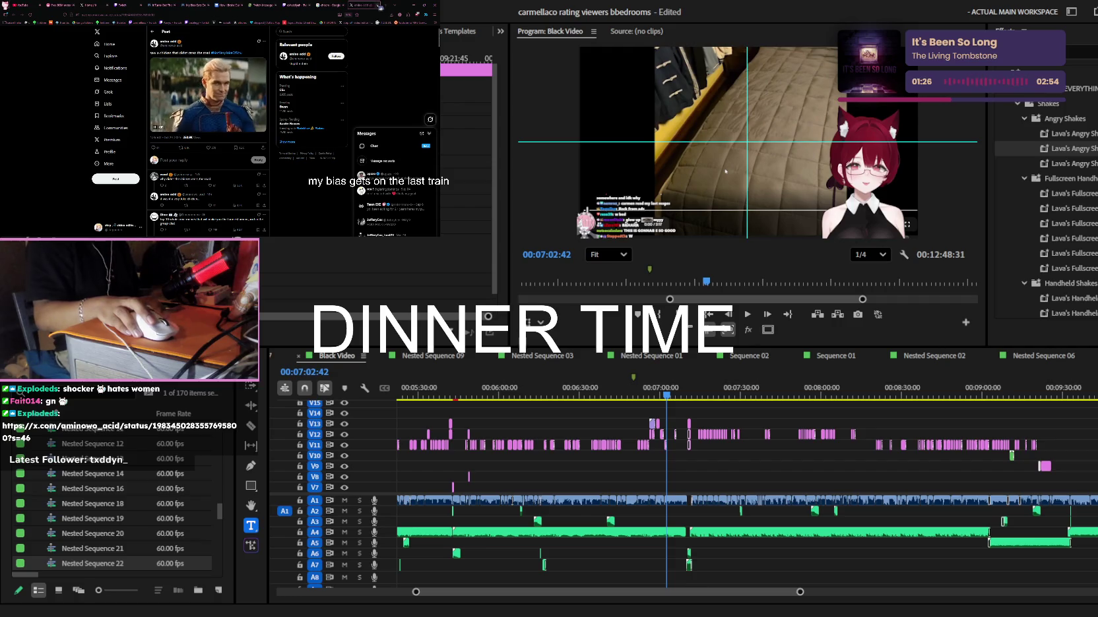
pyautogui.hotkey('ctrl', 'w')
pyautogui.hotkey('alt', 'Tab')
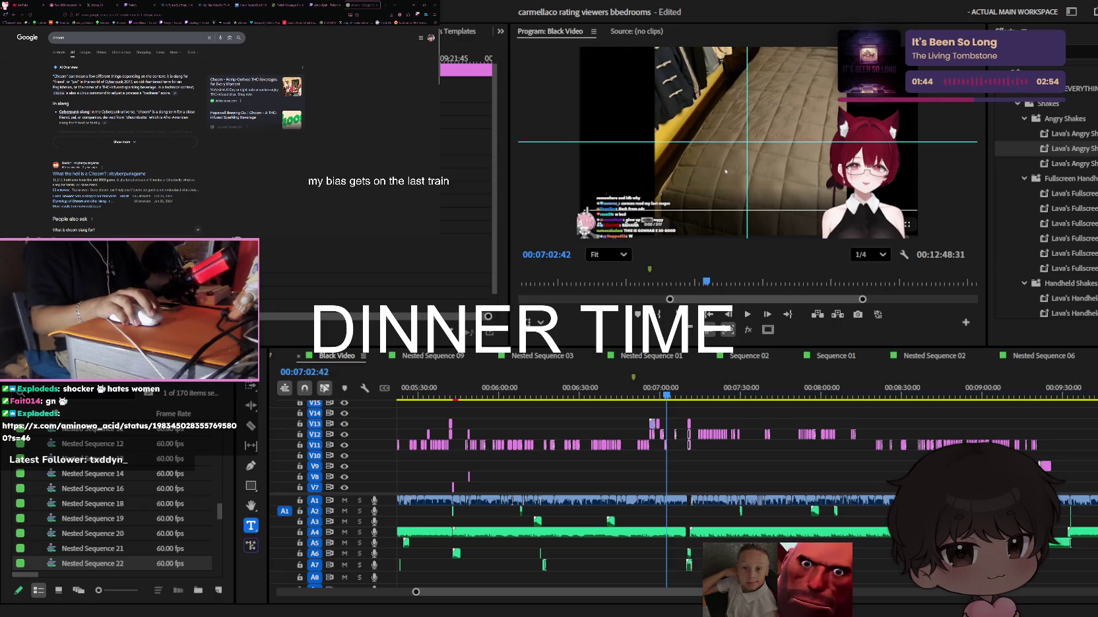
pyautogui.hotkey('shift', '3')
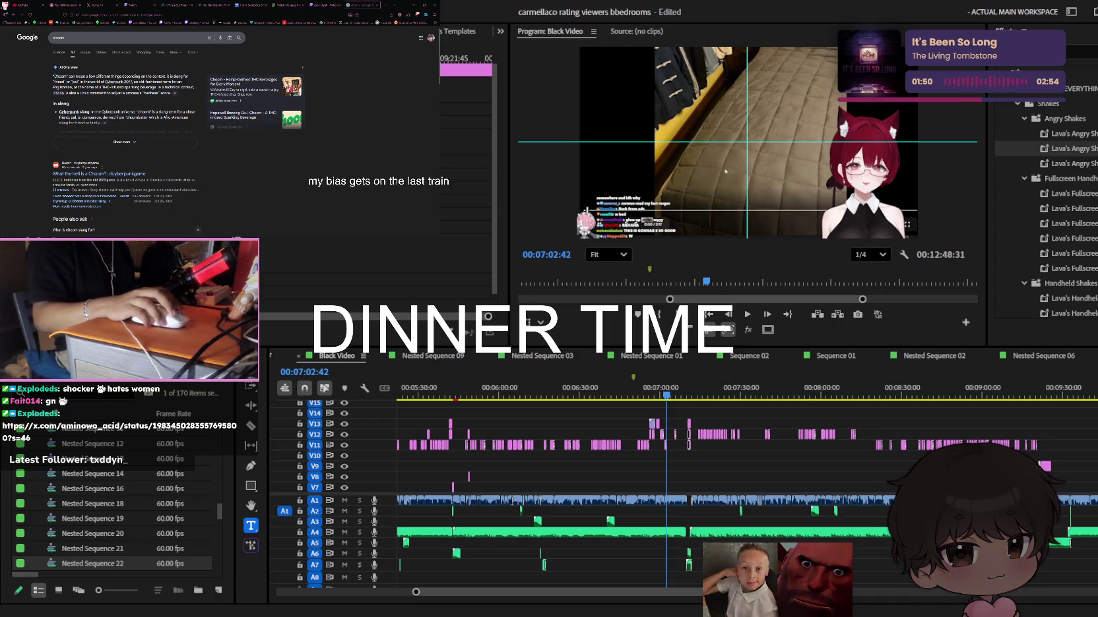
pyautogui.scroll(3, 684, 461)
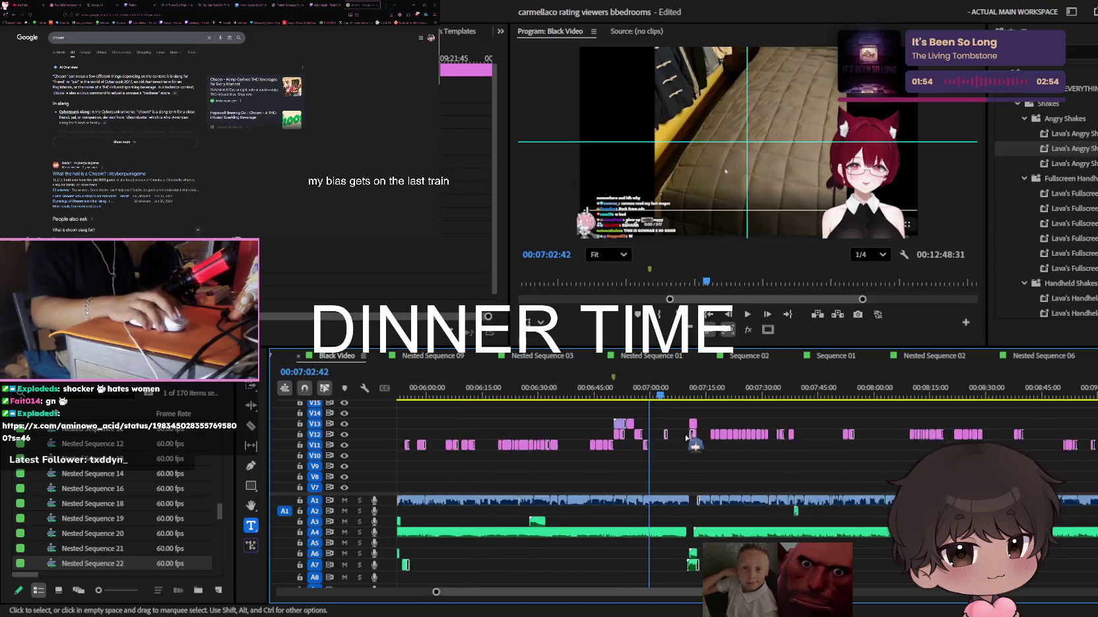
pyautogui.click(571, 396)
pyautogui.moveTo(571, 396); pyautogui.dragTo(569, 396)
pyautogui.scroll(3, 664, 496)
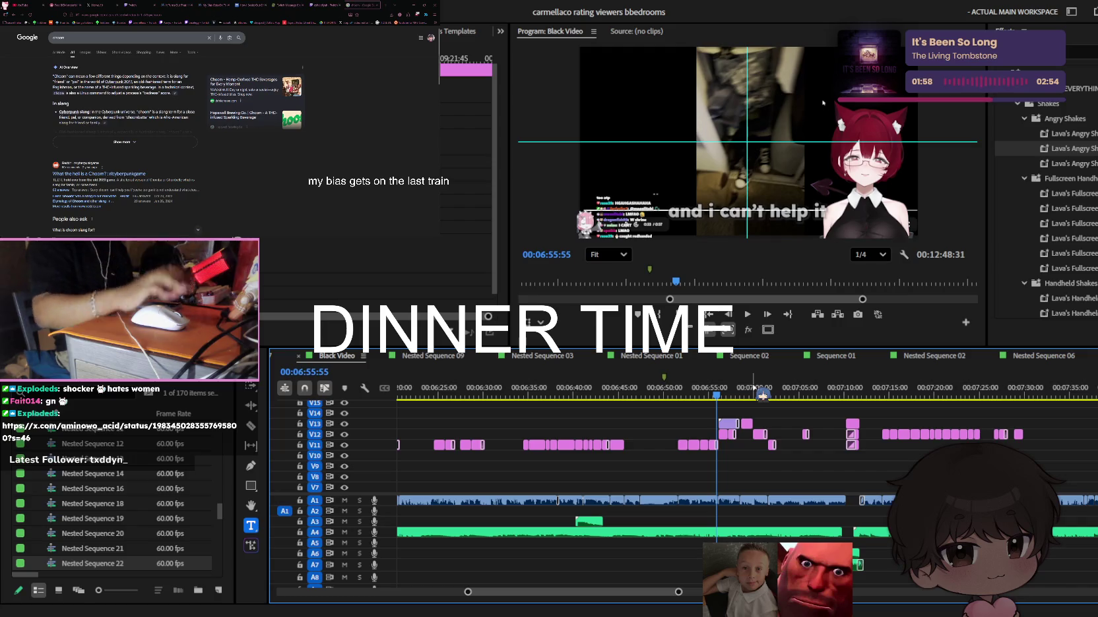
pyautogui.click(689, 390)
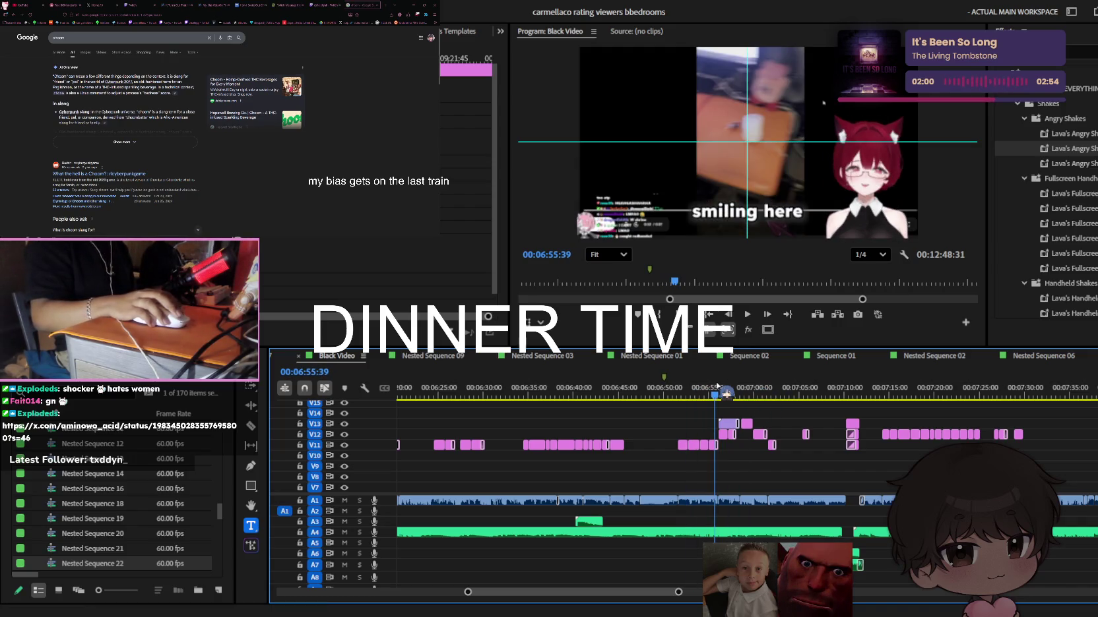
pyautogui.scroll(-3, 718, 389)
pyautogui.moveTo(733, 396)
pyautogui.mouseDown()
pyautogui.moveTo(613, 396)
pyautogui.moveTo(675, 418)
pyautogui.mouseUp()
pyautogui.scroll(2, 666, 409)
pyautogui.scroll(2, 656, 399)
pyautogui.scroll(2, 646, 393)
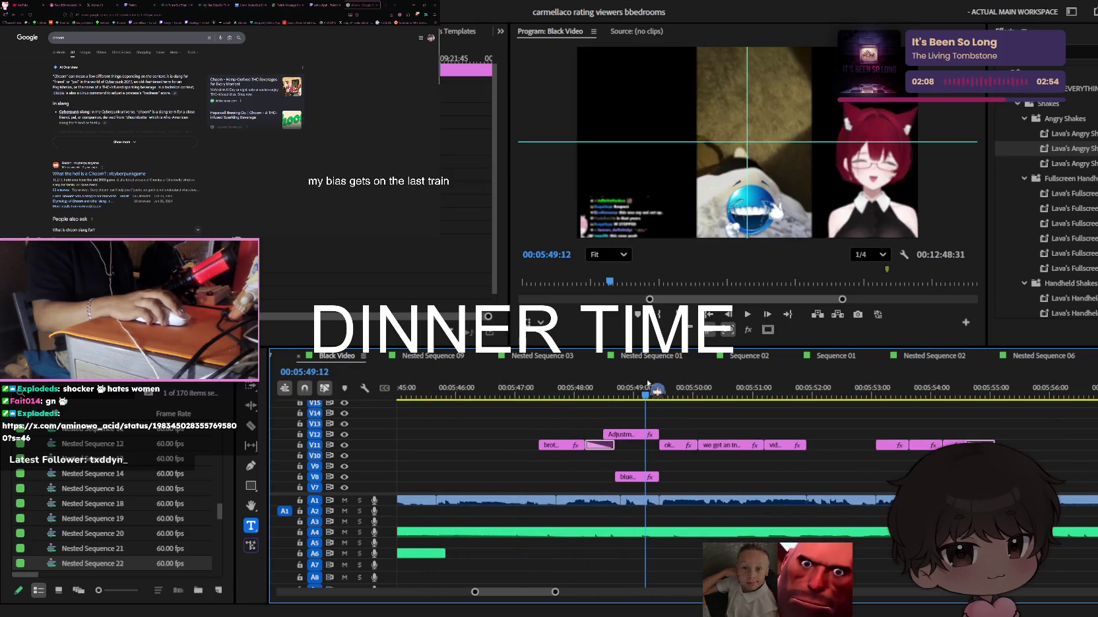
pyautogui.moveTo(643, 389); pyautogui.dragTo(508, 389)
pyautogui.scroll(-2, 659, 422)
pyautogui.scroll(-2, 754, 439)
pyautogui.scroll(-2, 754, 439)
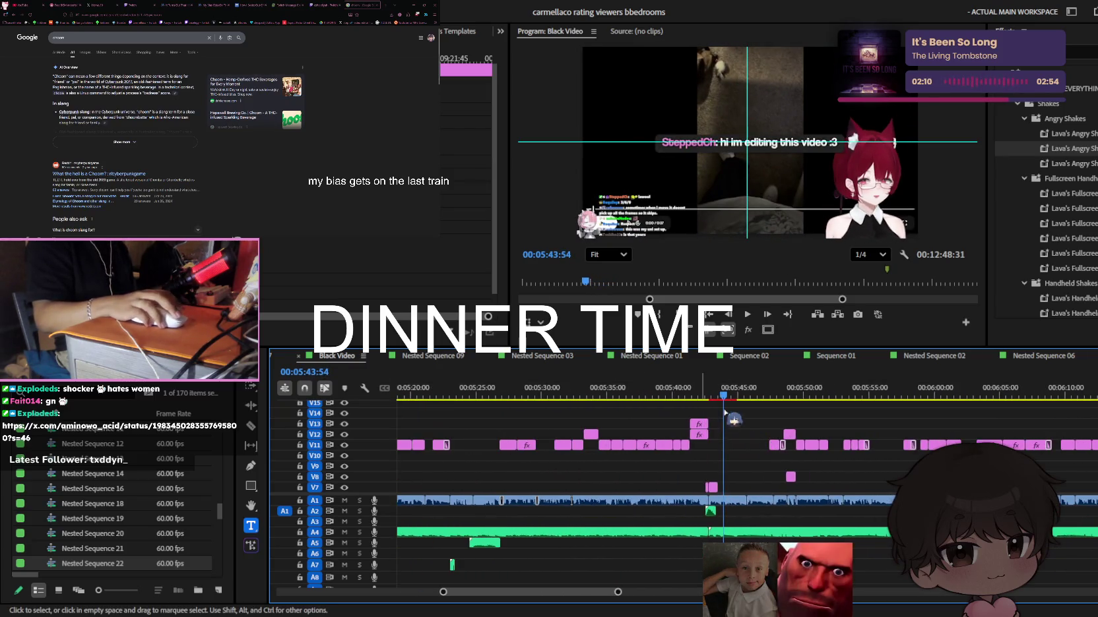
pyautogui.click(620, 393)
pyautogui.moveTo(624, 393); pyautogui.dragTo(474, 394)
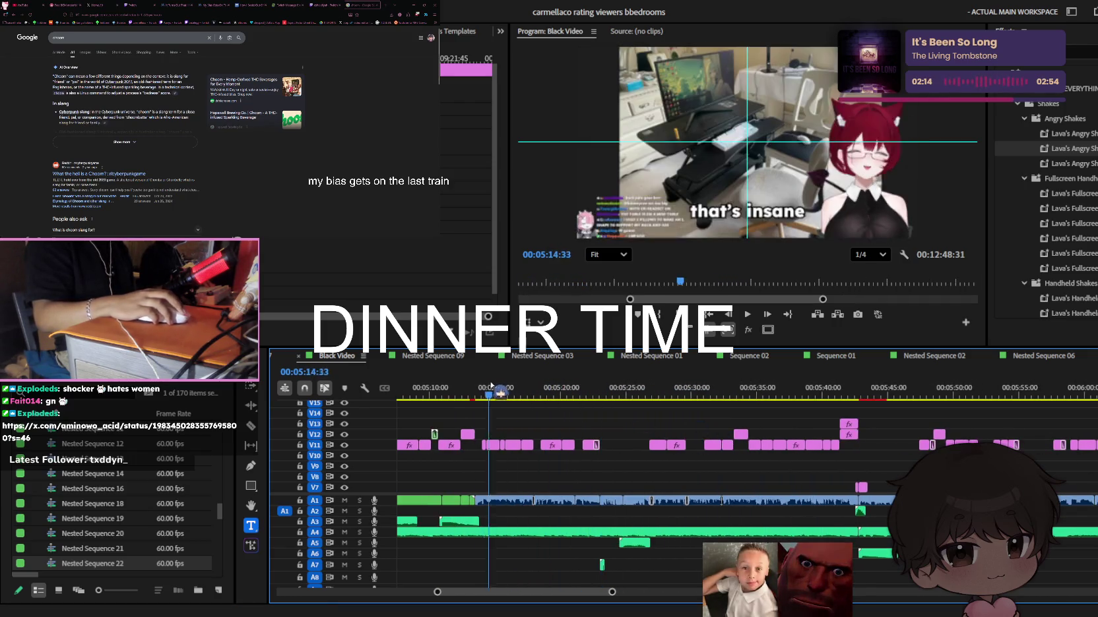
pyautogui.scroll(-5, 751, 412)
pyautogui.click(737, 394)
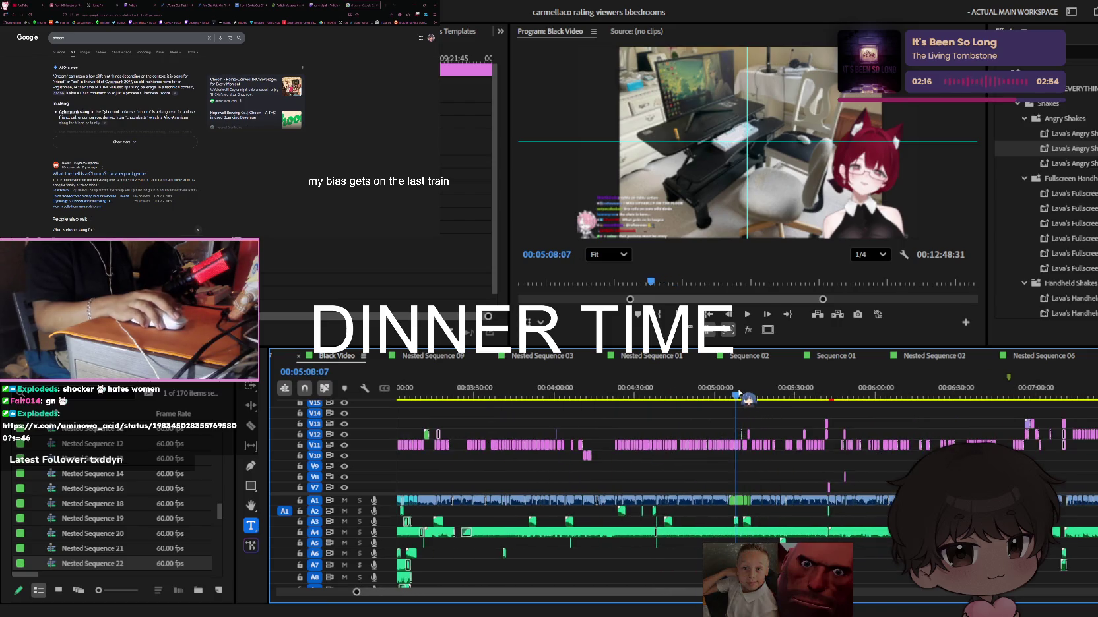
pyautogui.scroll(2, 747, 422)
pyautogui.scroll(2, 759, 448)
pyautogui.scroll(2, 785, 449)
pyautogui.scroll(2, 774, 433)
pyautogui.scroll(2, 765, 435)
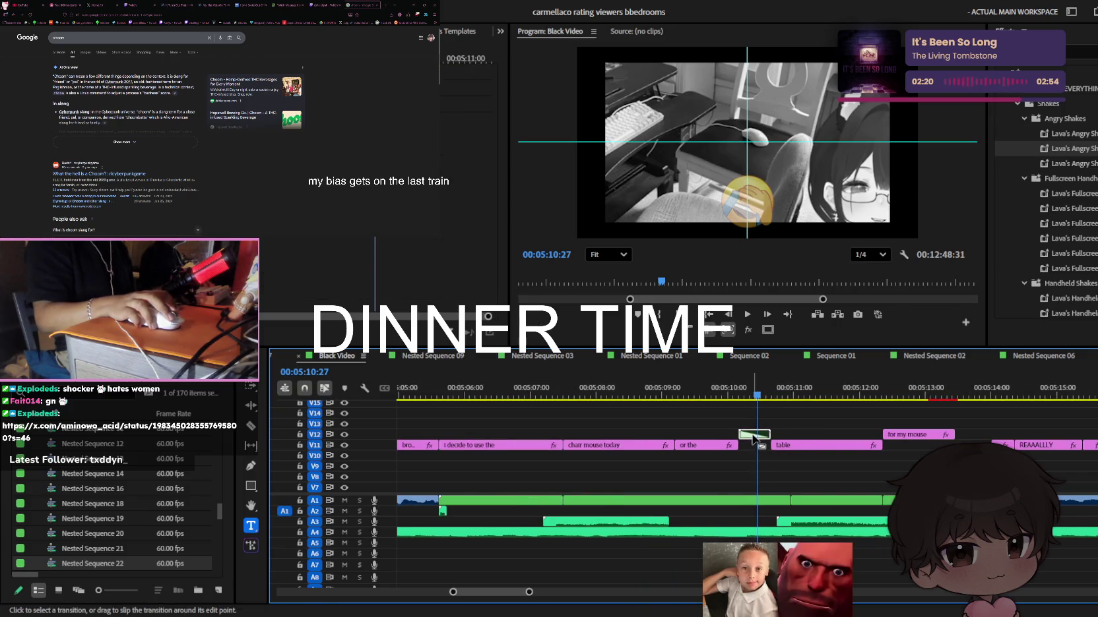
pyautogui.moveTo(735, 395); pyautogui.dragTo(771, 395)
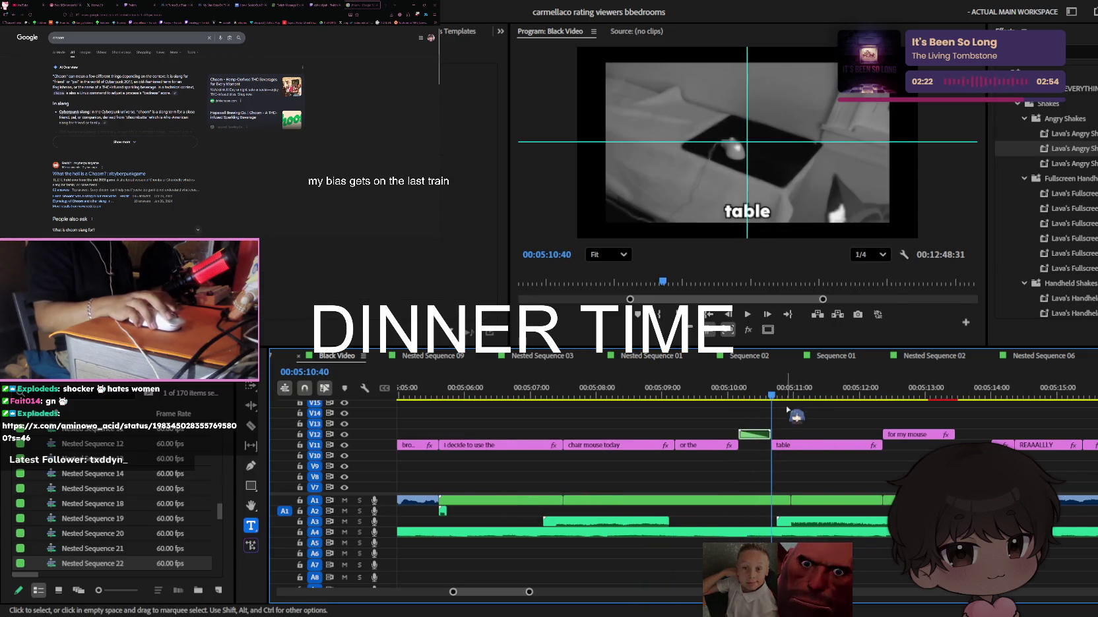
pyautogui.scroll(-5, 728, 430)
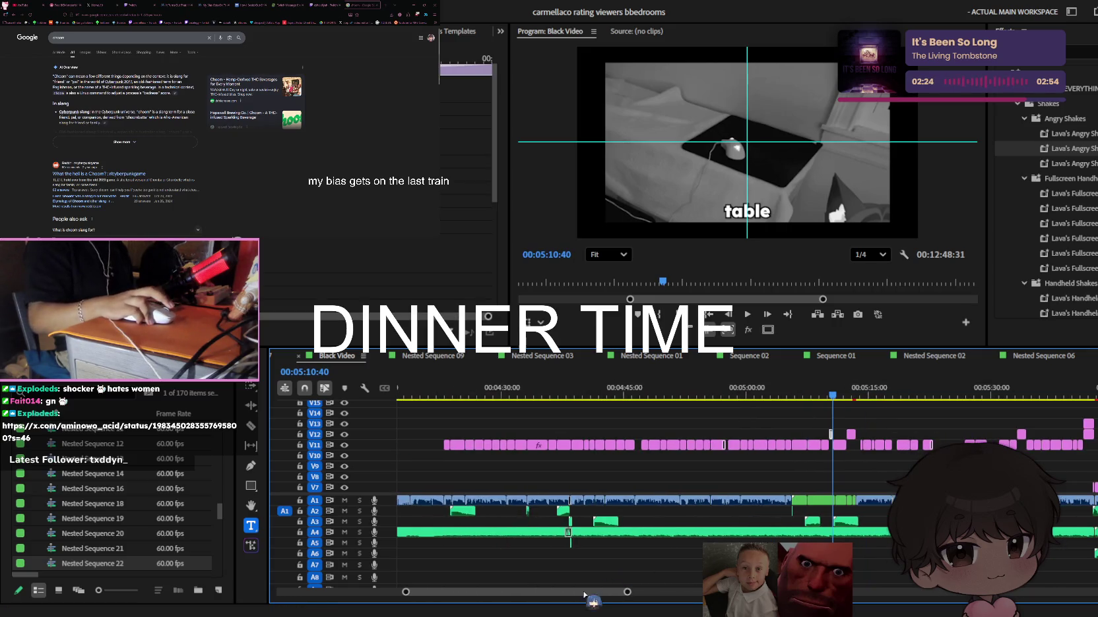
pyautogui.moveTo(588, 591); pyautogui.dragTo(742, 592)
pyautogui.scroll(3, 589, 433)
pyautogui.scroll(3, 589, 433)
pyautogui.scroll(3, 589, 433)
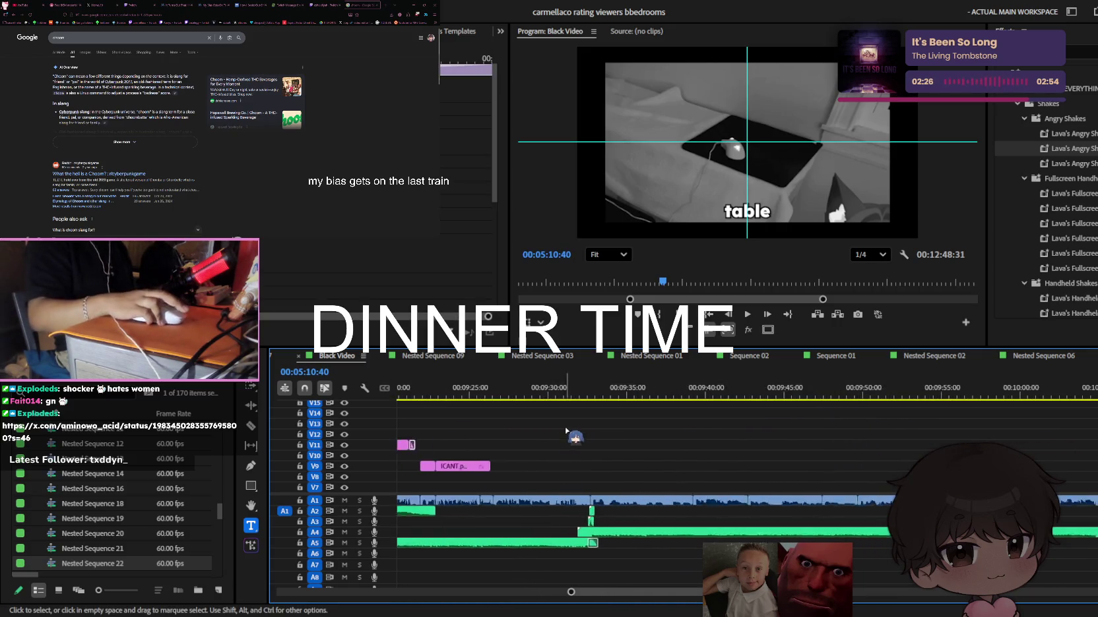
pyautogui.scroll(3, 589, 434)
pyautogui.scroll(2, 588, 434)
pyautogui.scroll(2, 574, 425)
pyautogui.scroll(2, 554, 416)
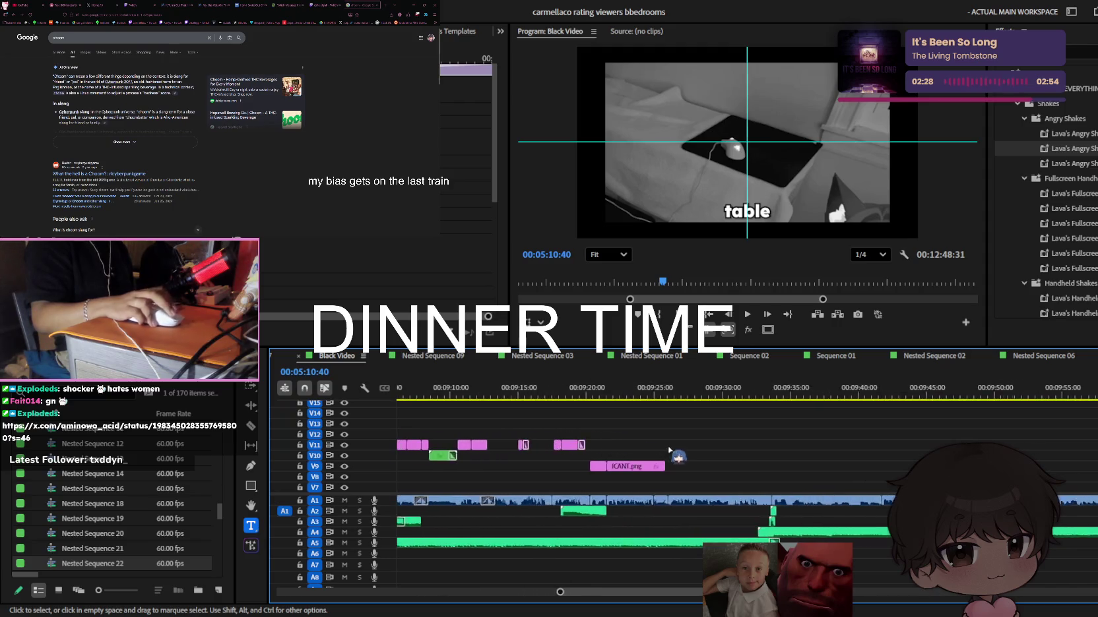
# Move the ICANT.png emoji clip from V9 up to track V12
pyautogui.scroll(2, 530, 405)
pyautogui.click(514, 394)
pyautogui.press('space')
pyautogui.click(553, 466)
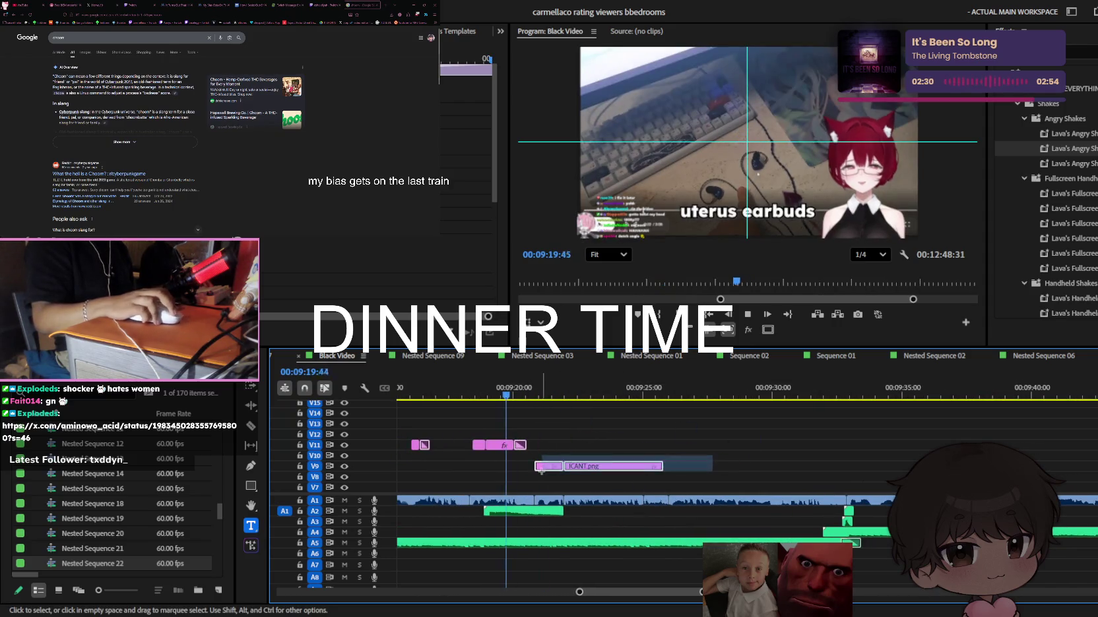
pyautogui.moveTo(551, 460); pyautogui.dragTo(538, 437)
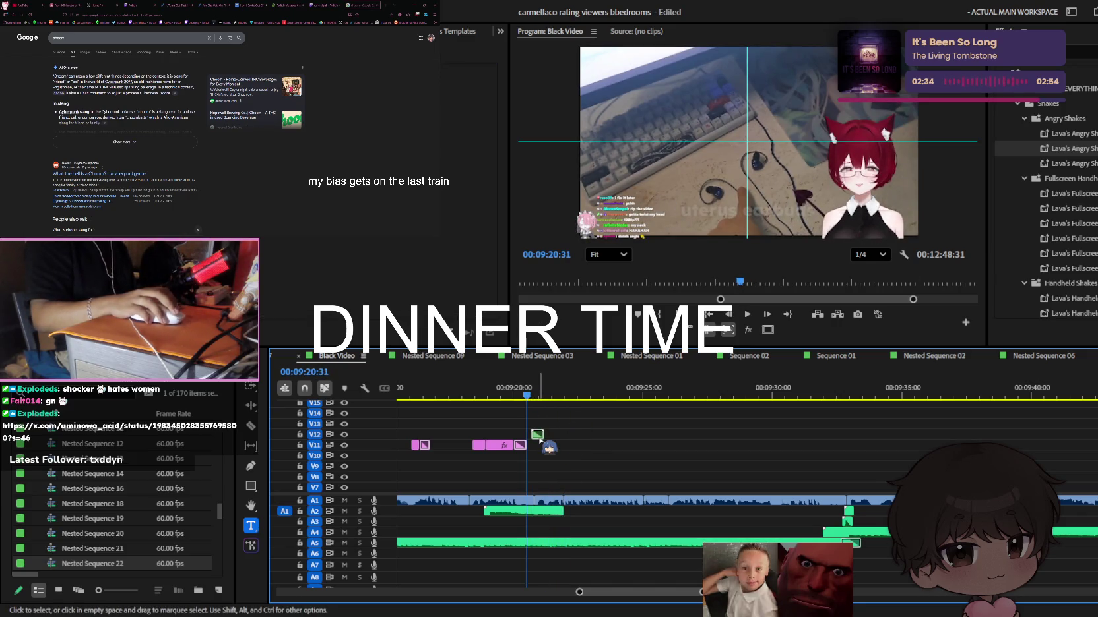
# Lengthen the Nested Sequence 19 clip and stretch ICANT.png inside it to about 3 seconds
pyautogui.keyDown('alt'); pyautogui.scroll(5, 547, 438); pyautogui.keyUp('alt')
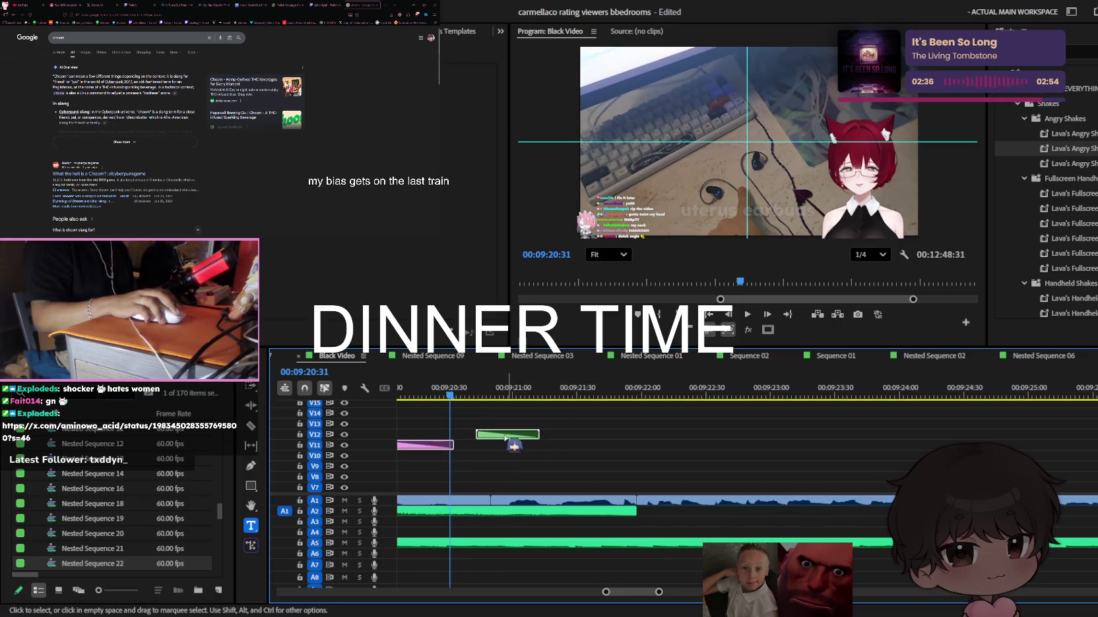
pyautogui.moveTo(508, 447); pyautogui.dragTo(647, 434)
pyautogui.doubleClick(531, 434)
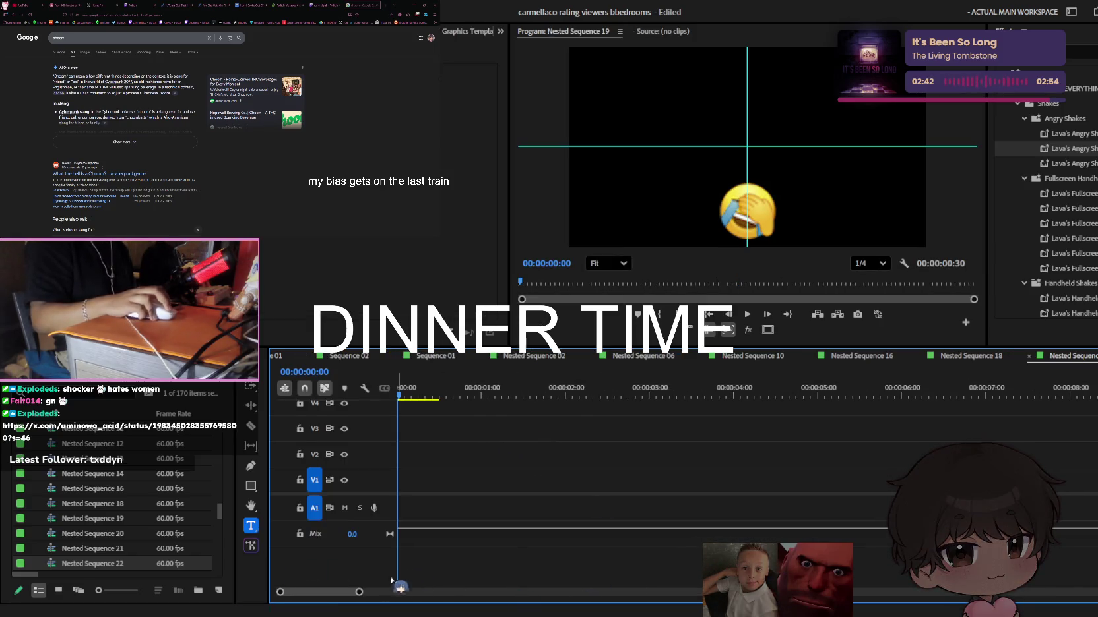
pyautogui.scroll(3, 506, 477)
pyautogui.moveTo(438, 424); pyautogui.dragTo(557, 423)
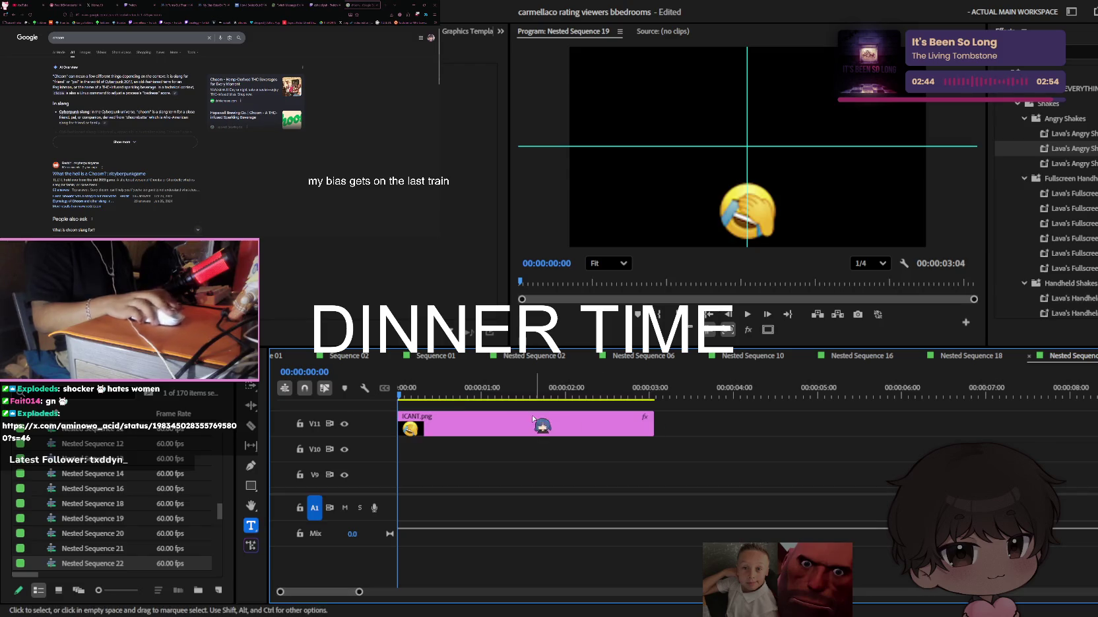
# Back in the Black Video sequence, extend Nested Sequence 19's end to about 09:22:15
pyautogui.scroll(2, 292, 359)
pyautogui.scroll(2, 304, 359)
pyautogui.scroll(2, 323, 360)
pyautogui.scroll(1, 351, 359)
pyautogui.scroll(1, 351, 364)
pyautogui.scroll(1, 351, 364)
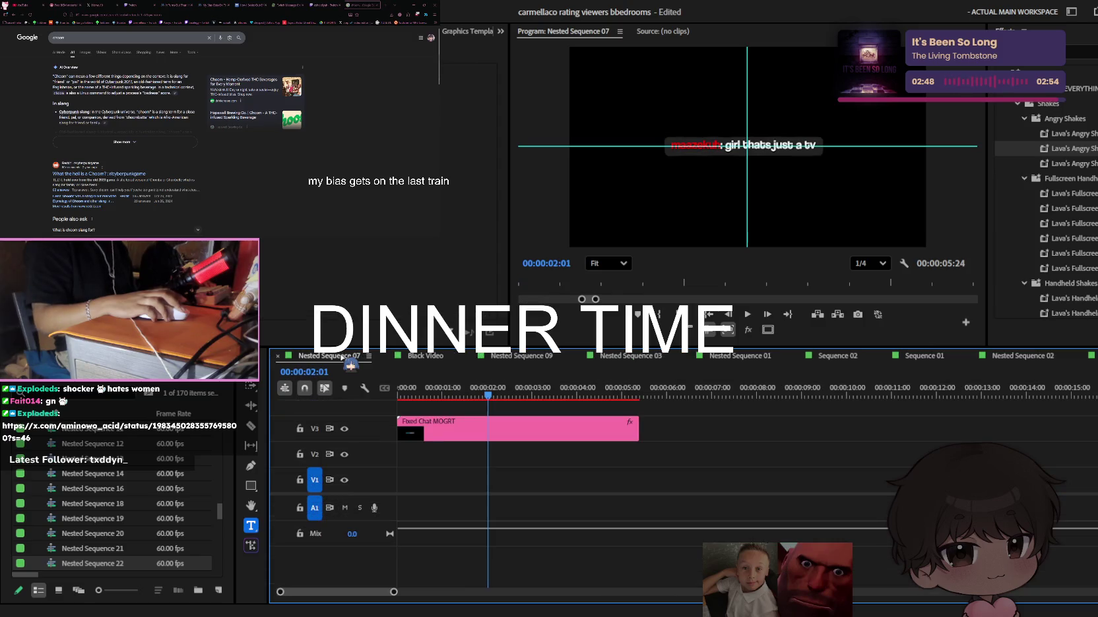
pyautogui.click(416, 356)
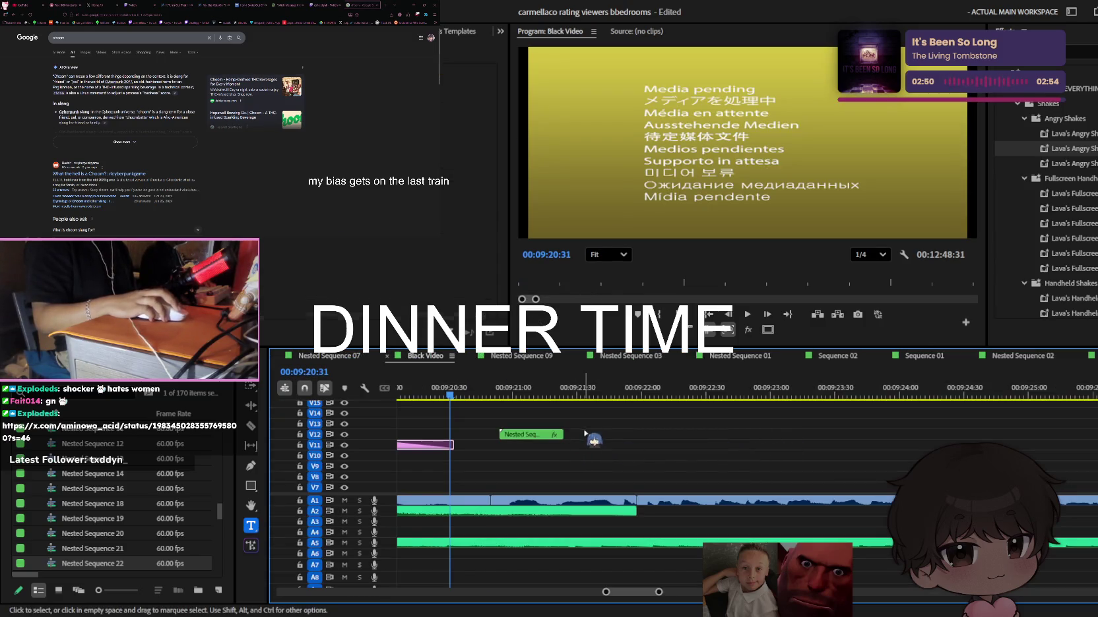
pyautogui.moveTo(637, 434); pyautogui.dragTo(643, 434)
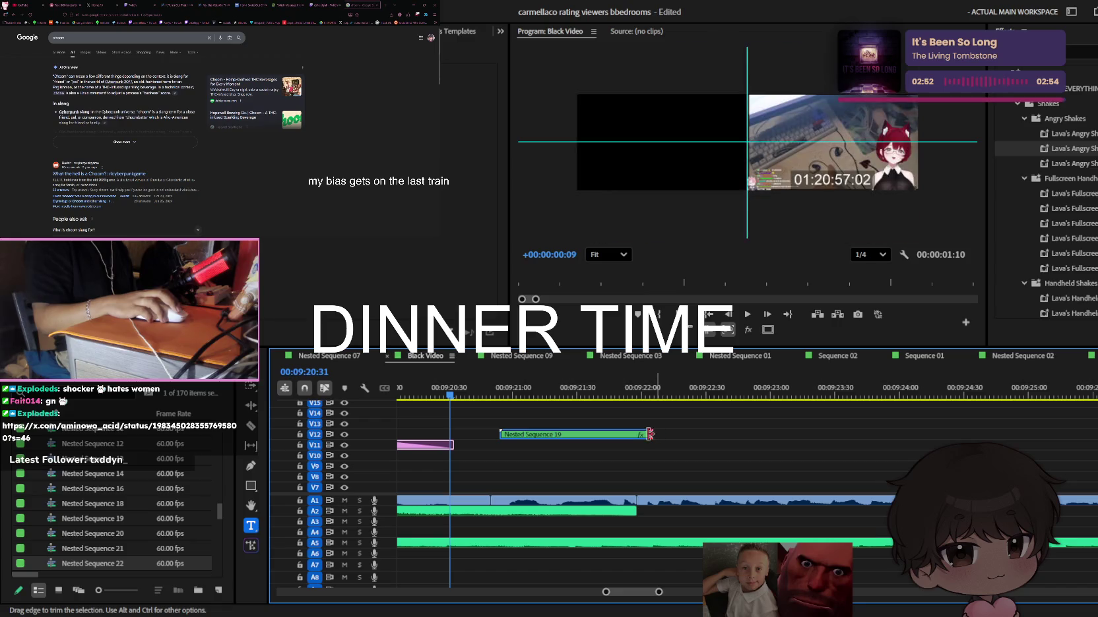
# Trim the V12 clip's transition so Nested Sequence 19 ends around 09:21:45
pyautogui.press('space')
pyautogui.press('space')
pyautogui.click(589, 435)
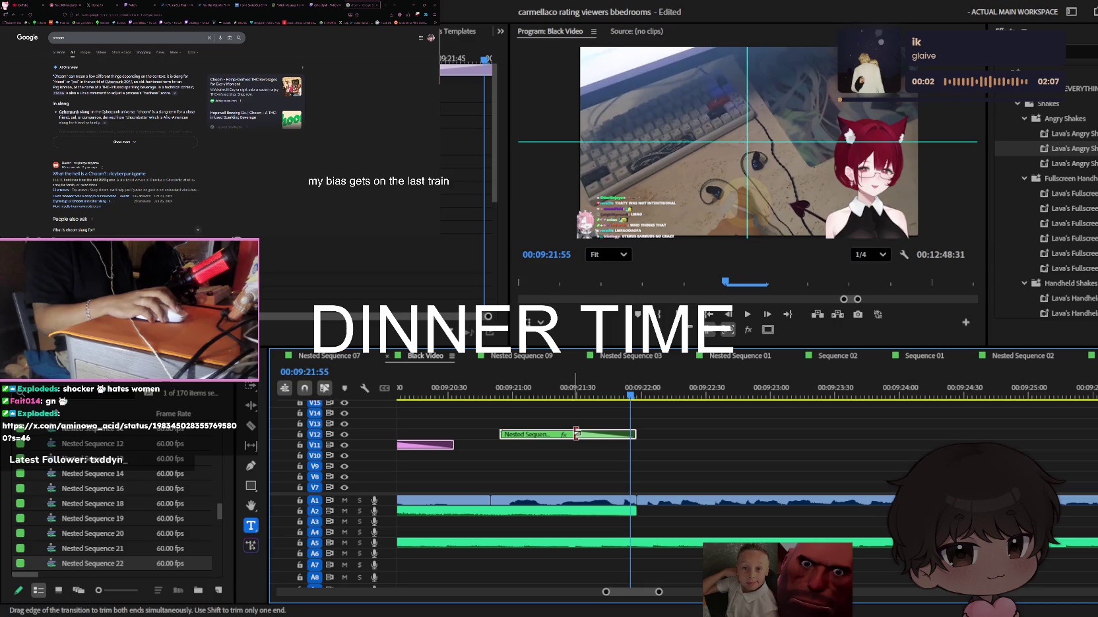
pyautogui.press('Delete')
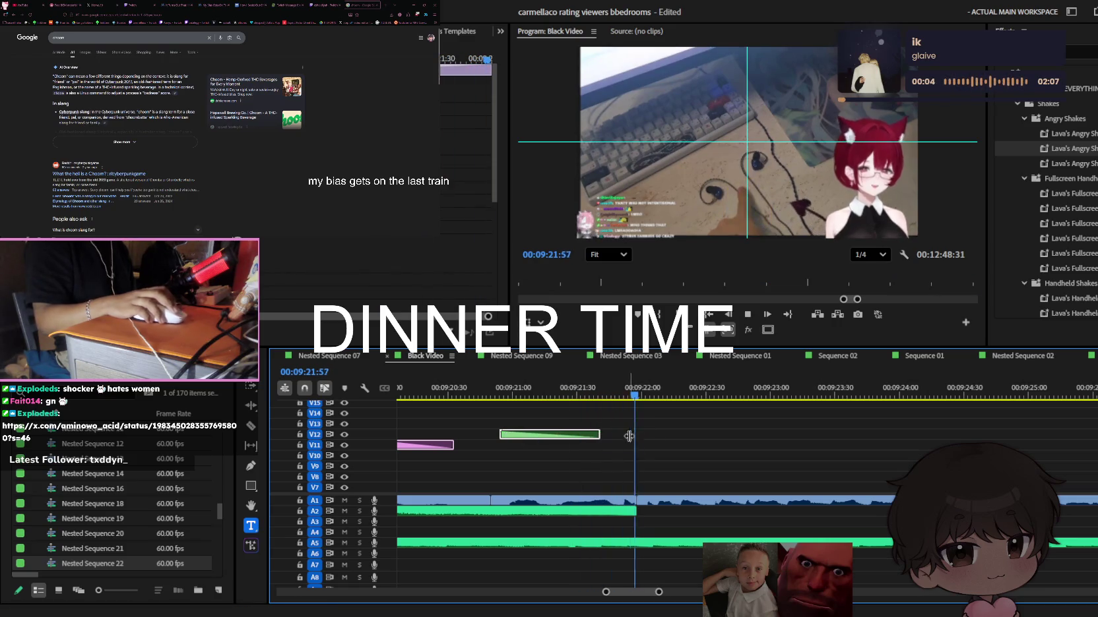
pyautogui.press('space')
# Zoom the timeline out and move the playhead back to about 09:18:39 to rewatch
pyautogui.press('-')
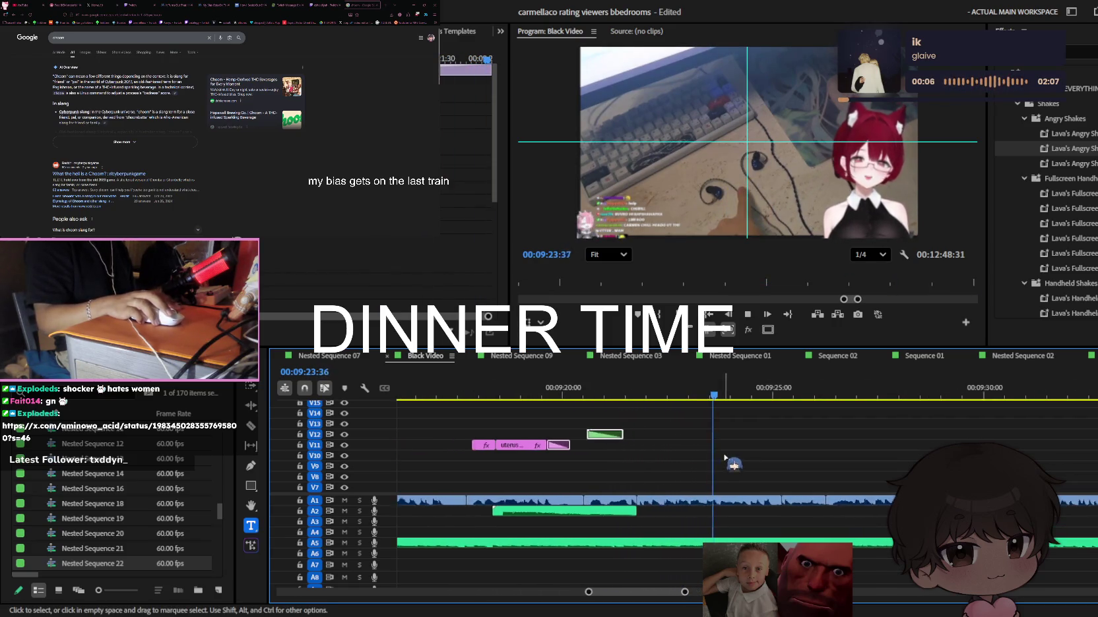
pyautogui.press('-')
pyautogui.click(455, 390)
pyautogui.moveTo(487, 395); pyautogui.dragTo(466, 394)
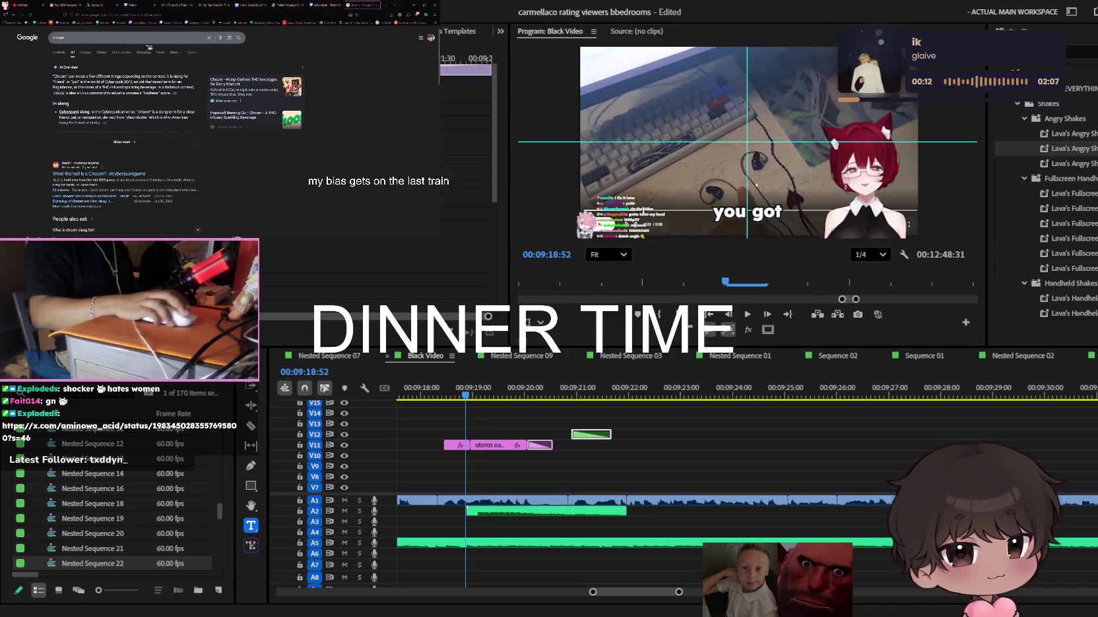
# Search Google for 'uterus' and open the Wikipedia result in the image results
pyautogui.write('uterus')
pyautogui.press('Return')
pyautogui.click(85, 52)
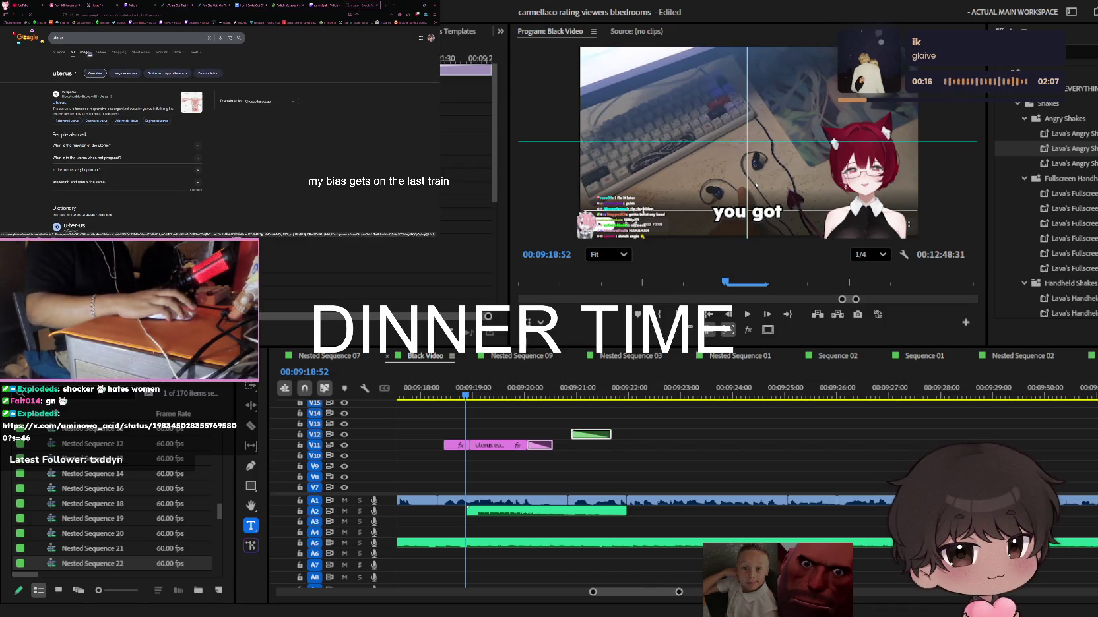
pyautogui.click(118, 99)
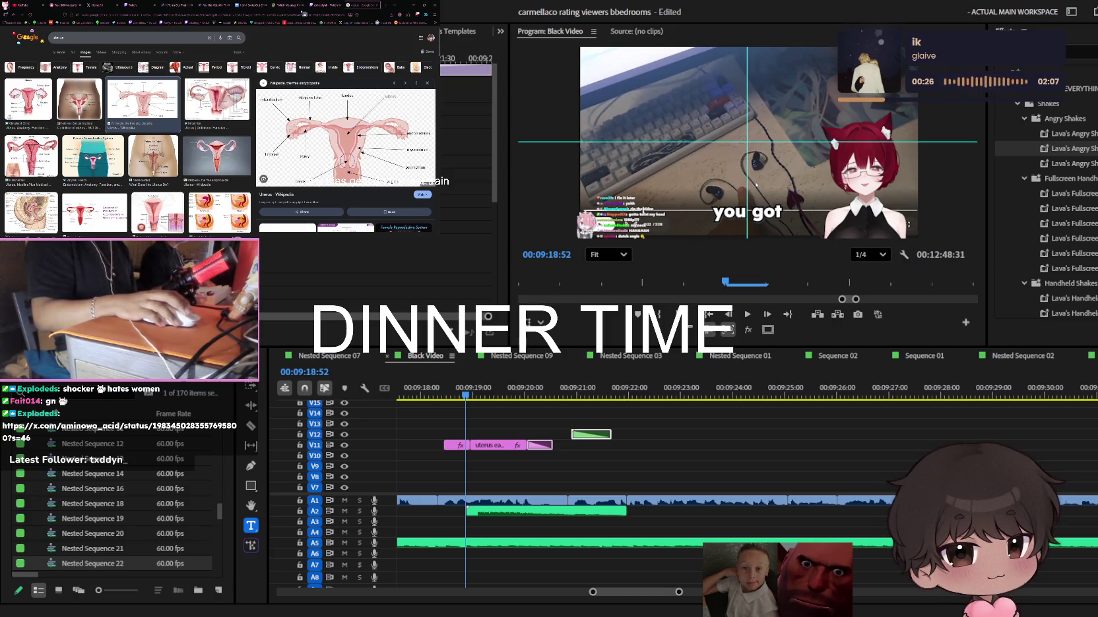
# Switch between the Twitch and webtoon tabs, then close the uterus image results tab
pyautogui.click(328, 5)
pyautogui.click(207, 5)
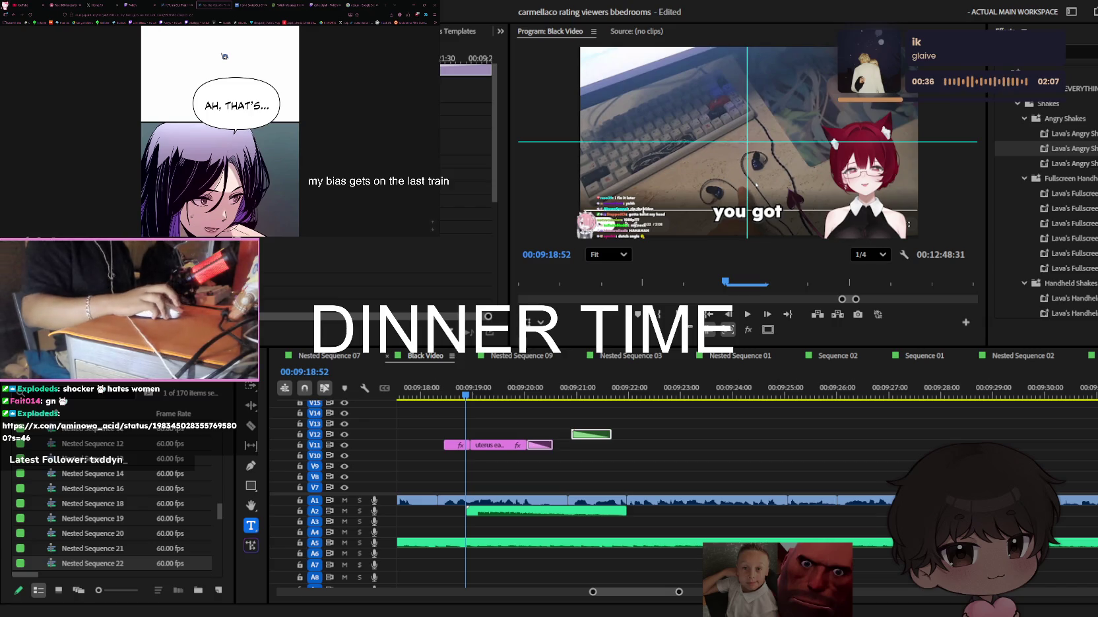
pyautogui.click(187, 454)
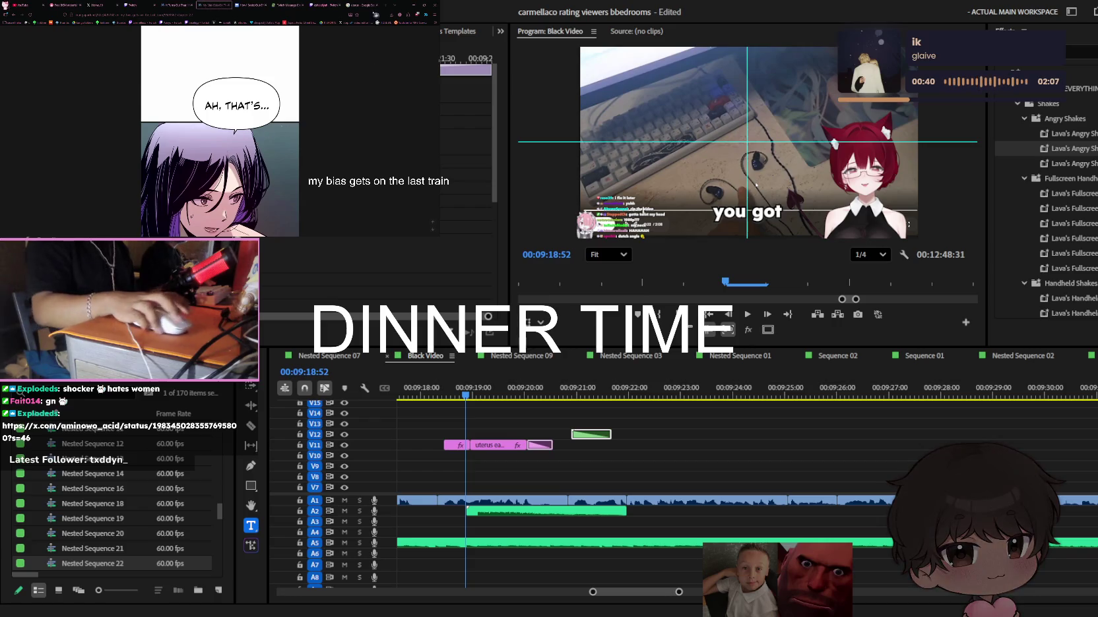
pyautogui.click(362, 5)
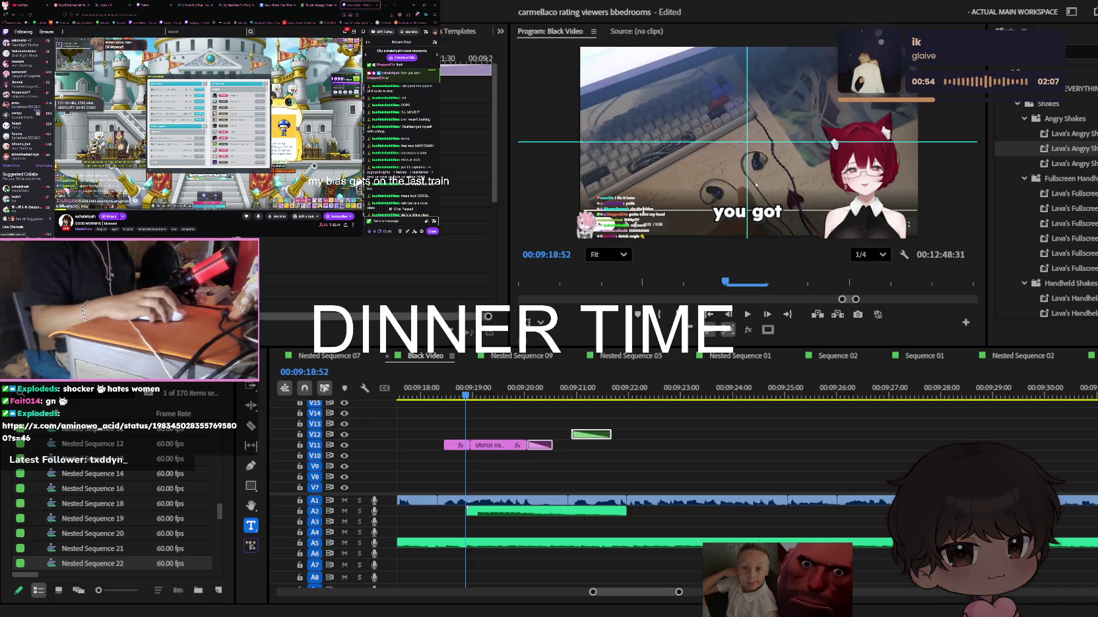
# Save the Premiere project at 09:18:42 and bring up the X home feed
pyautogui.click(507, 399)
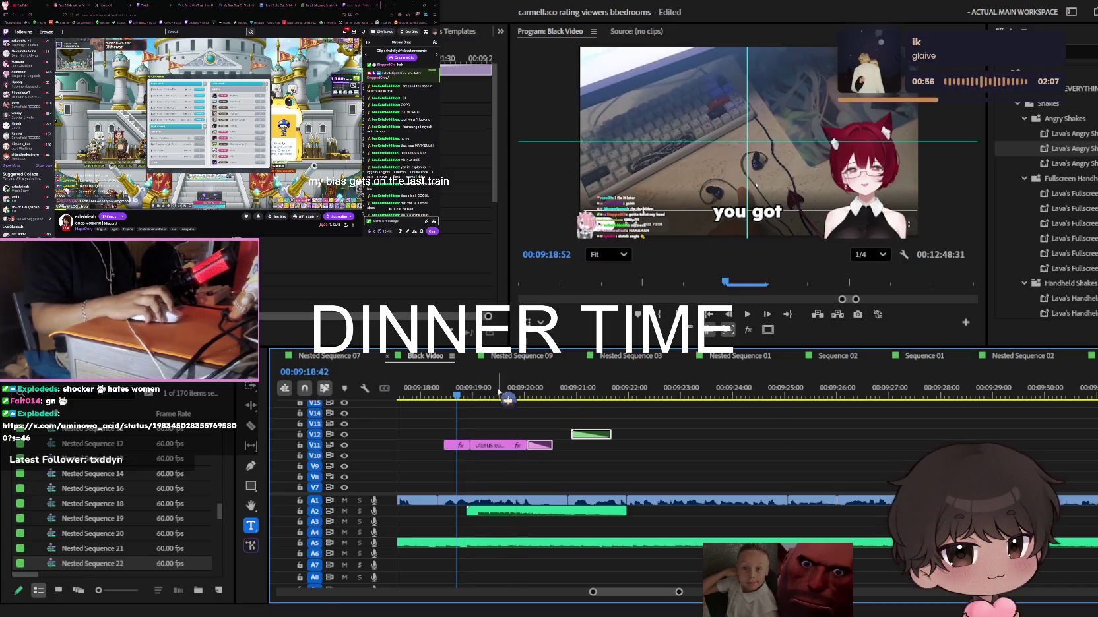
pyautogui.hotkey('ctrl', 's')
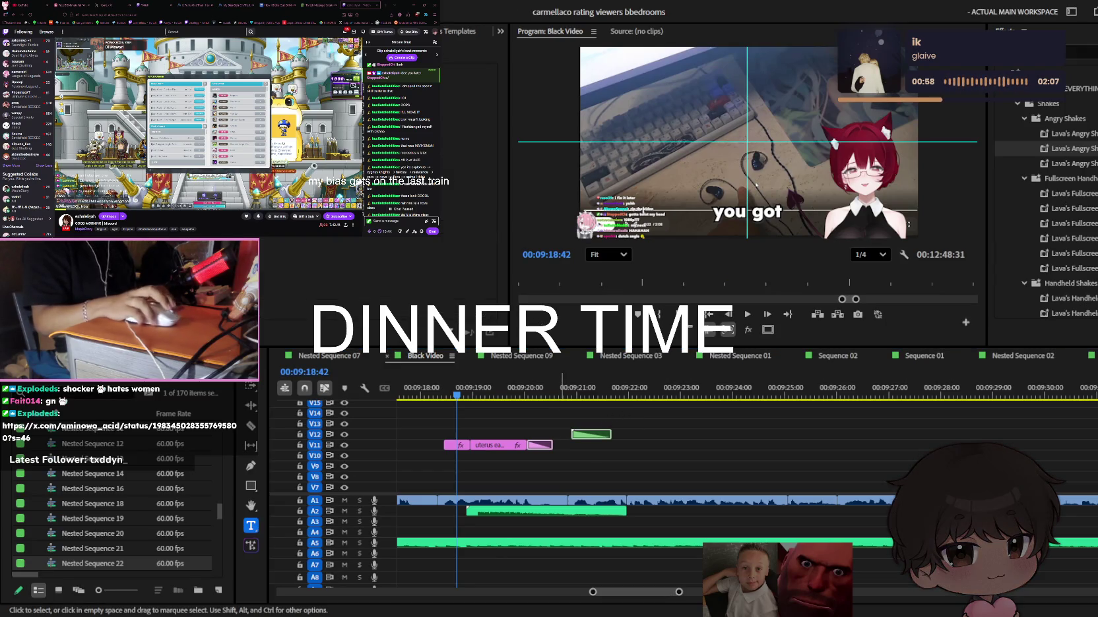
pyautogui.hotkey('ctrl', '2')
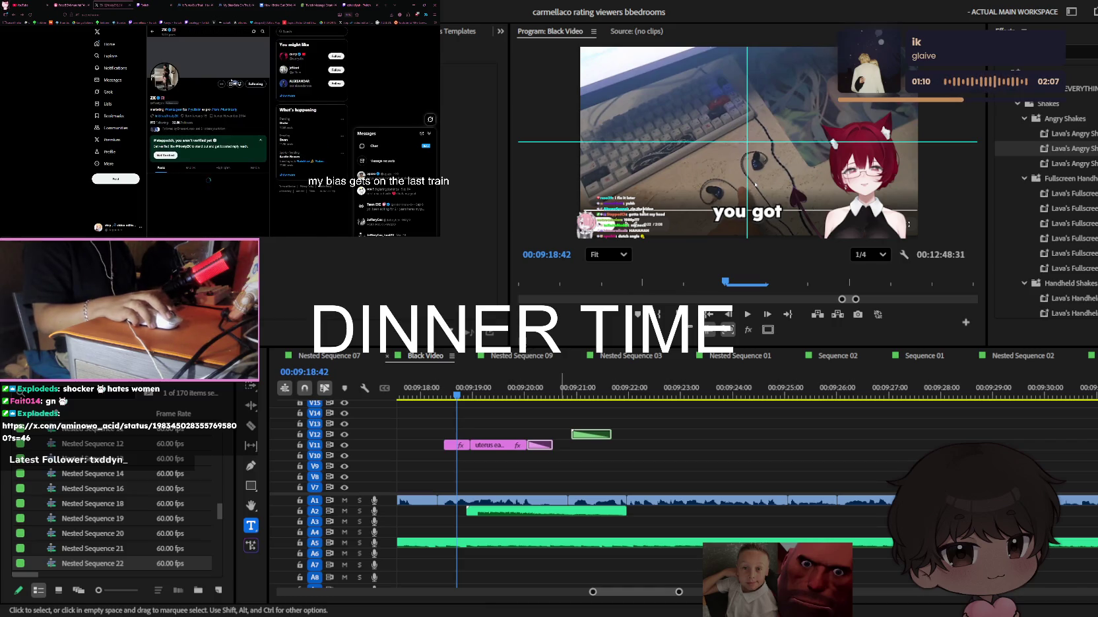
# Scroll through the X home timeline, then switch to the manga reader page
pyautogui.scroll(-1, 208, 132)
pyautogui.scroll(-3, 208, 132)
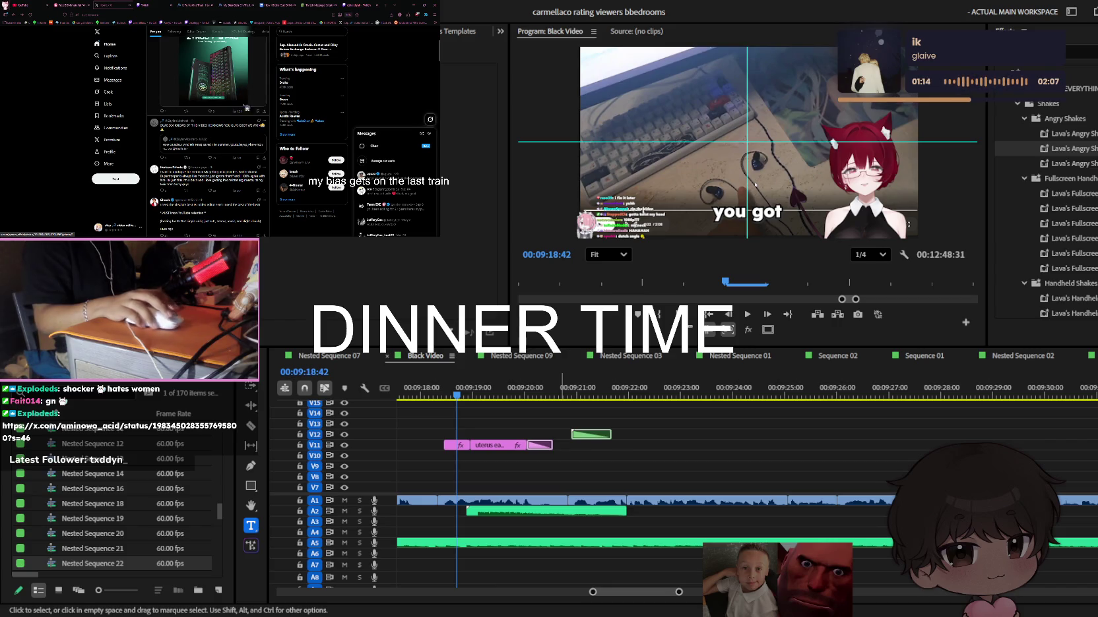
pyautogui.scroll(-3, 208, 132)
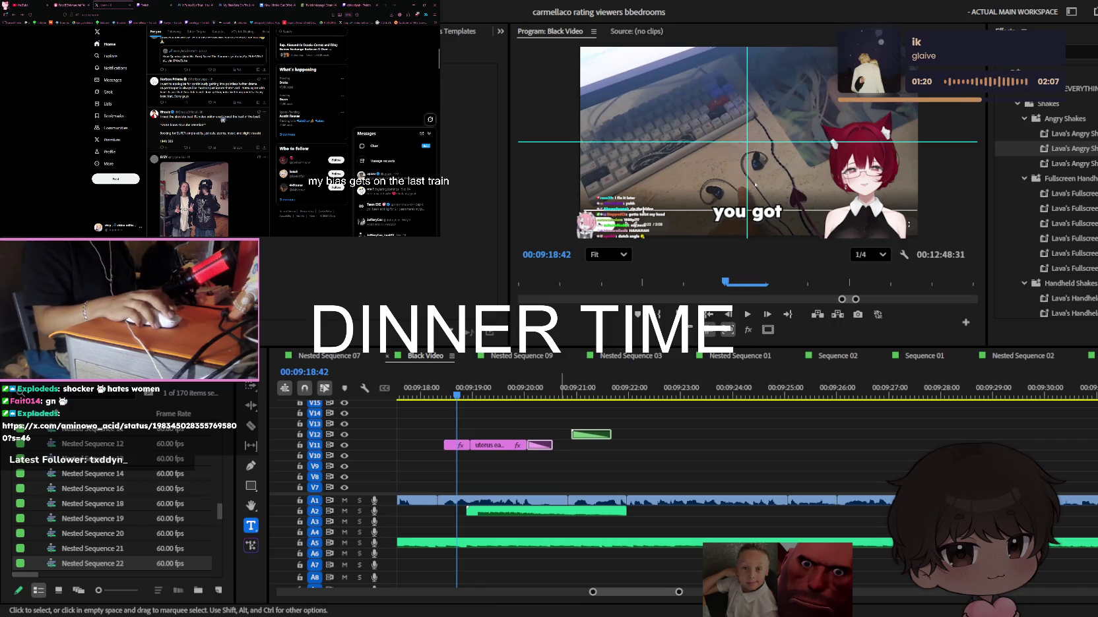
pyautogui.scroll(-3, 231, 122)
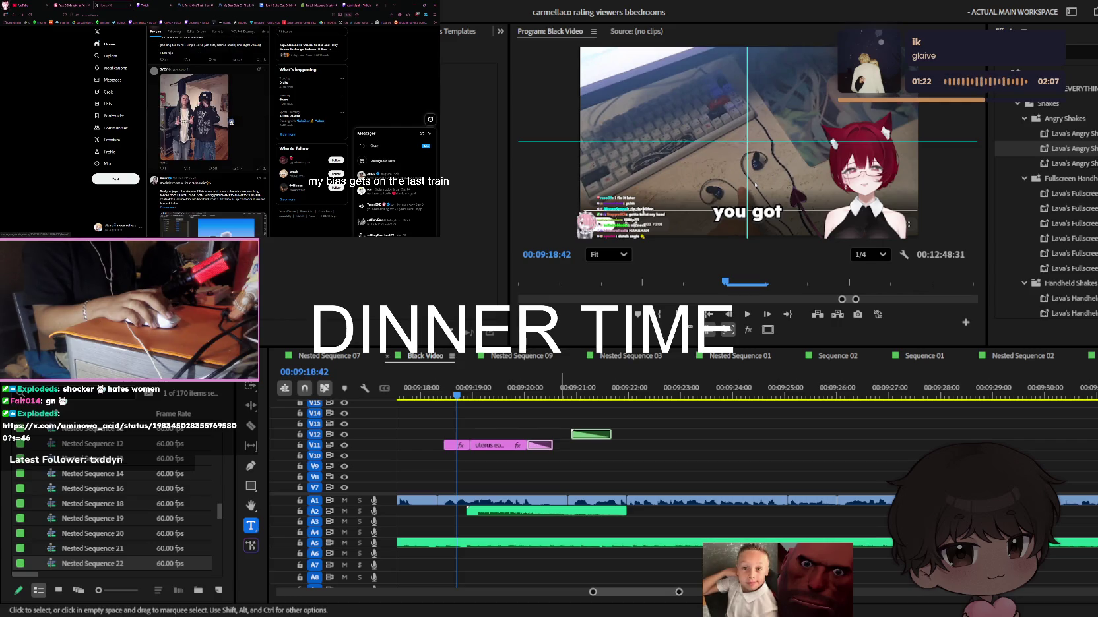
pyautogui.scroll(-4, 231, 122)
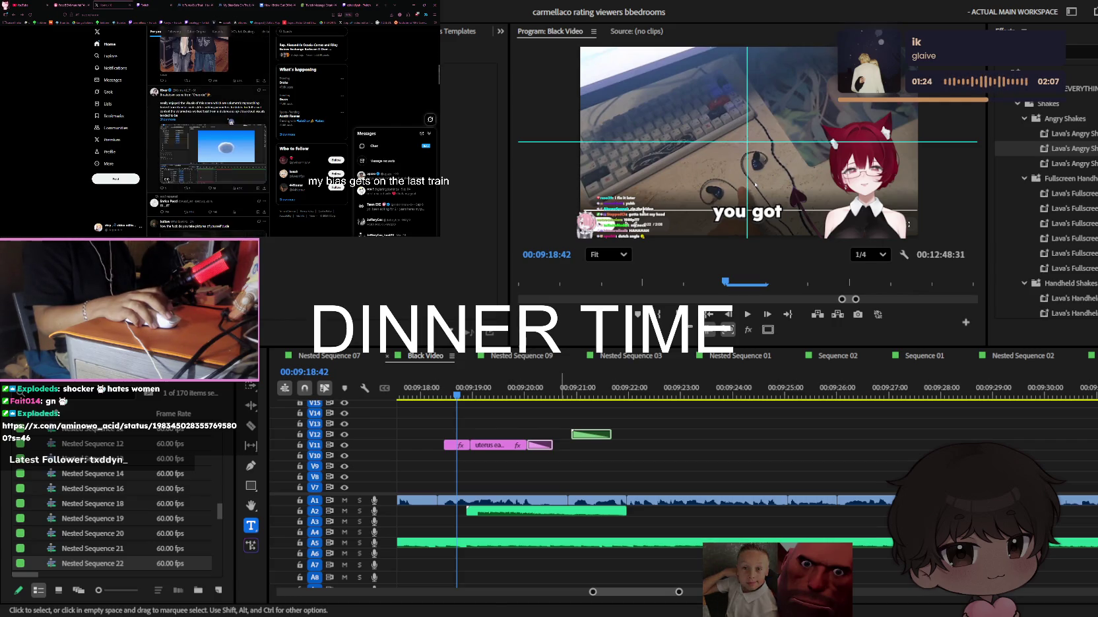
pyautogui.scroll(-3, 230, 122)
pyautogui.scroll(2, 263, 79)
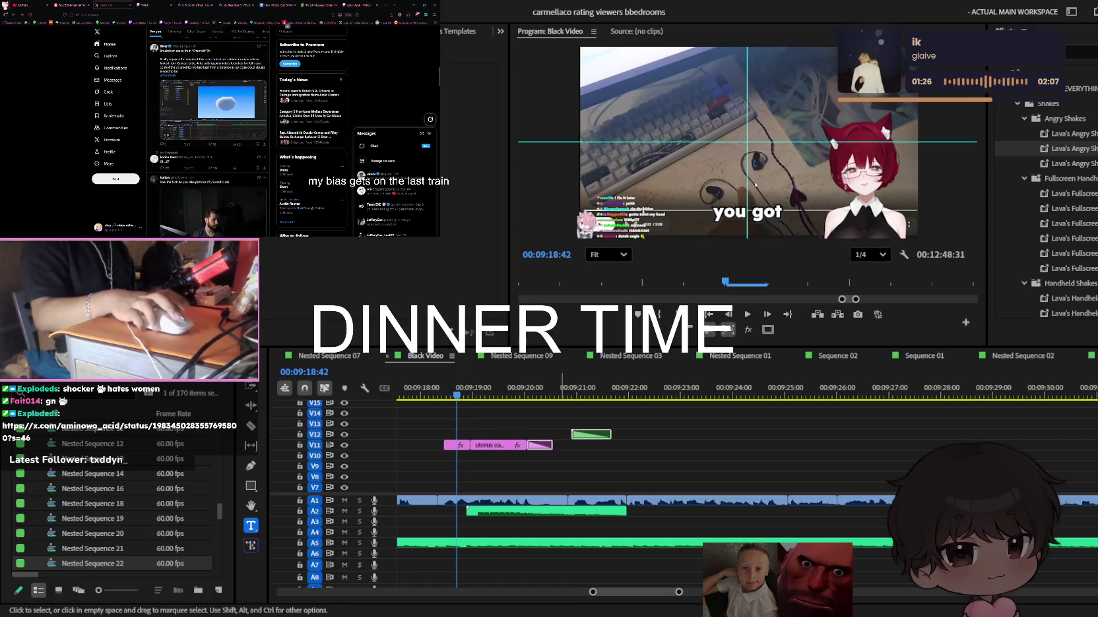
pyautogui.click(235, 5)
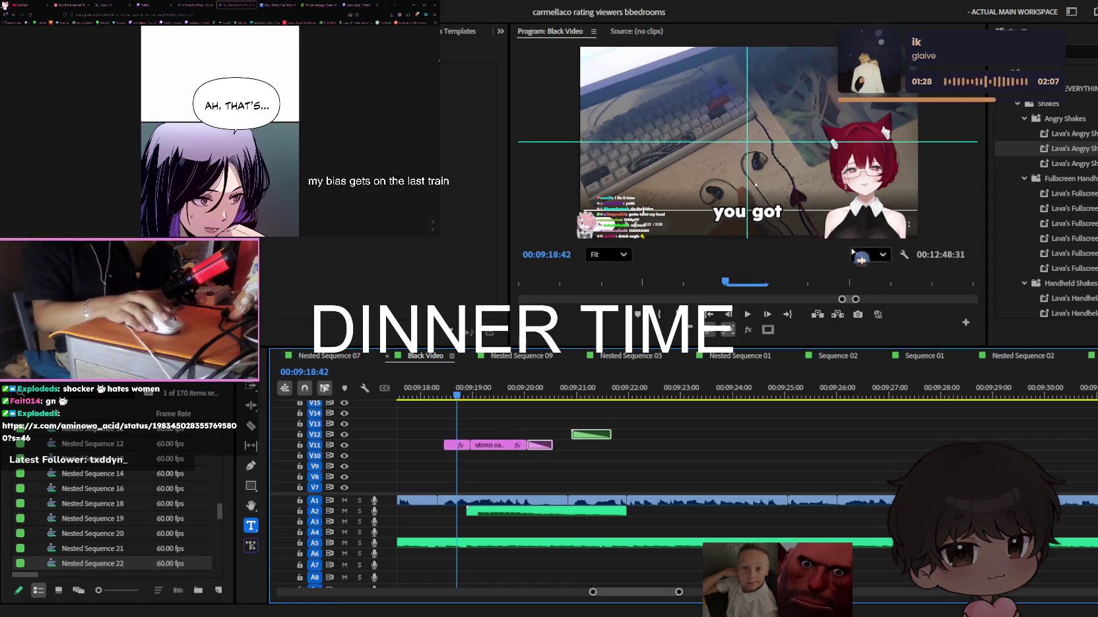
# Place a copy of the uterus earbuds caption later on V11 and save the project
pyautogui.press('=')
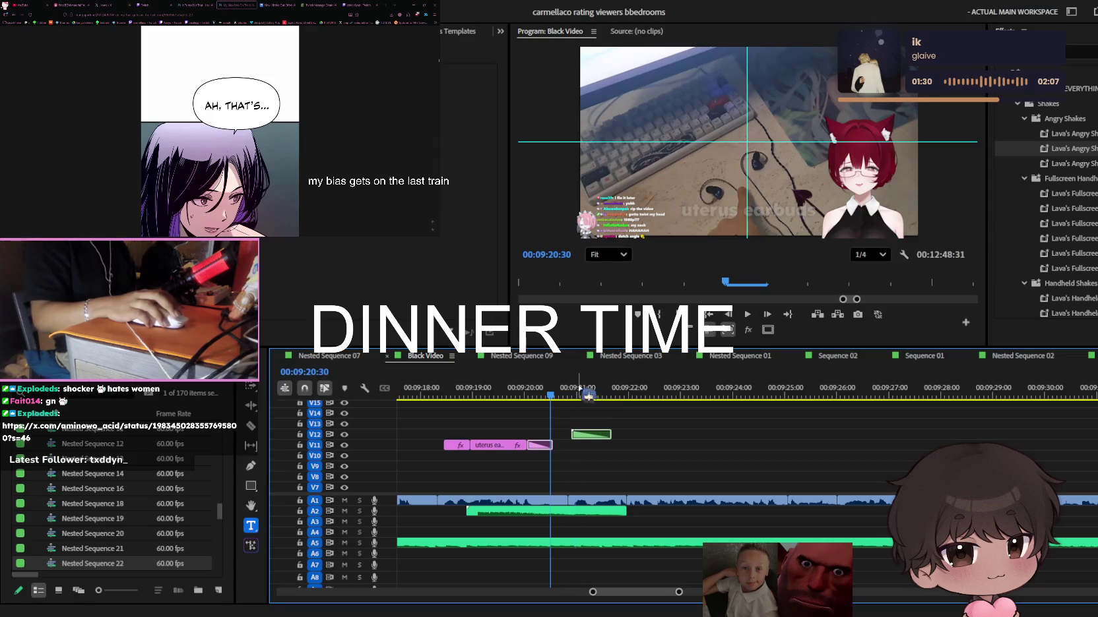
pyautogui.press('j')
pyautogui.press('-')
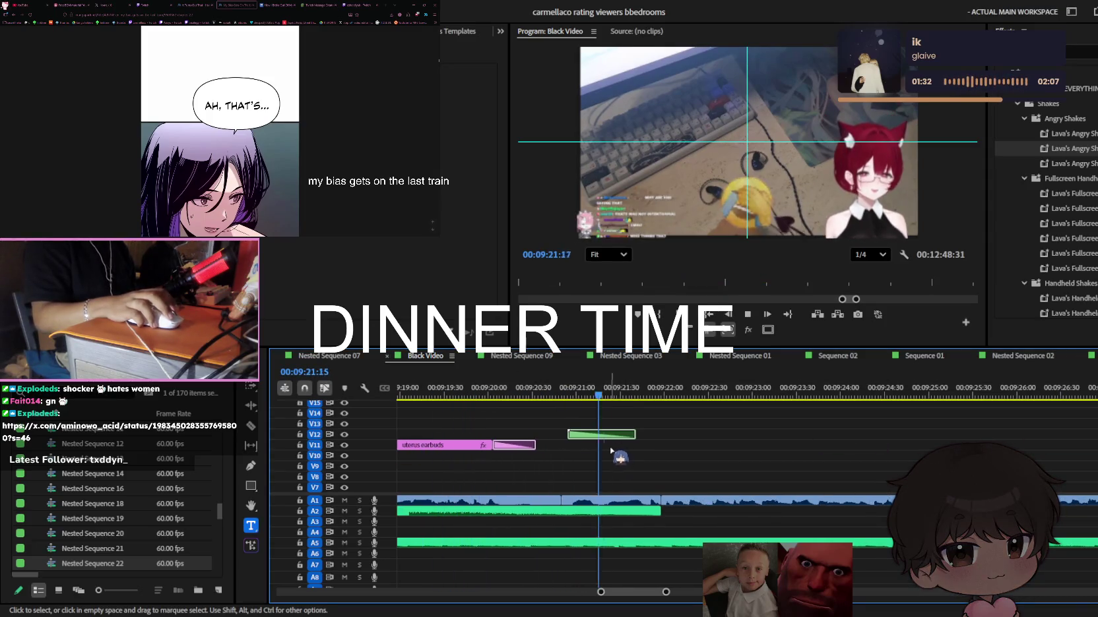
pyautogui.press('j')
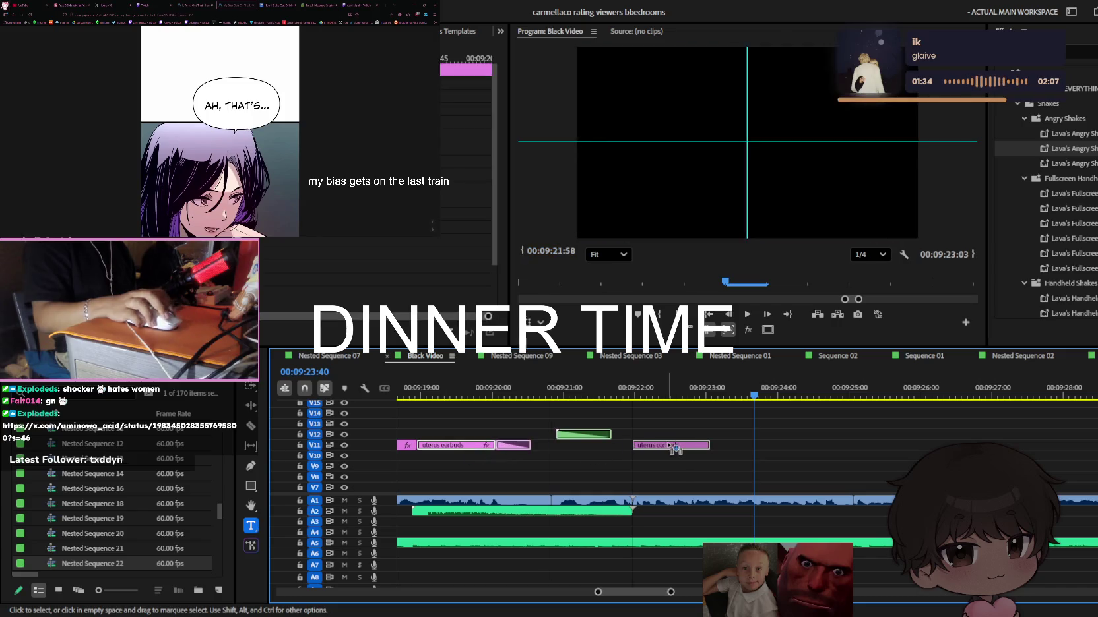
pyautogui.press('k')
pyautogui.moveTo(475, 463); pyautogui.dragTo(652, 452)
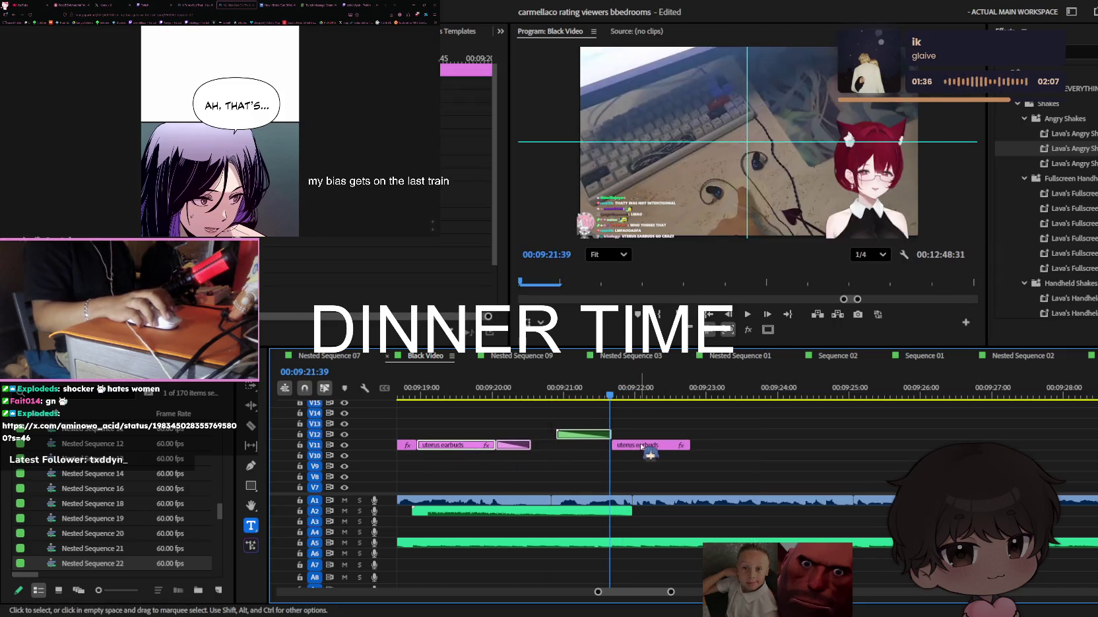
pyautogui.press('space')
pyautogui.hotkey('ctrl', 's')
pyautogui.keyDown('alt'); pyautogui.scroll(2, 672, 439); pyautogui.keyUp('alt')
pyautogui.press('space')
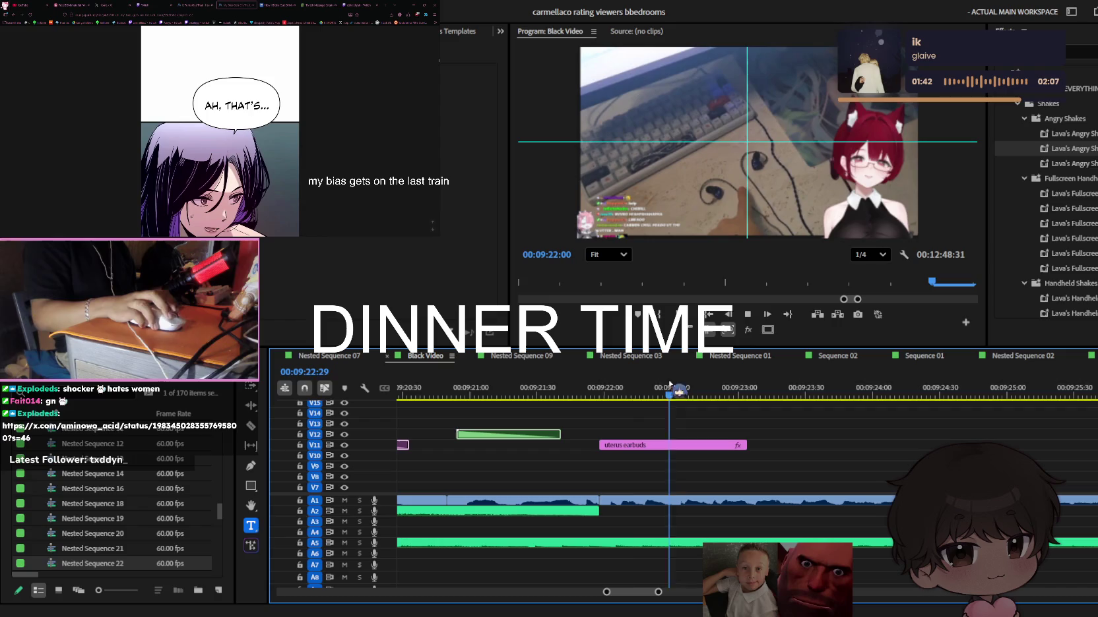
# Retype the copied caption to read 'i just cant help-'
pyautogui.moveTo(718, 395); pyautogui.dragTo(699, 394)
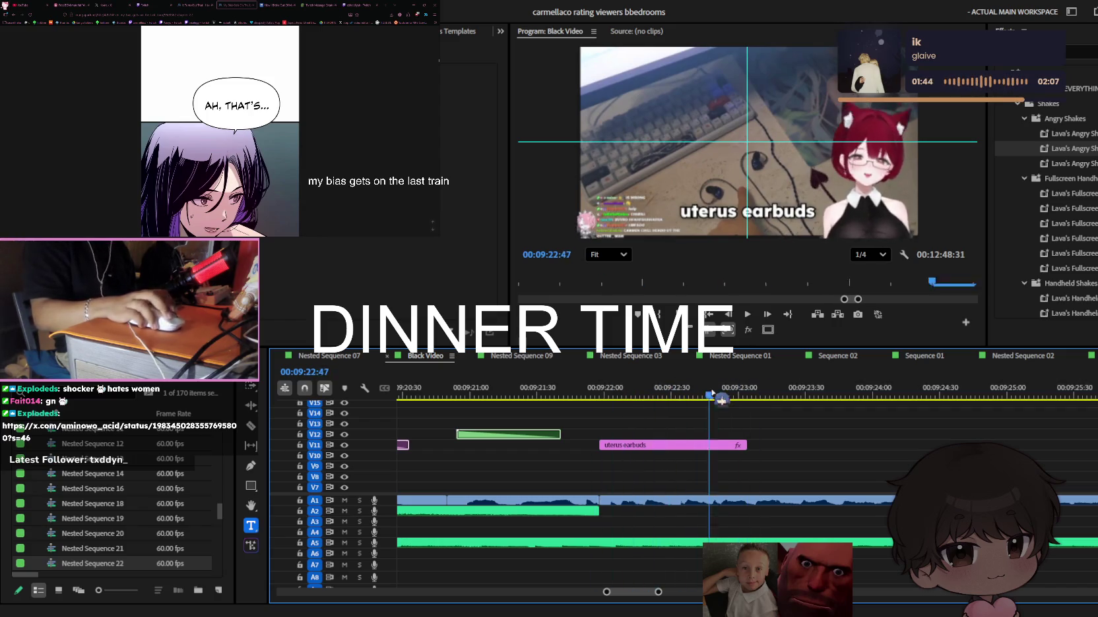
pyautogui.click(775, 207)
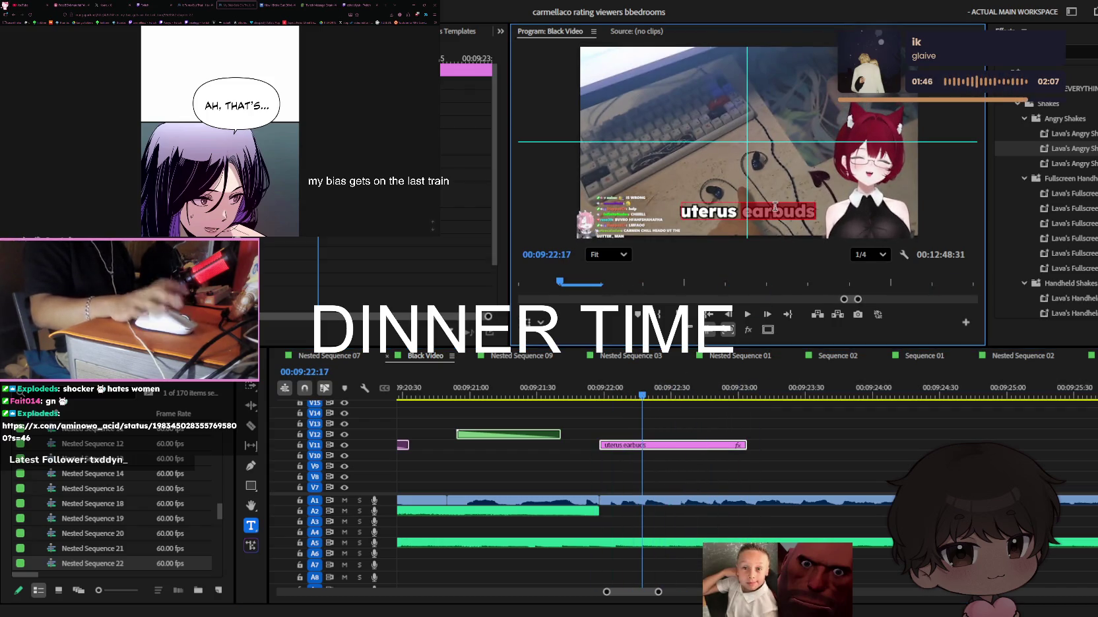
pyautogui.write('i just cant help it')
pyautogui.click(742, 455)
pyautogui.press('space')
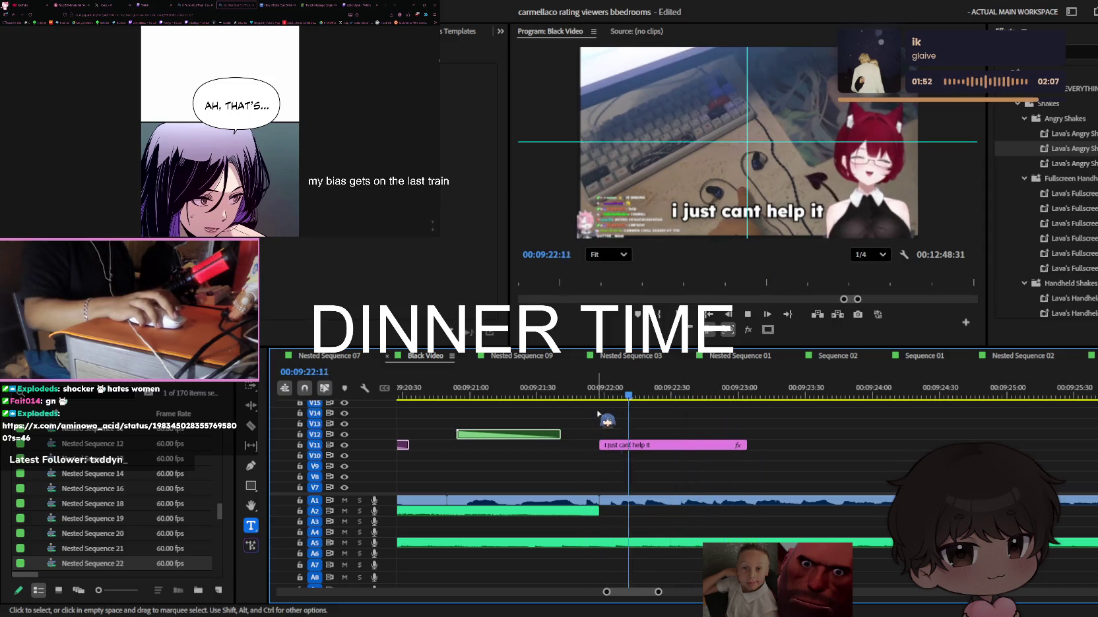
pyautogui.press('space')
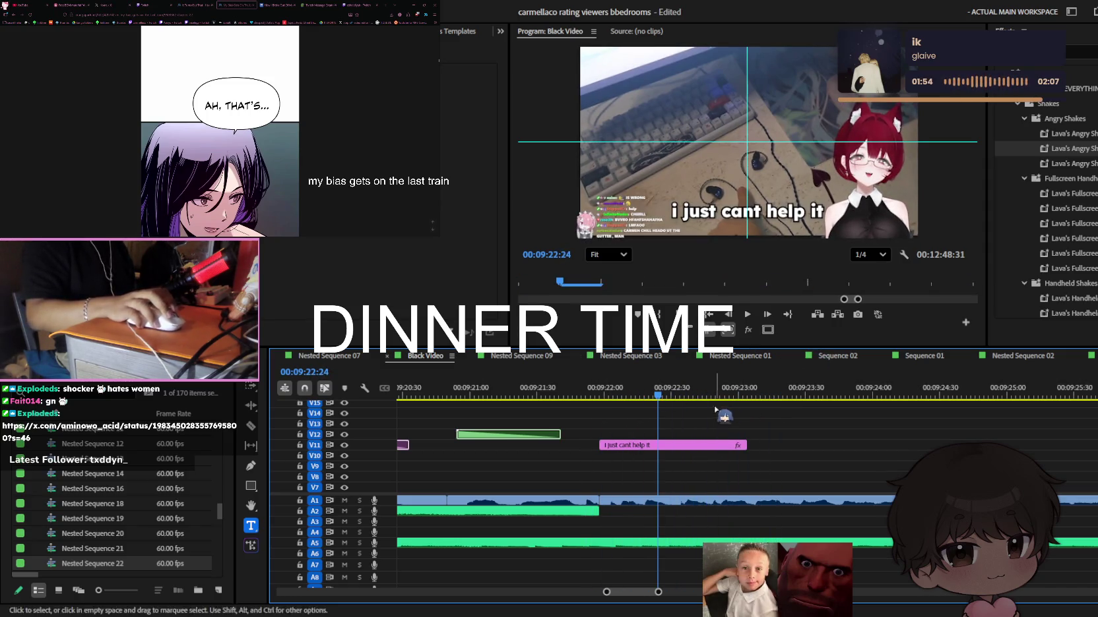
pyautogui.click(816, 214)
pyautogui.press('BackSpace')
pyautogui.press('BackSpace')
pyautogui.press('BackSpace')
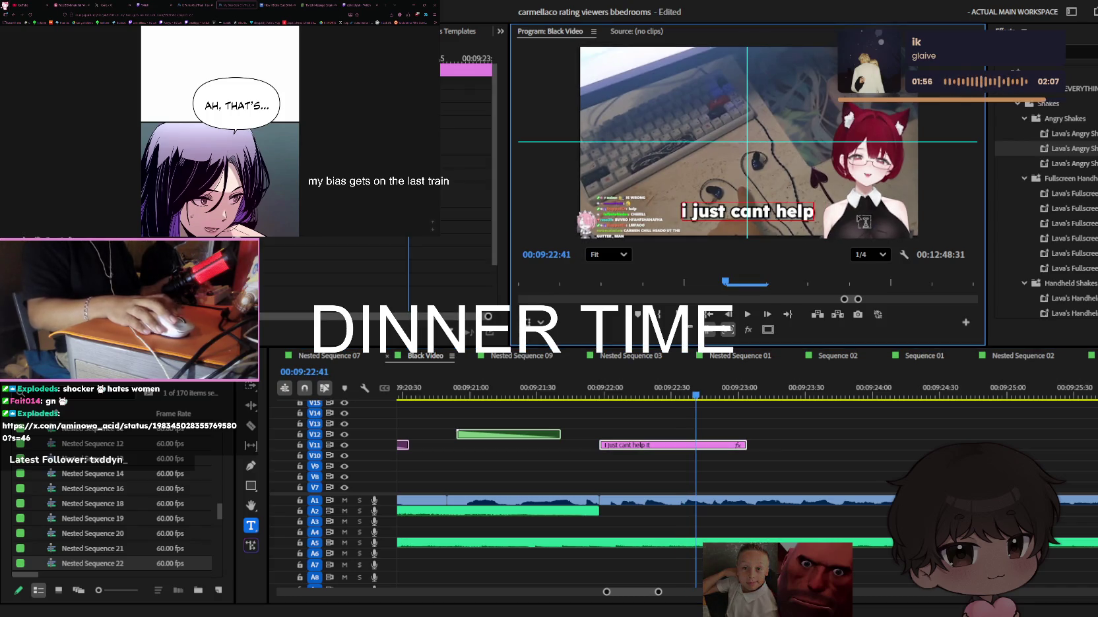
pyautogui.write('-')
pyautogui.click(763, 473)
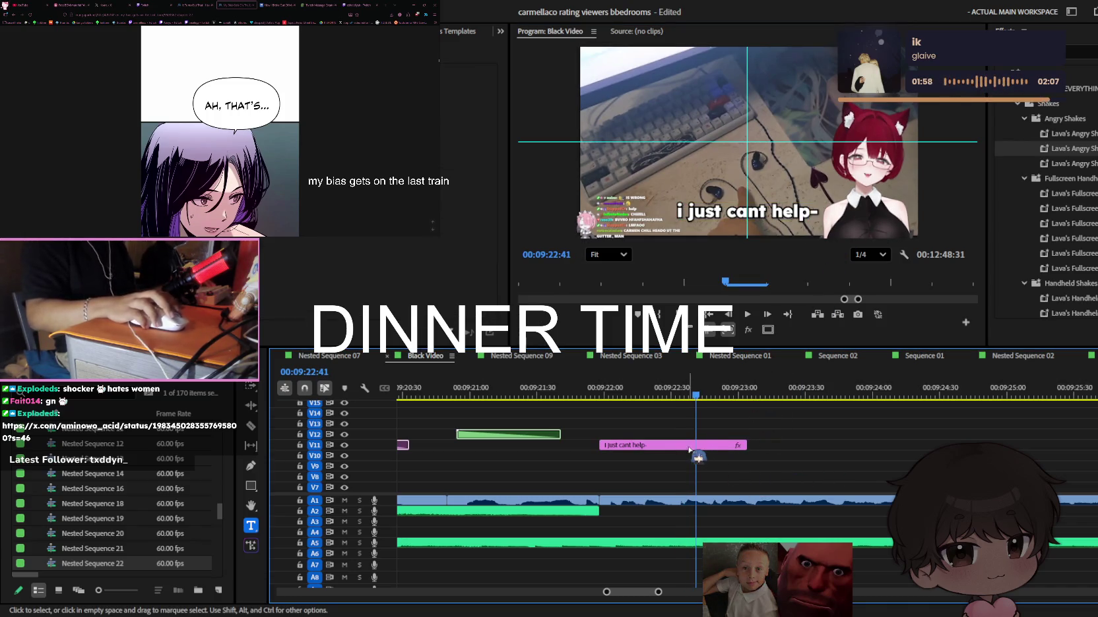
# Paste another caption after it, retype it as 'you shaped it', and lengthen it
pyautogui.hotkey('ctrl', 'v')
pyautogui.moveTo(724, 445)
pyautogui.mouseDown()
pyautogui.moveTo(750, 445)
pyautogui.moveTo(722, 445)
pyautogui.mouseUp()
pyautogui.press('space')
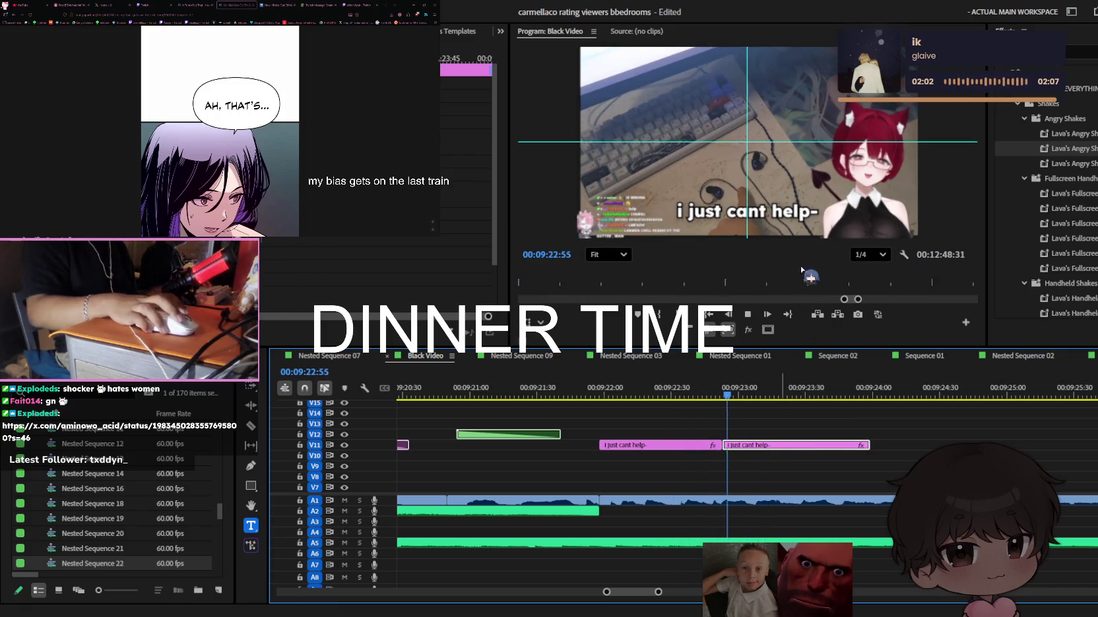
pyautogui.click(786, 210)
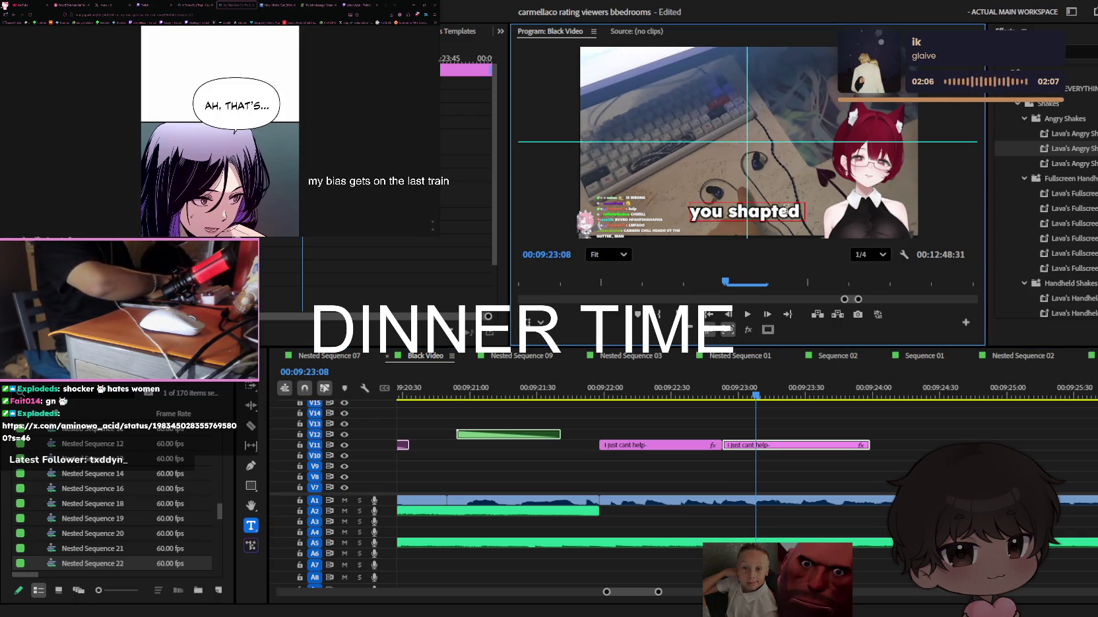
pyautogui.write('ou sh')
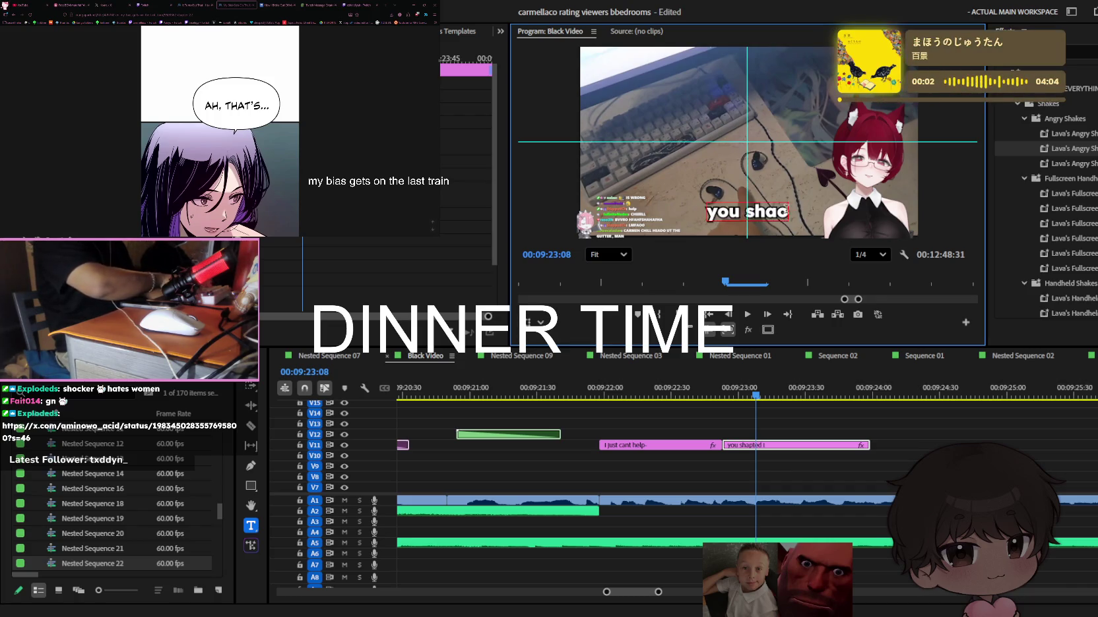
pyautogui.moveTo(699, 394); pyautogui.dragTo(636, 394)
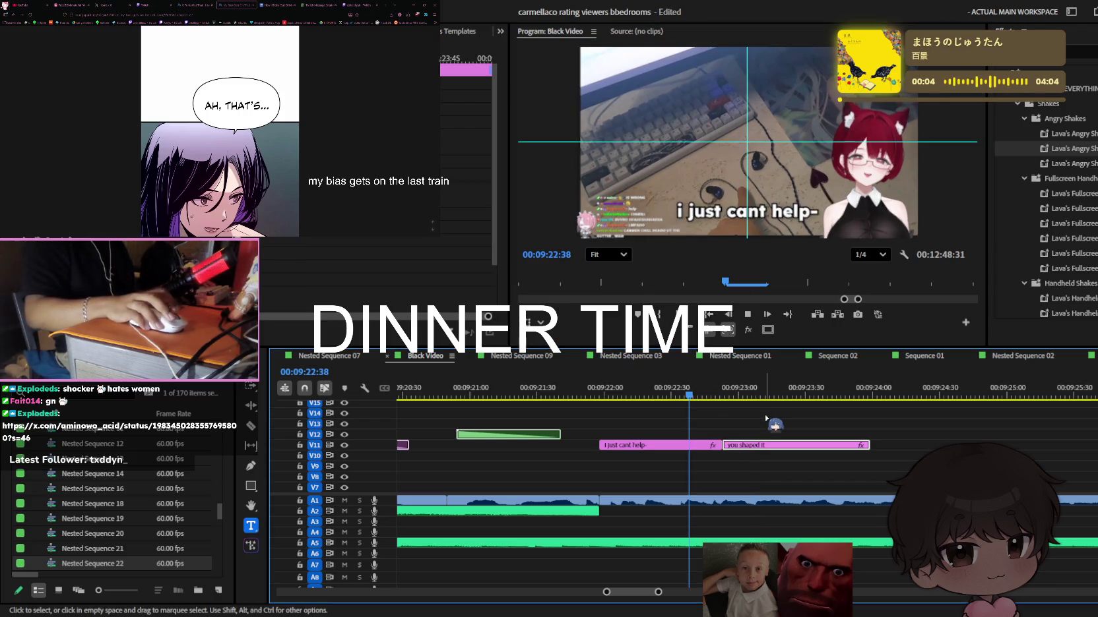
pyautogui.press('space')
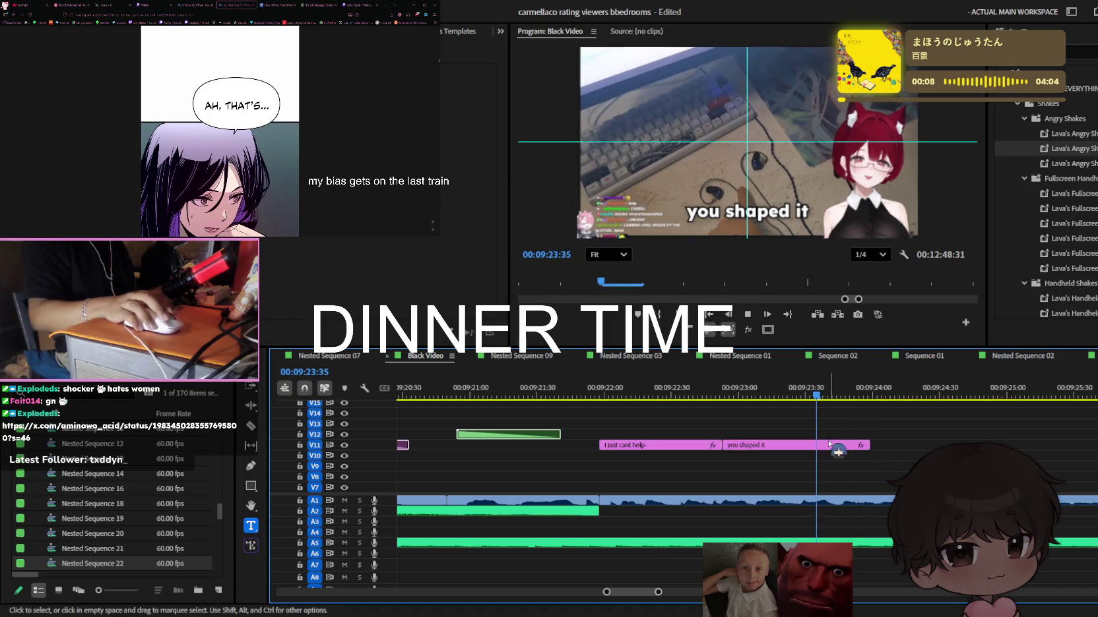
pyautogui.moveTo(868, 445); pyautogui.dragTo(1003, 446)
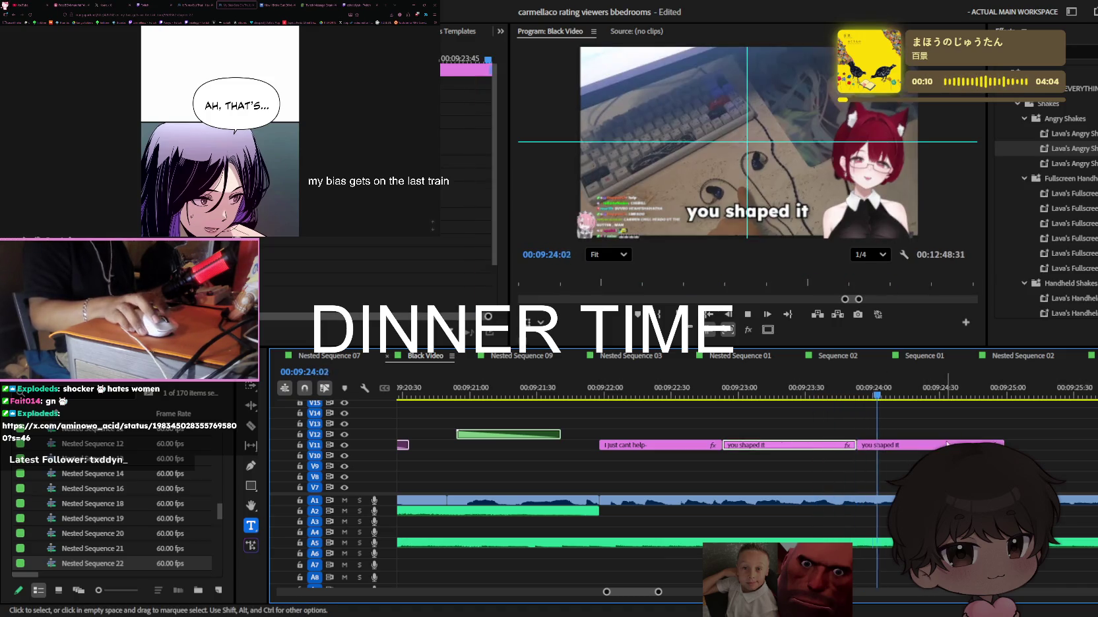
# Retype the third caption as 'in a uterus...', shorten its end, and preview it
pyautogui.scroll(-3, 851, 446)
pyautogui.scroll(1, 843, 444)
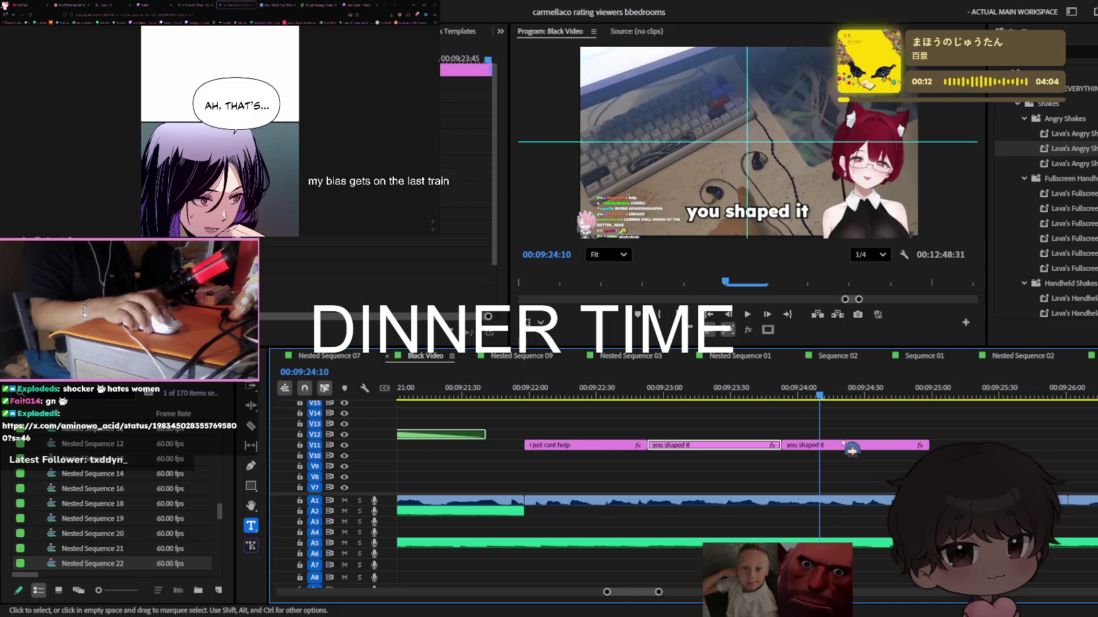
pyautogui.click(777, 396)
pyautogui.press('space')
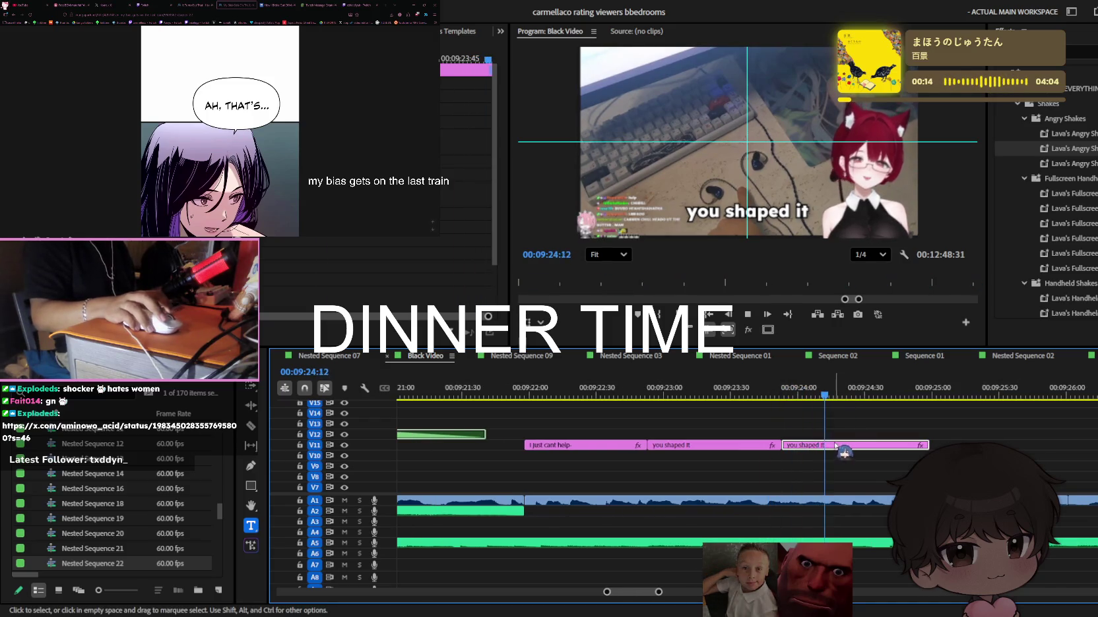
pyautogui.press('space')
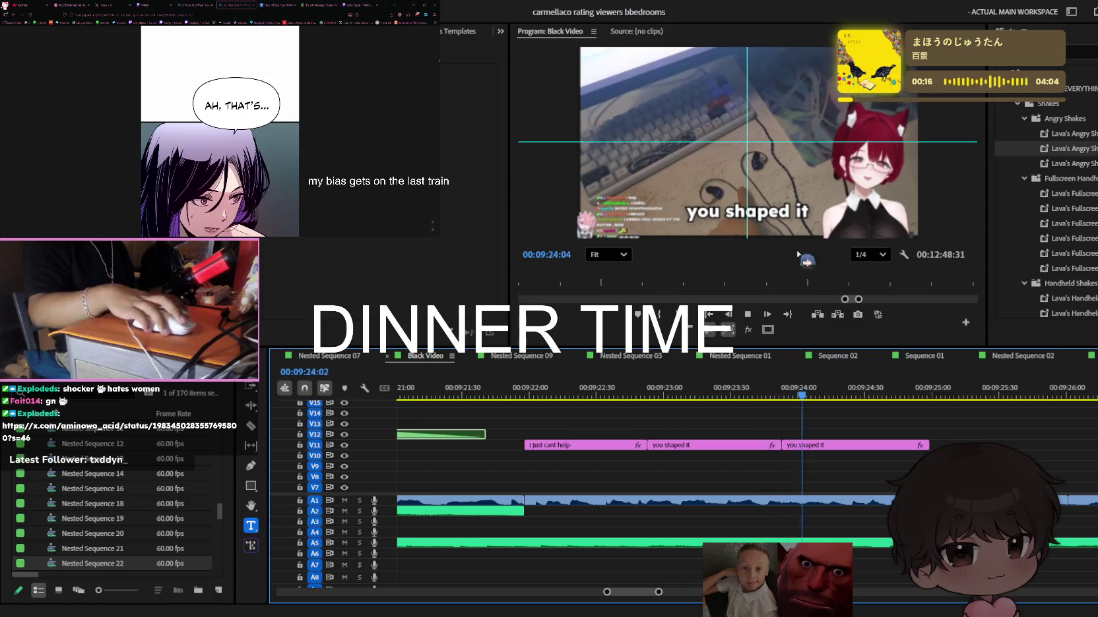
pyautogui.click(798, 211)
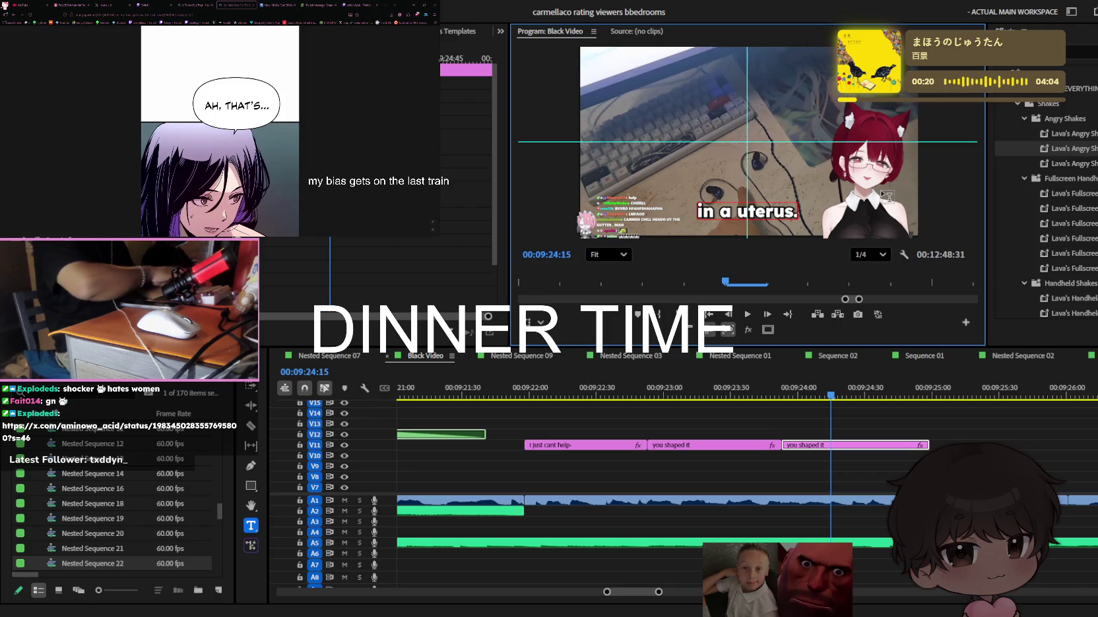
pyautogui.write('..')
pyautogui.moveTo(928, 445); pyautogui.dragTo(891, 444)
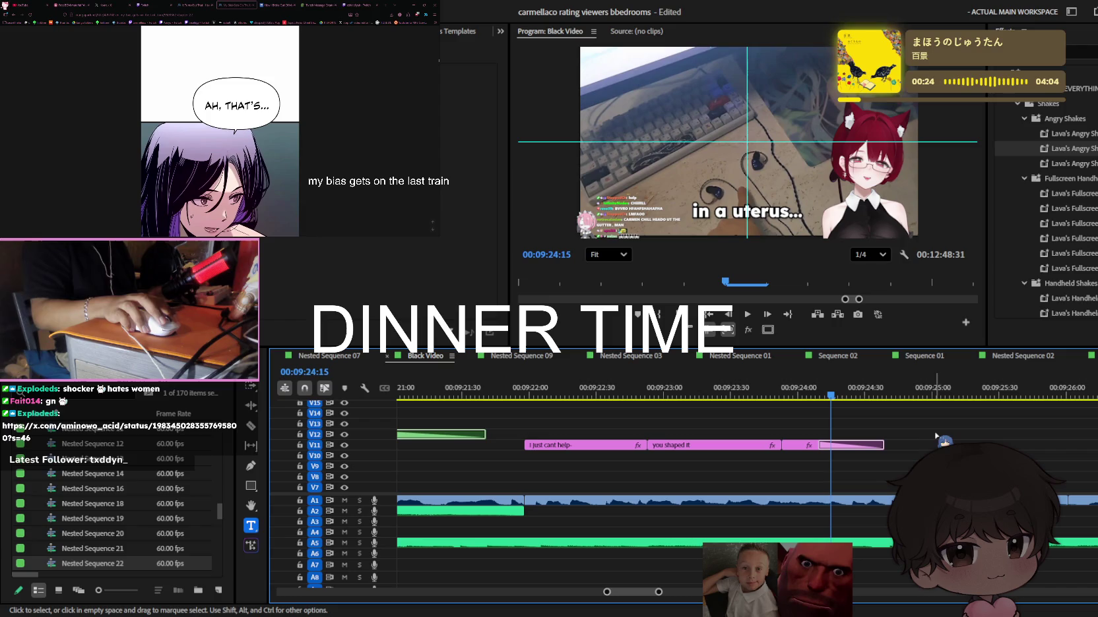
pyautogui.click(812, 393)
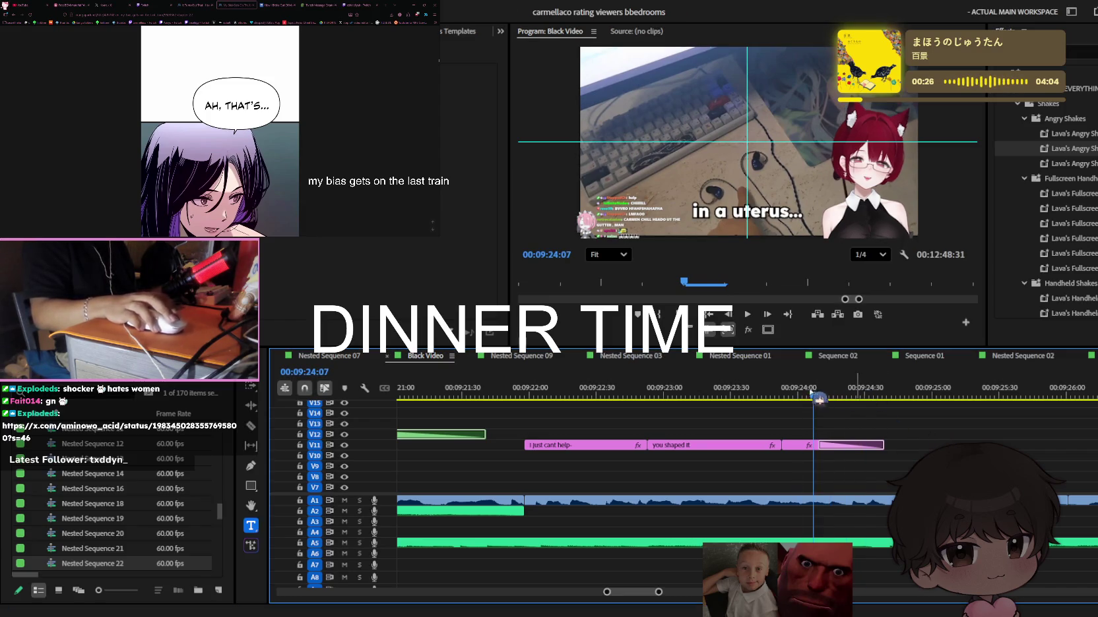
pyautogui.press('space')
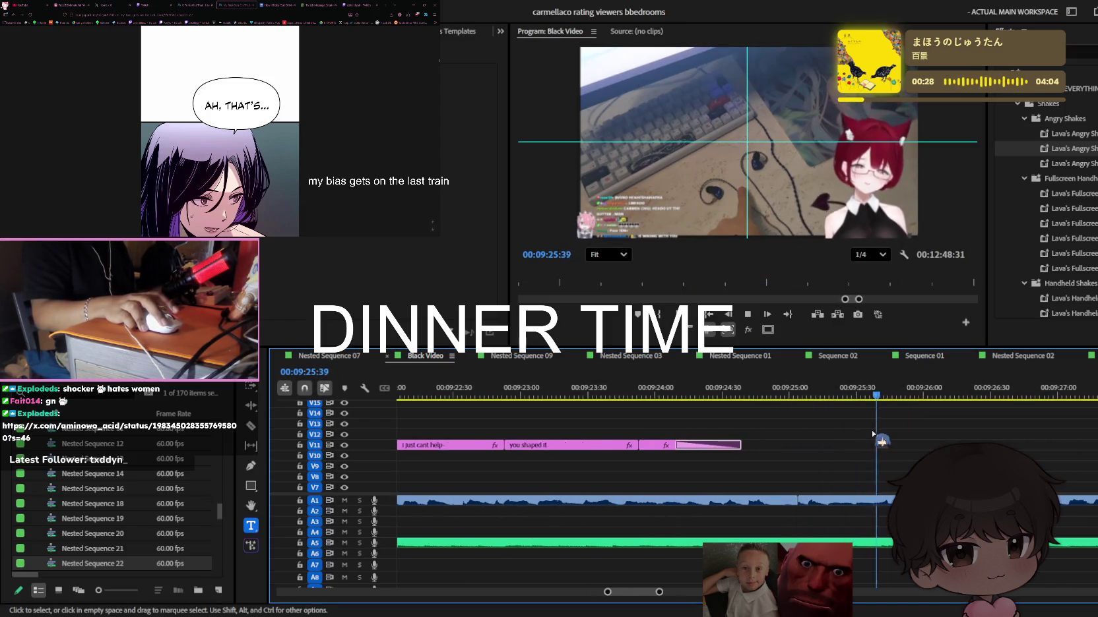
pyautogui.scroll(-3, 851, 443)
pyautogui.press('space')
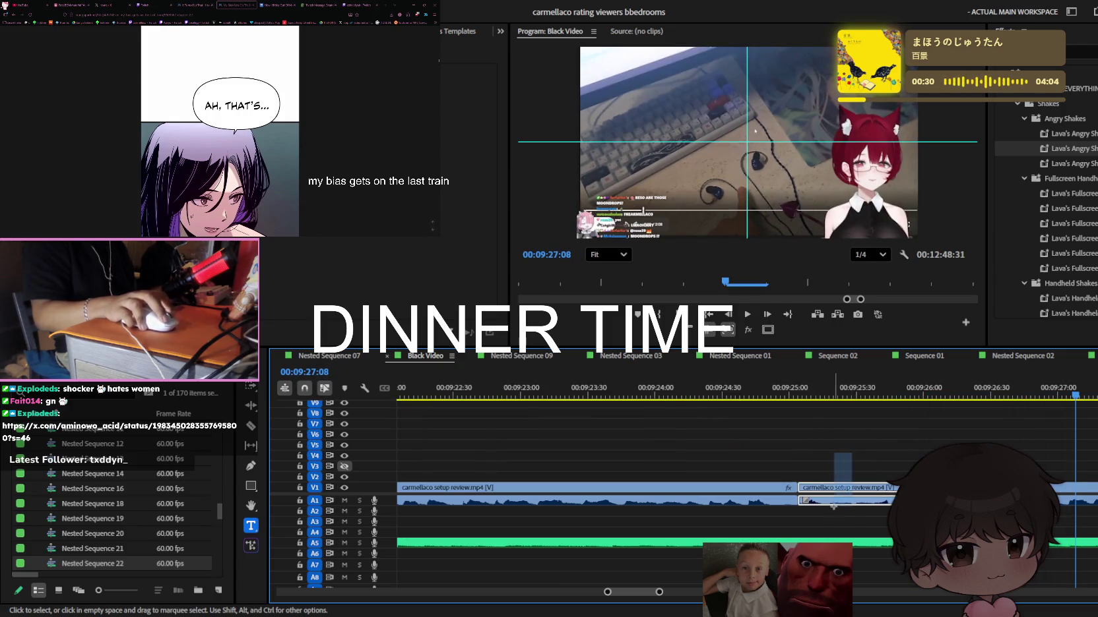
# Ripple-delete the empty gap on V1 and save the project
pyautogui.press('-')
pyautogui.moveTo(857, 507)
pyautogui.mouseDown()
pyautogui.moveTo(879, 532)
pyautogui.moveTo(832, 541)
pyautogui.moveTo(892, 543)
pyautogui.mouseUp()
pyautogui.press('Delete')
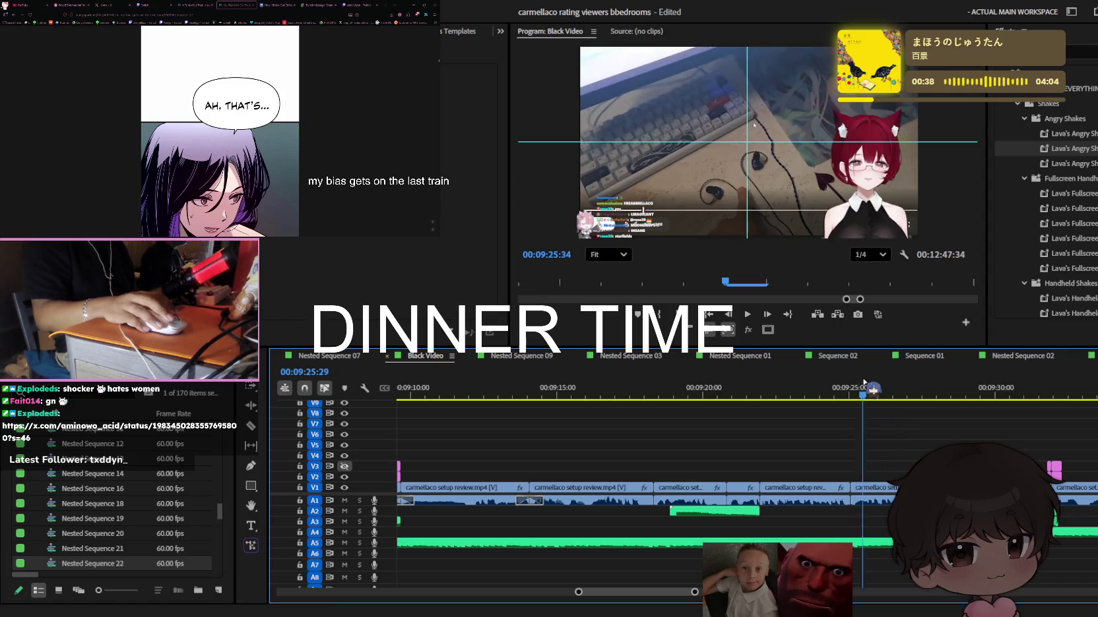
pyautogui.click(859, 387)
pyautogui.hotkey('ctrl', 's')
# Replay the captions and place a copy of 'you shaped it' further along V11
pyautogui.press('=')
pyautogui.press('=')
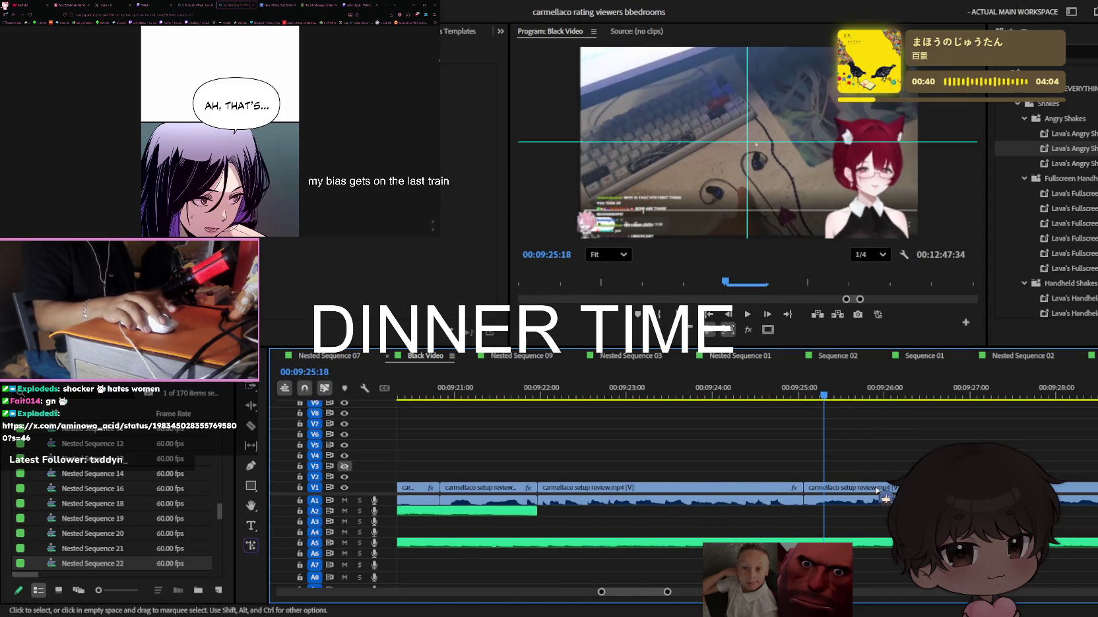
pyautogui.press('space')
pyautogui.scroll(-3, 884, 495)
pyautogui.press('space')
pyautogui.scroll(3, 734, 452)
pyautogui.press('-')
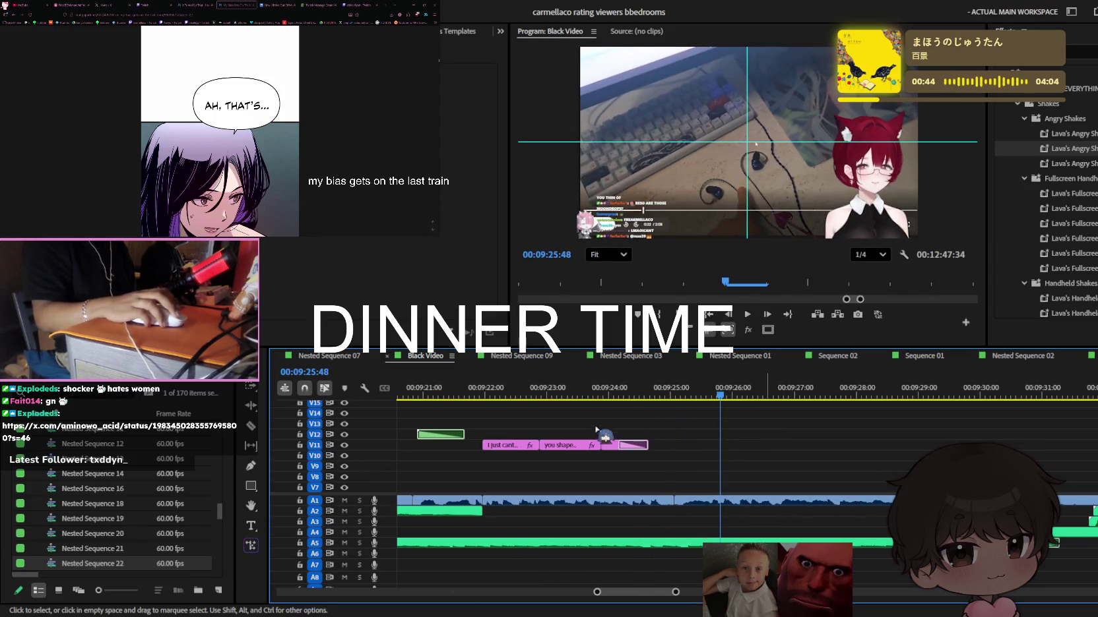
pyautogui.press('space')
pyautogui.press('=')
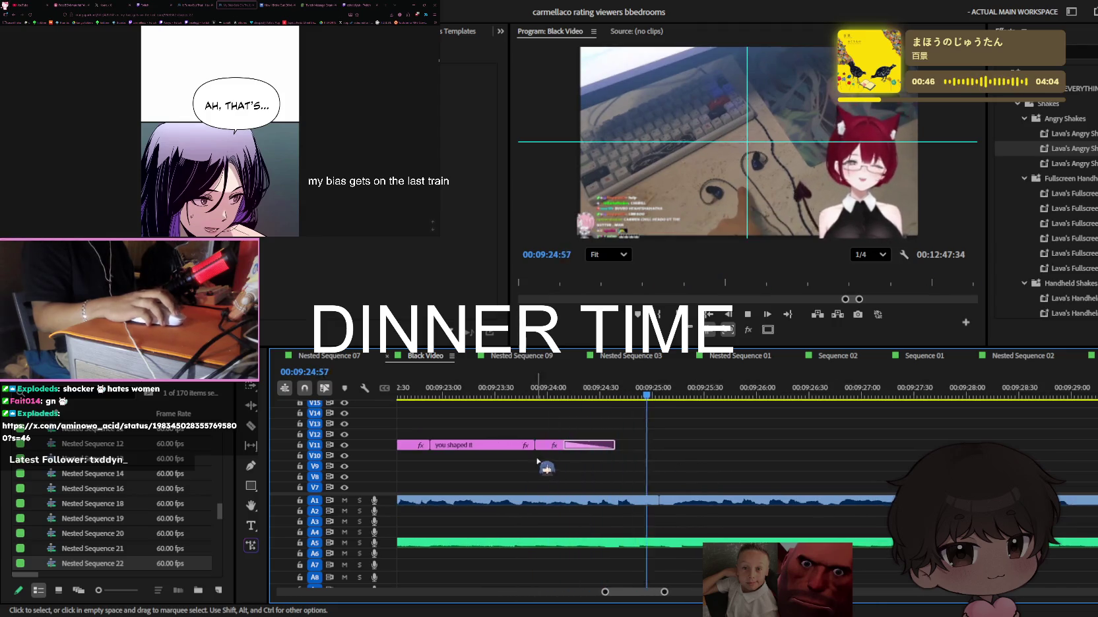
pyautogui.moveTo(467, 446); pyautogui.dragTo(715, 447)
# Edit the copied caption's text to read 'no im just a' and preview it
pyautogui.click(663, 392)
pyautogui.moveTo(663, 392); pyautogui.dragTo(724, 392)
pyautogui.click(725, 445)
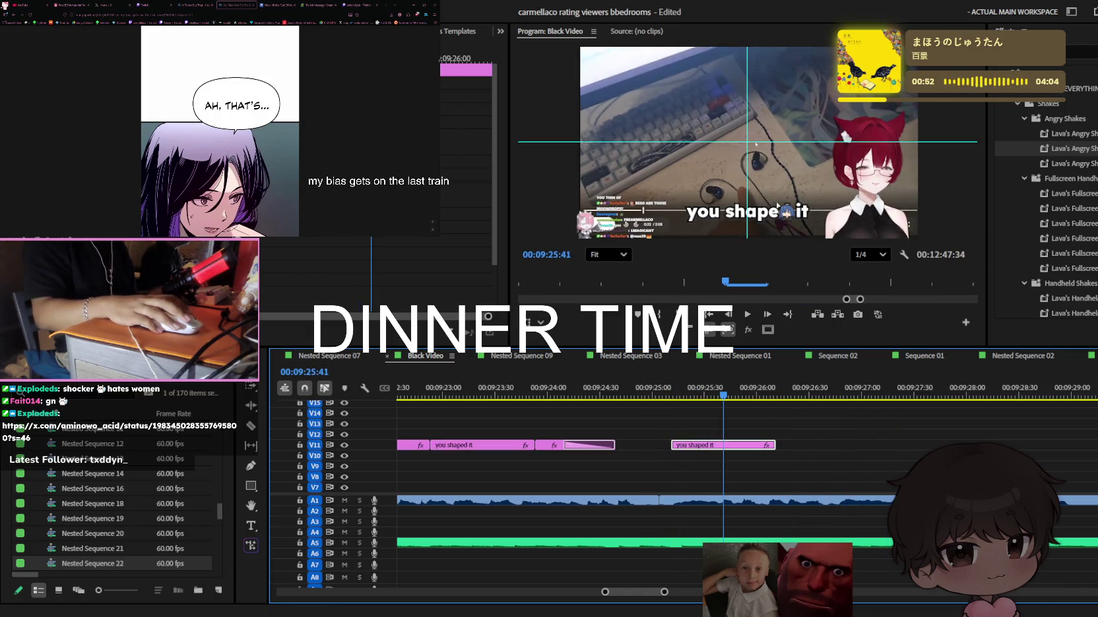
pyautogui.press('space')
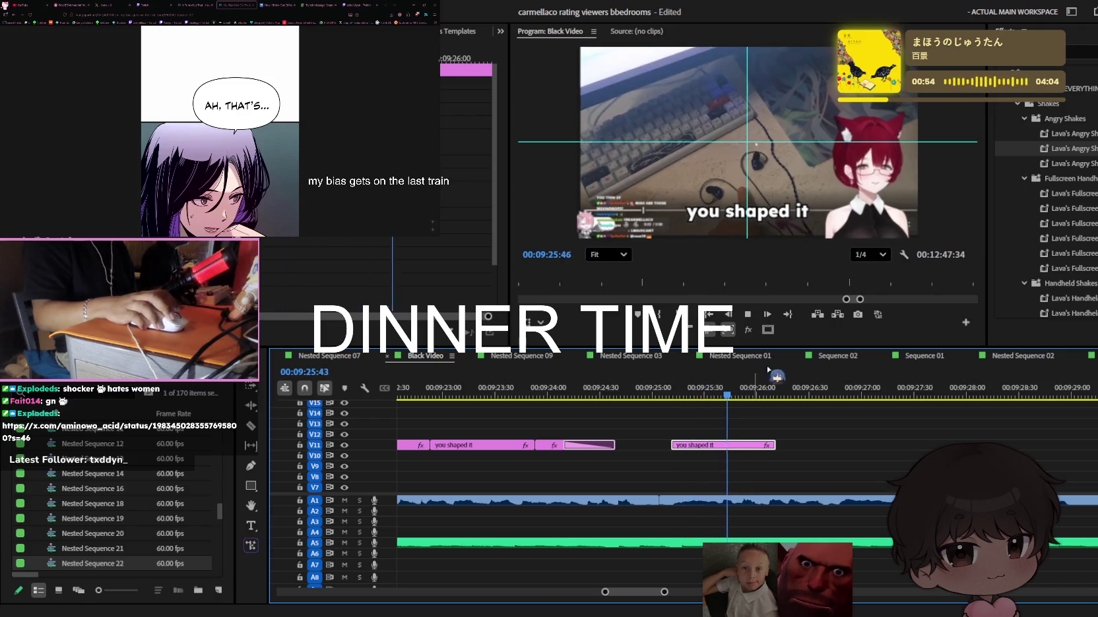
pyautogui.doubleClick(792, 215)
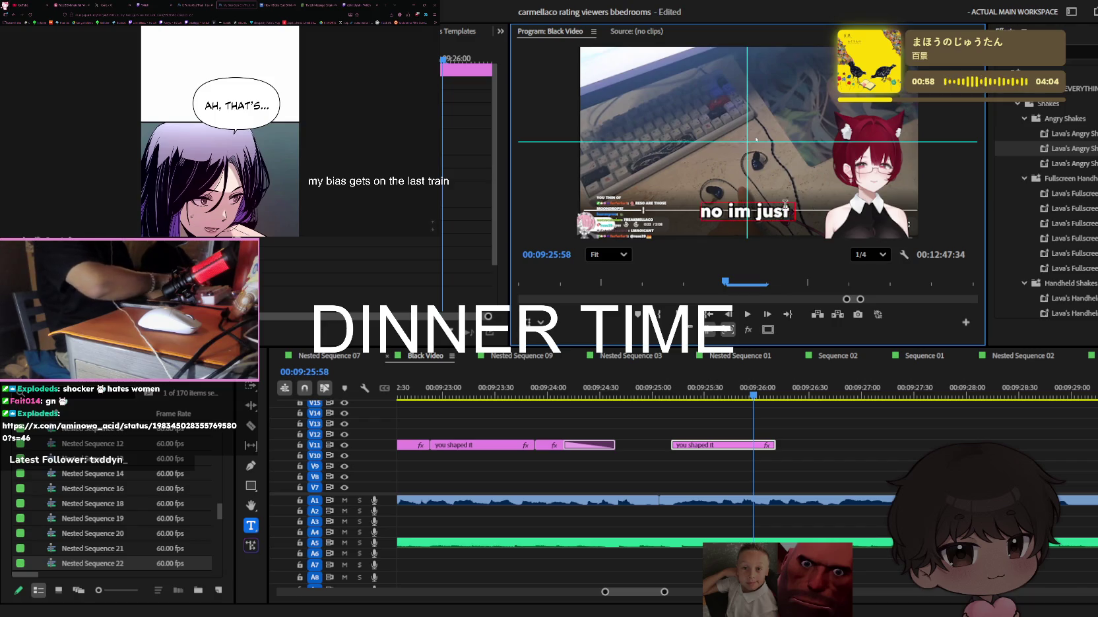
pyautogui.write(' a')
pyautogui.press('Escape')
pyautogui.press('=')
pyautogui.press('space')
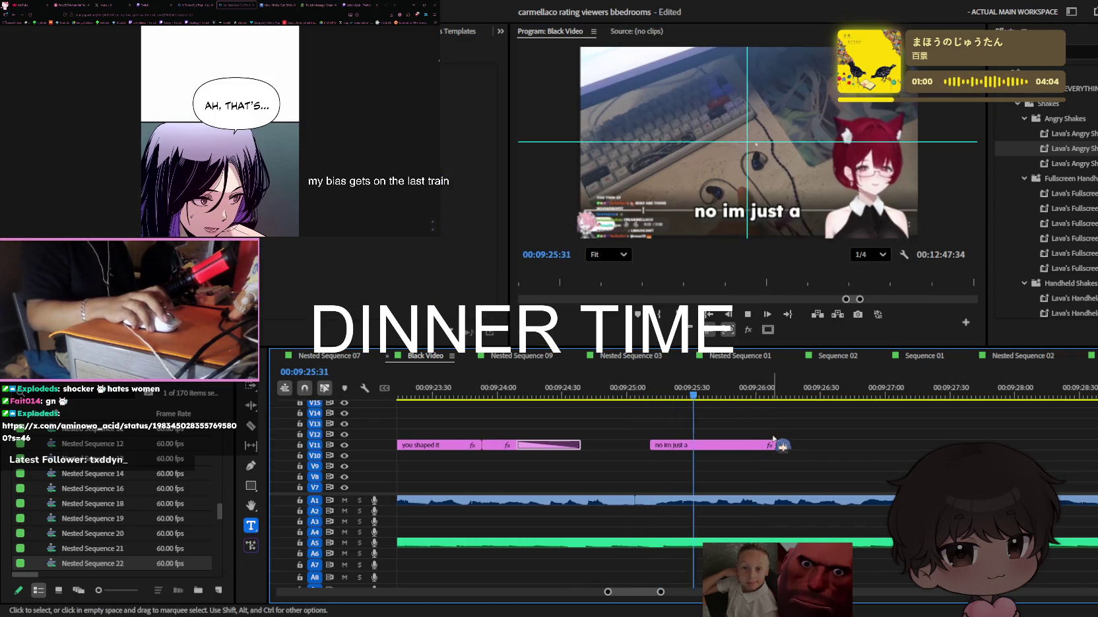
pyautogui.press('space')
# Paste copies of the 'no im just a' caption, split one at the next word, and extend the last
pyautogui.press('c')
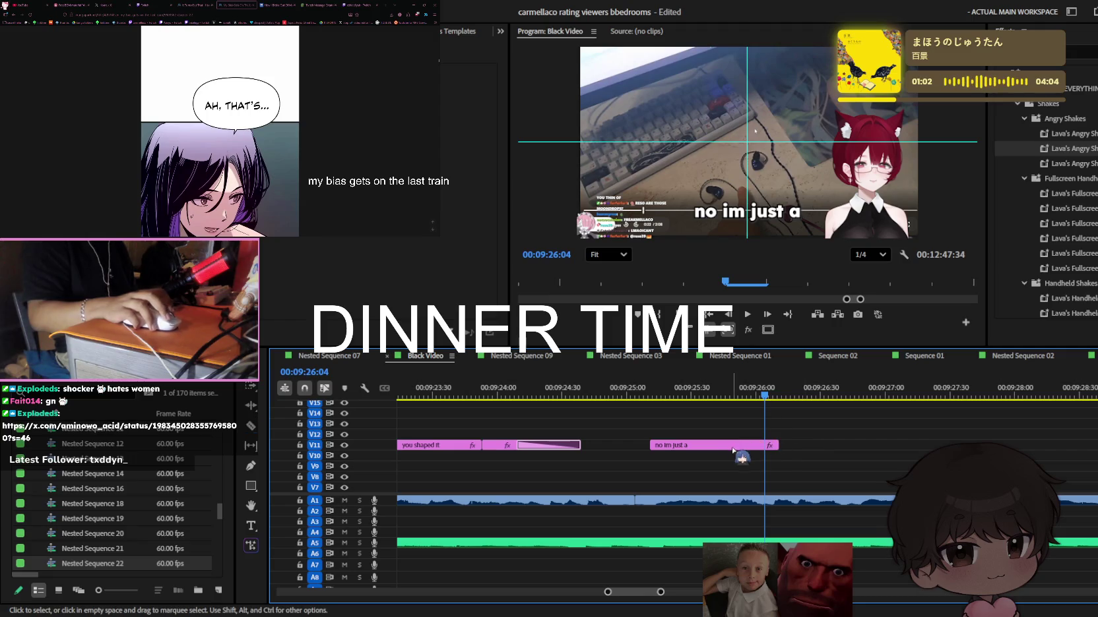
pyautogui.hotkey('ctrl', 'v')
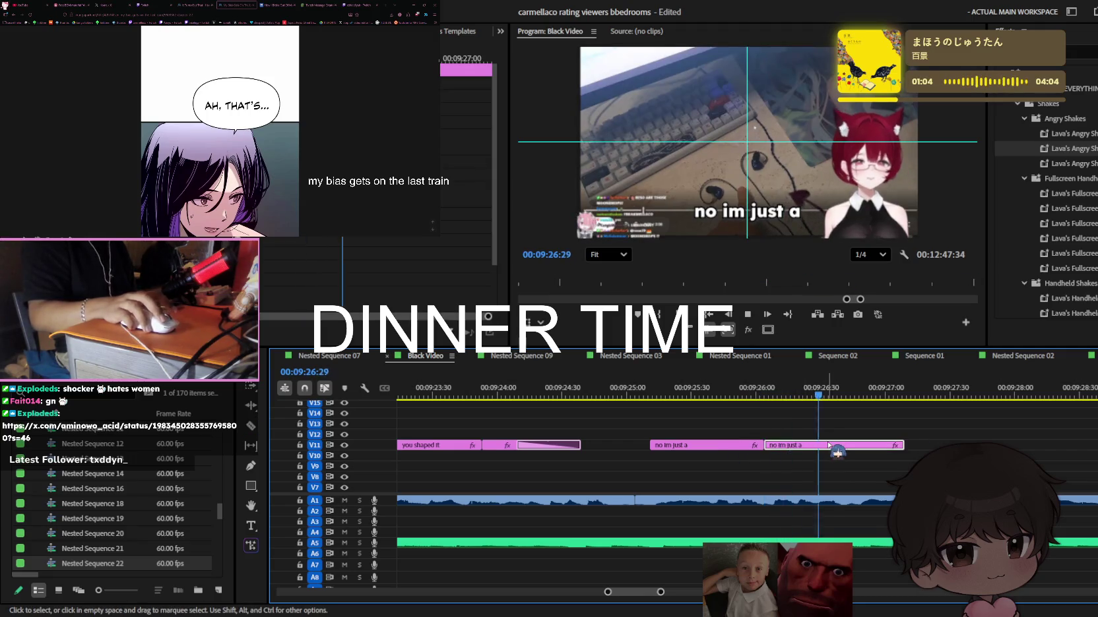
pyautogui.hotkey('ctrl', 'v')
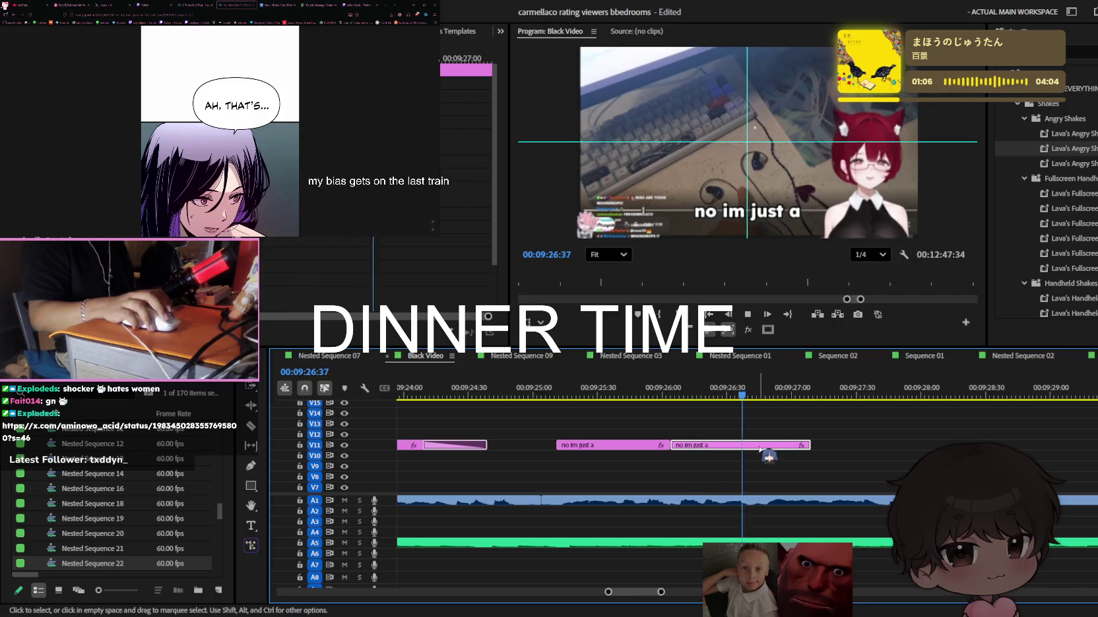
pyautogui.press('space')
pyautogui.press('space')
pyautogui.hotkey('ctrl', 'z')
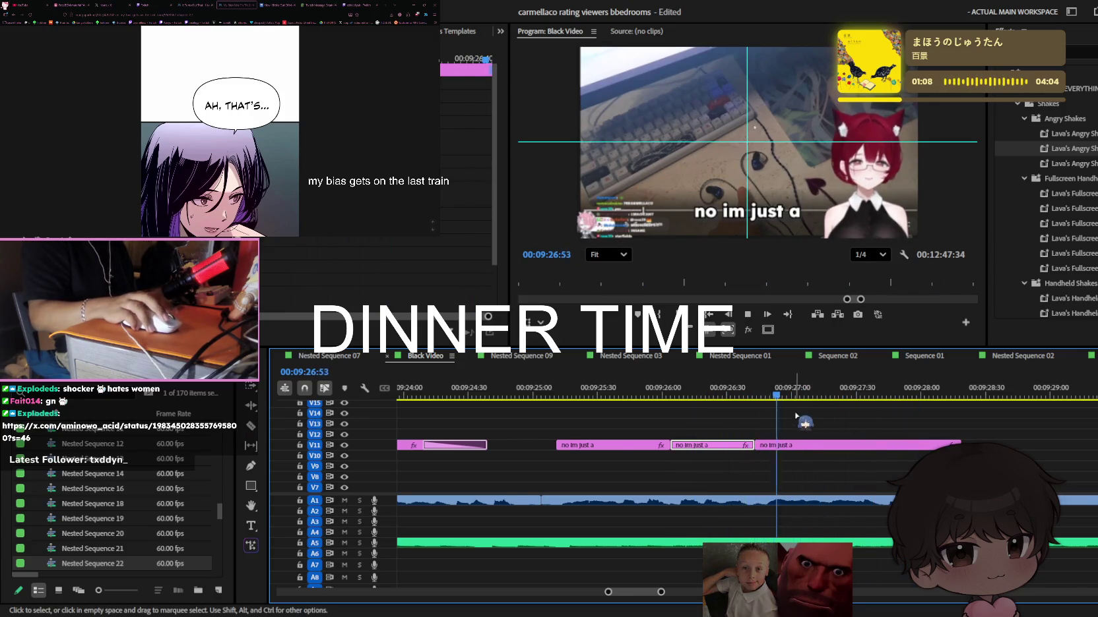
pyautogui.moveTo(705, 396); pyautogui.dragTo(718, 396)
pyautogui.press('c')
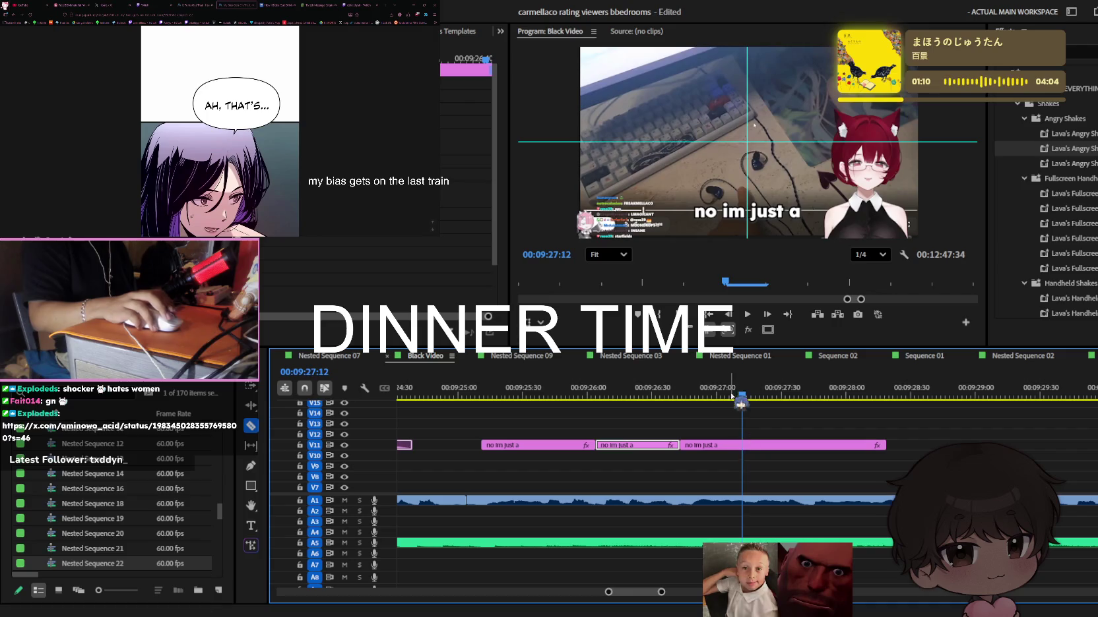
pyautogui.click(720, 445)
pyautogui.press('v')
pyautogui.press('space')
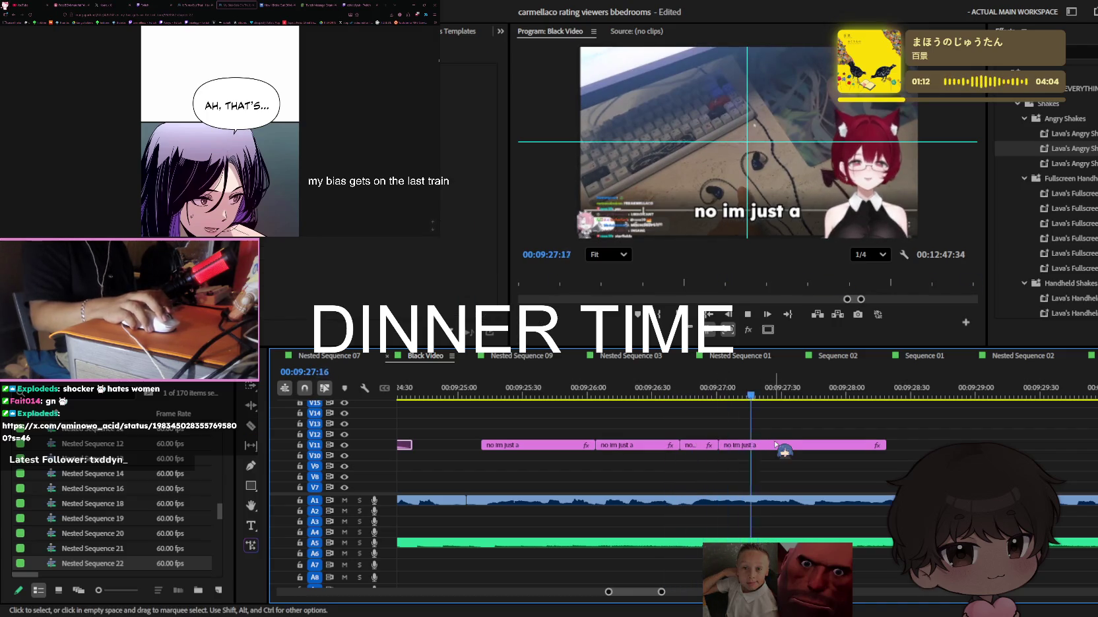
pyautogui.press('space')
pyautogui.press('space')
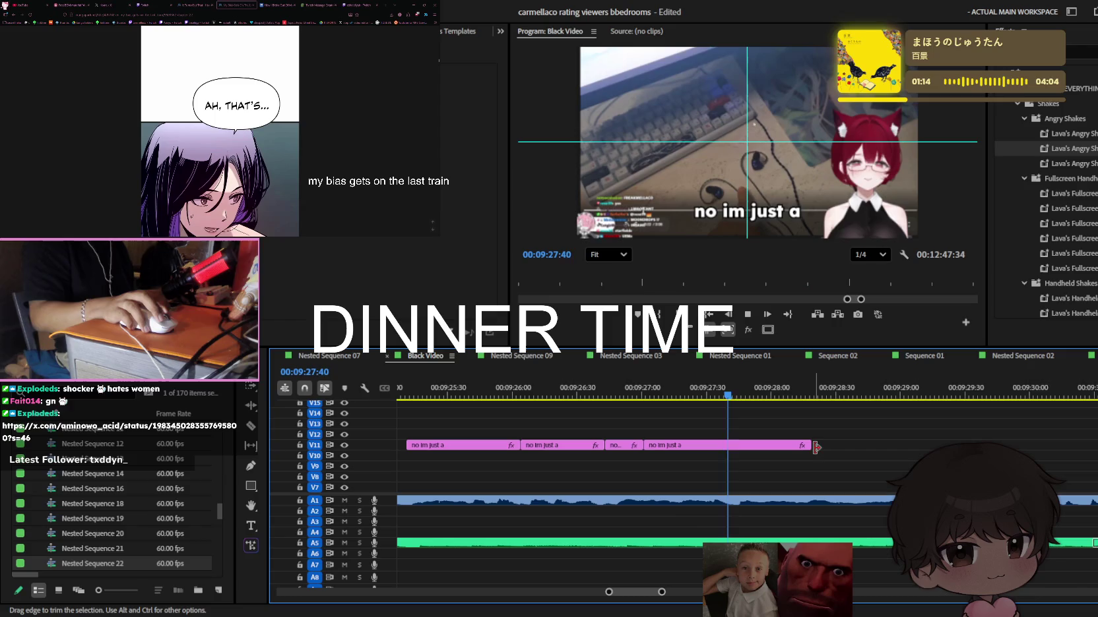
pyautogui.moveTo(889, 448); pyautogui.dragTo(930, 446)
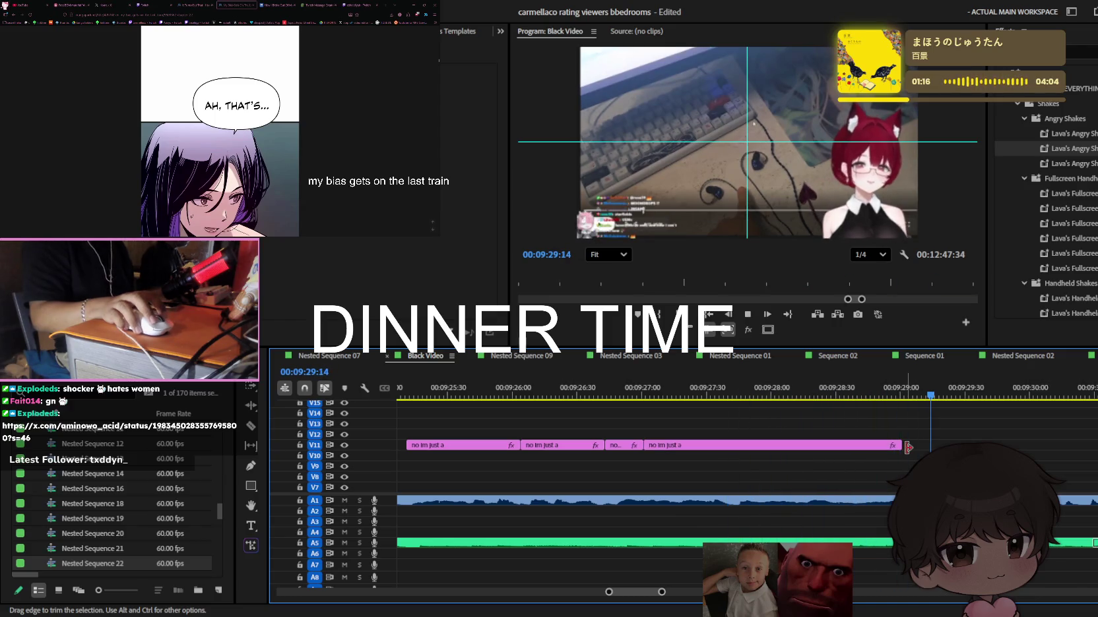
# Retype the short caption piece after 'no im just a' as 'feminist'
pyautogui.press('-')
pyautogui.click(679, 391)
pyautogui.press('space')
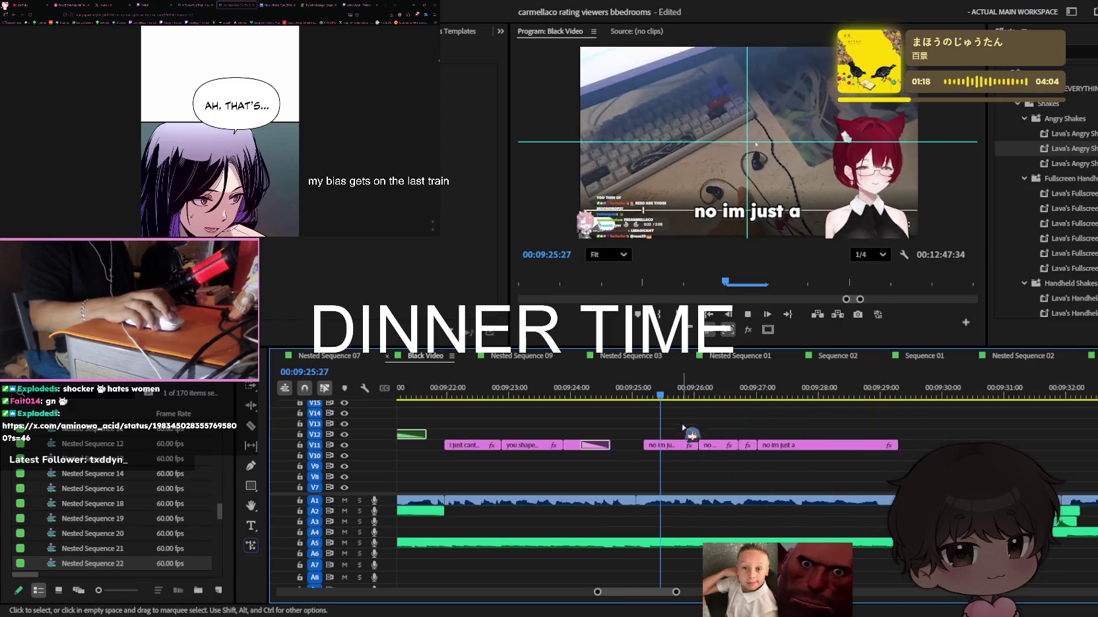
pyautogui.click(731, 447)
pyautogui.press('t')
pyautogui.click(778, 212)
pyautogui.hotkey('ctrl', 'a')
pyautogui.write('fe')
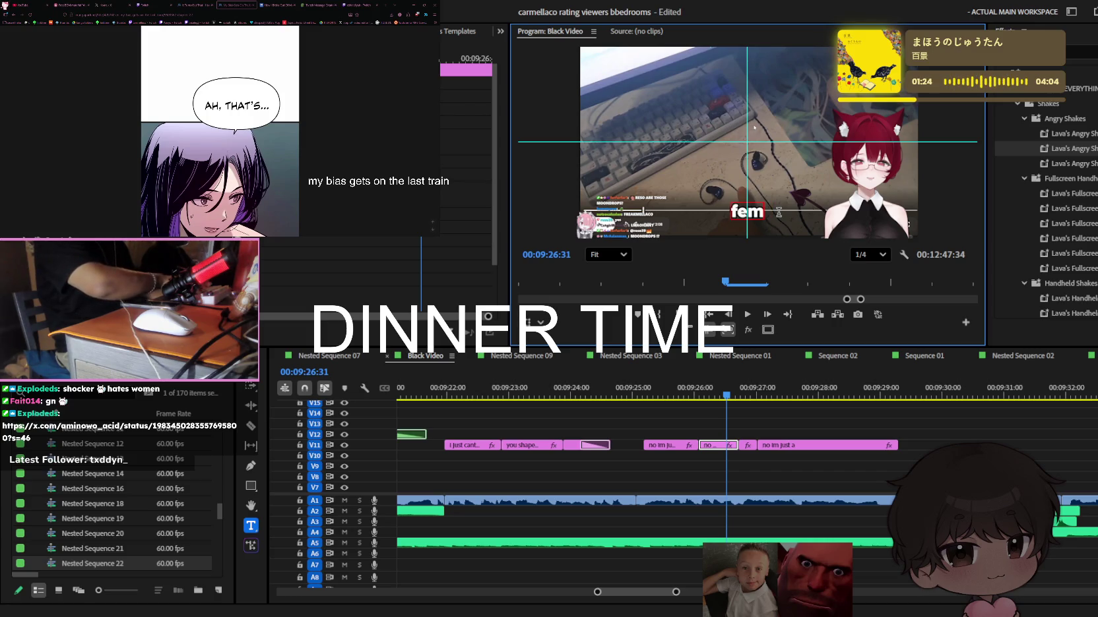
pyautogui.press('BackSpace')
pyautogui.press('BackSpace')
# Finish the caption text and save the project, zooming the timeline out
pyautogui.write('nist')
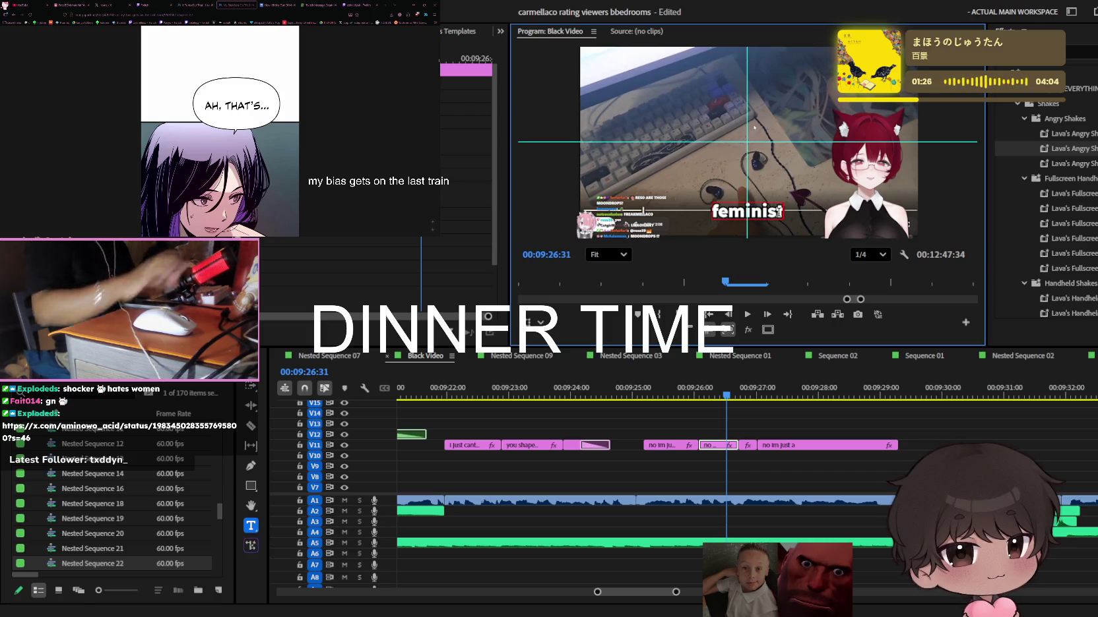
pyautogui.press('-')
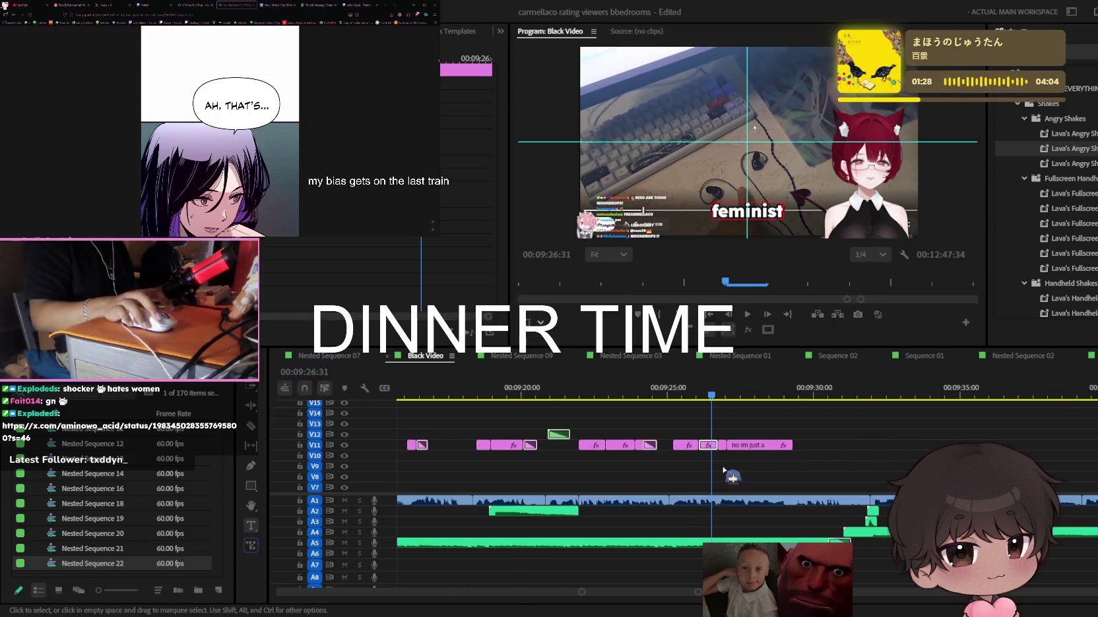
pyautogui.press('-')
pyautogui.hotkey('ctrl', 's')
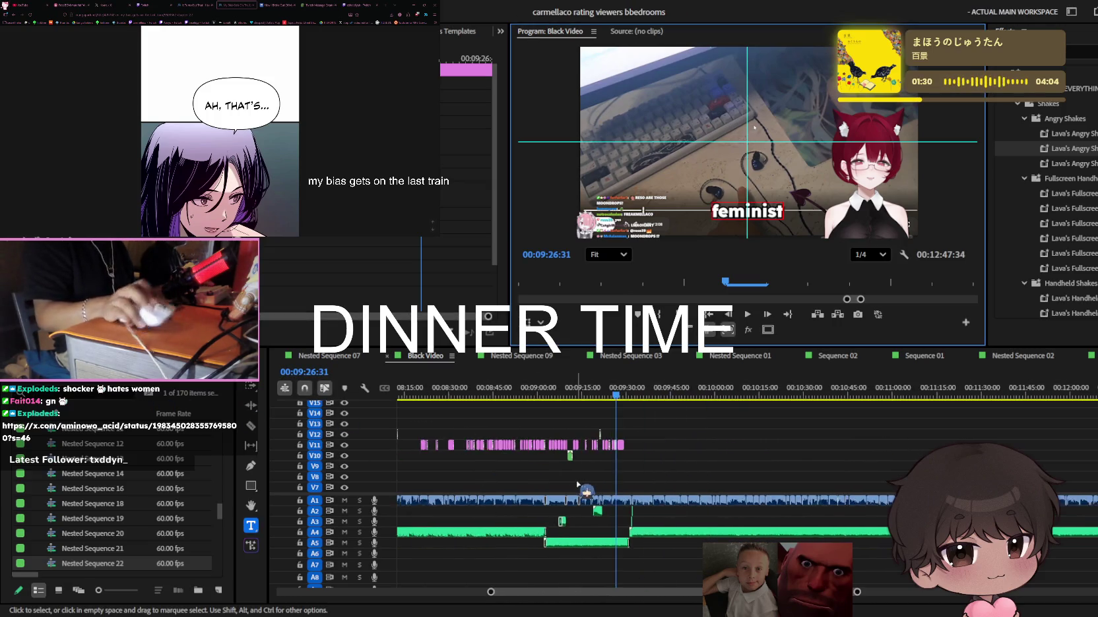
pyautogui.press('-')
pyautogui.press('-')
pyautogui.press('-')
pyautogui.press('-')
pyautogui.press('-')
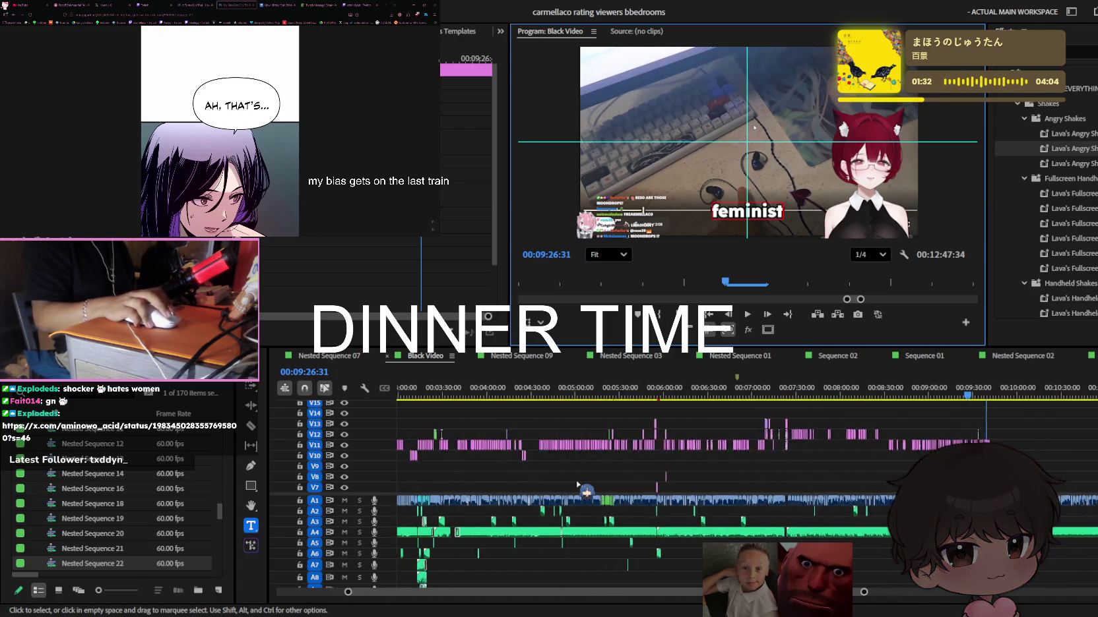
# Zoom and scroll the timeline to look over the whole caption edit
pyautogui.scroll(5, 445, 502)
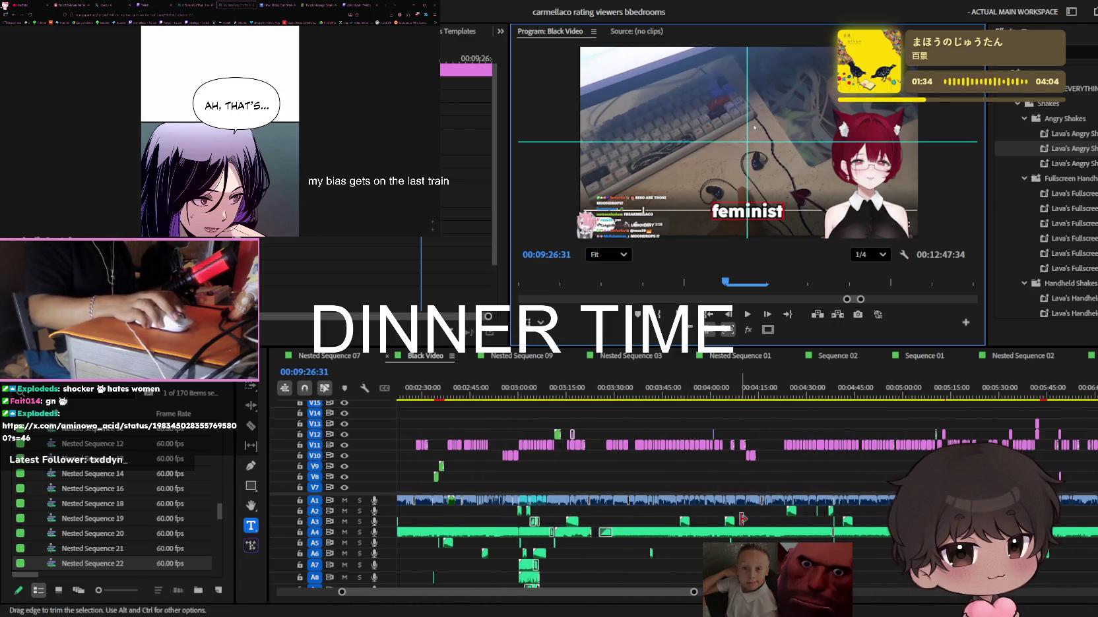
pyautogui.scroll(-2, 849, 529)
pyautogui.scroll(-2, 849, 530)
pyautogui.scroll(-2, 849, 529)
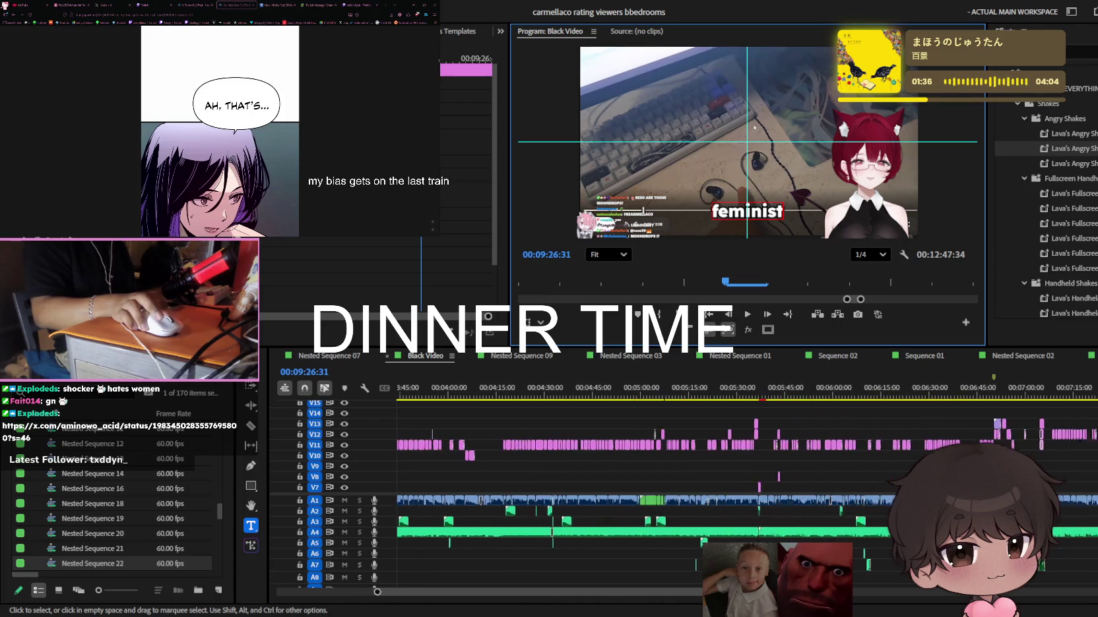
pyautogui.press('=')
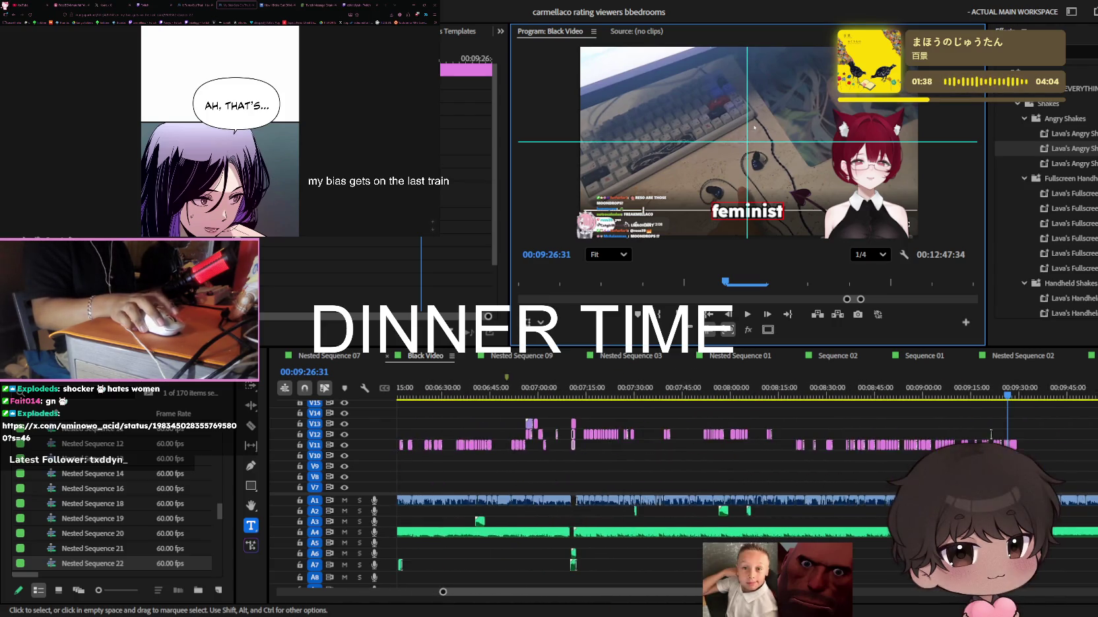
pyautogui.press('-')
pyautogui.scroll(4, 839, 521)
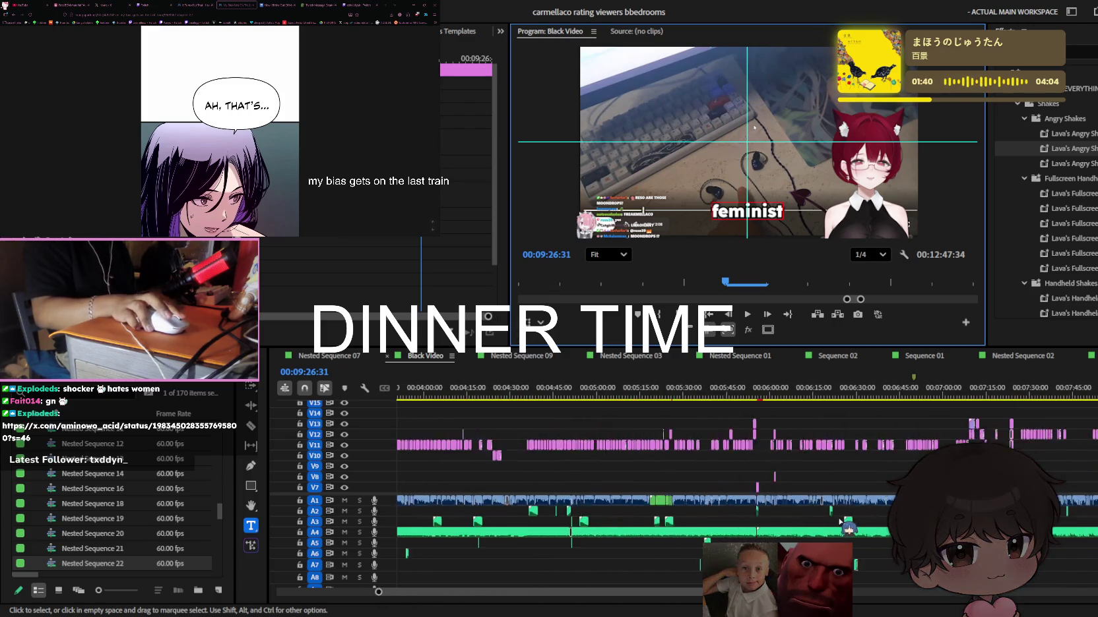
pyautogui.scroll(3, 849, 529)
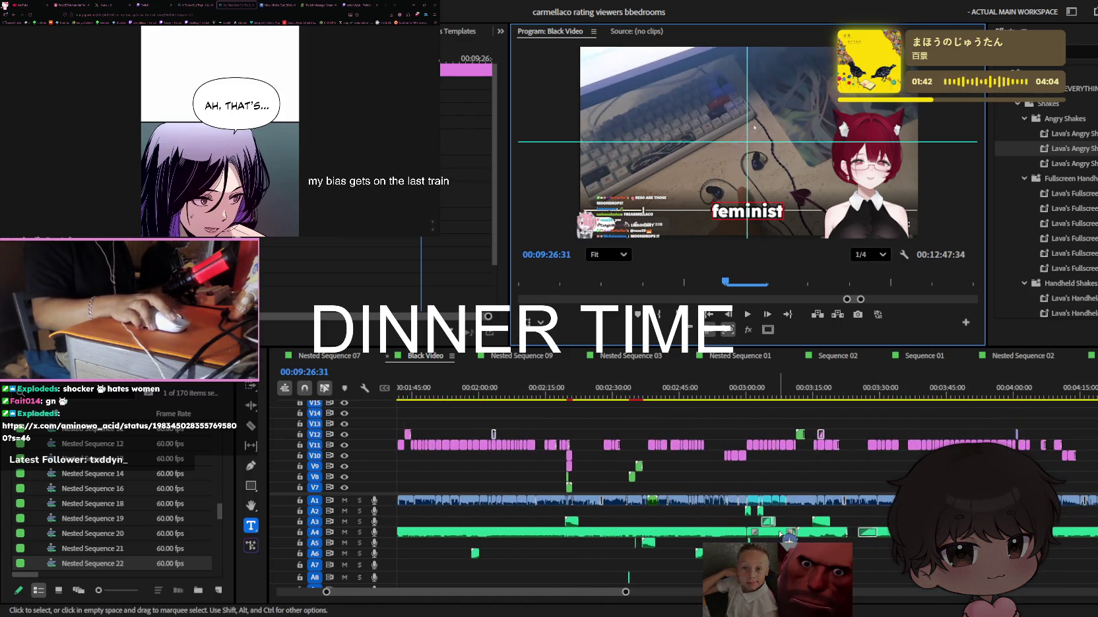
pyautogui.scroll(3, 791, 538)
pyautogui.scroll(3, 798, 539)
pyautogui.scroll(3, 806, 539)
pyautogui.scroll(3, 807, 539)
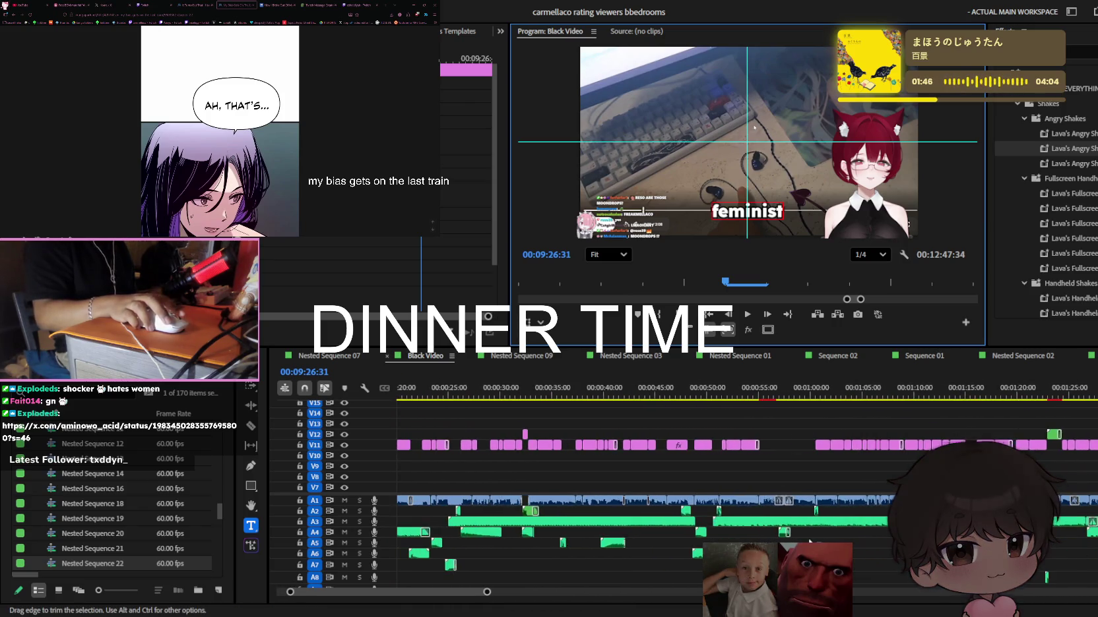
pyautogui.scroll(-3, 810, 542)
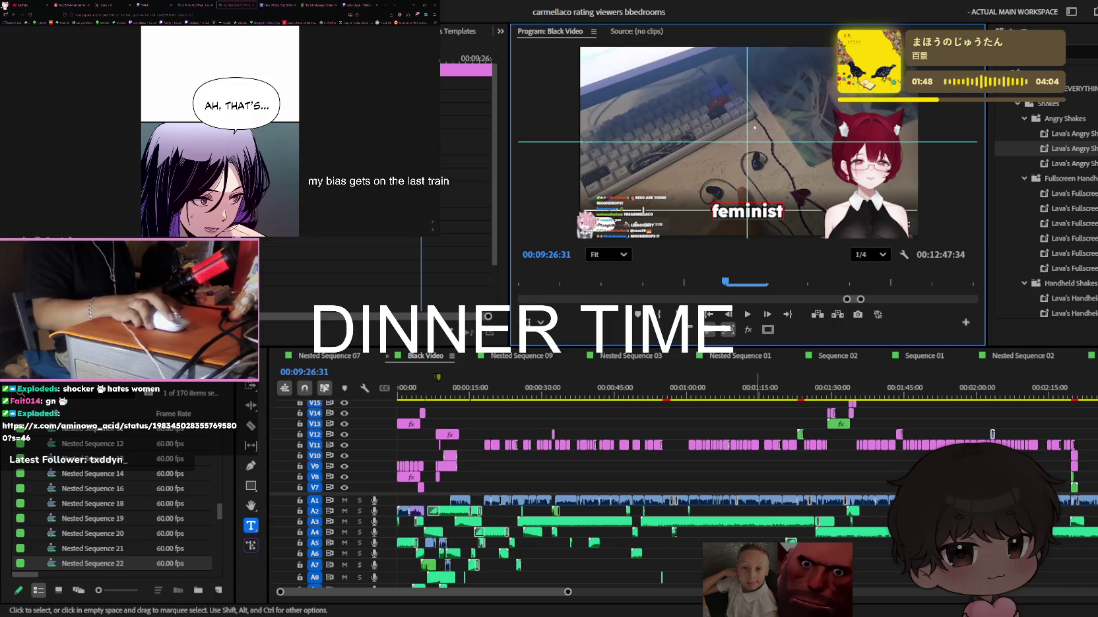
pyautogui.scroll(-3, 724, 471)
pyautogui.scroll(-3, 724, 471)
pyautogui.scroll(3, 724, 471)
# Scrub back to an earlier point and play through the captions
pyautogui.moveTo(866, 397)
pyautogui.mouseDown()
pyautogui.moveTo(732, 395)
pyautogui.moveTo(800, 389)
pyautogui.mouseUp()
pyautogui.press('space')
pyautogui.scroll(2, 806, 482)
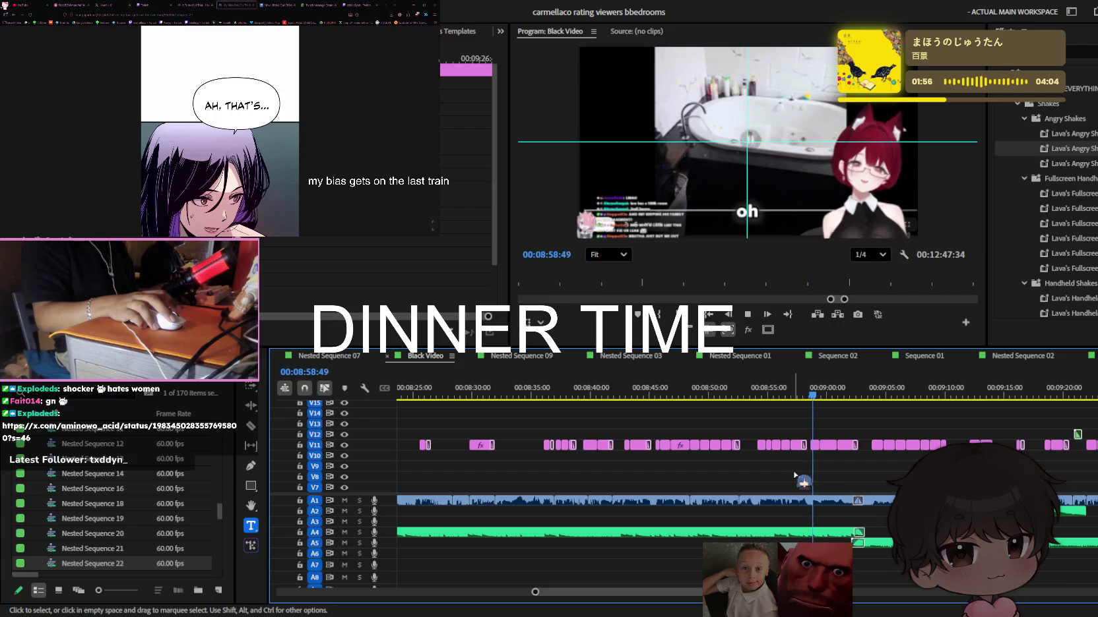
pyautogui.scroll(2, 798, 479)
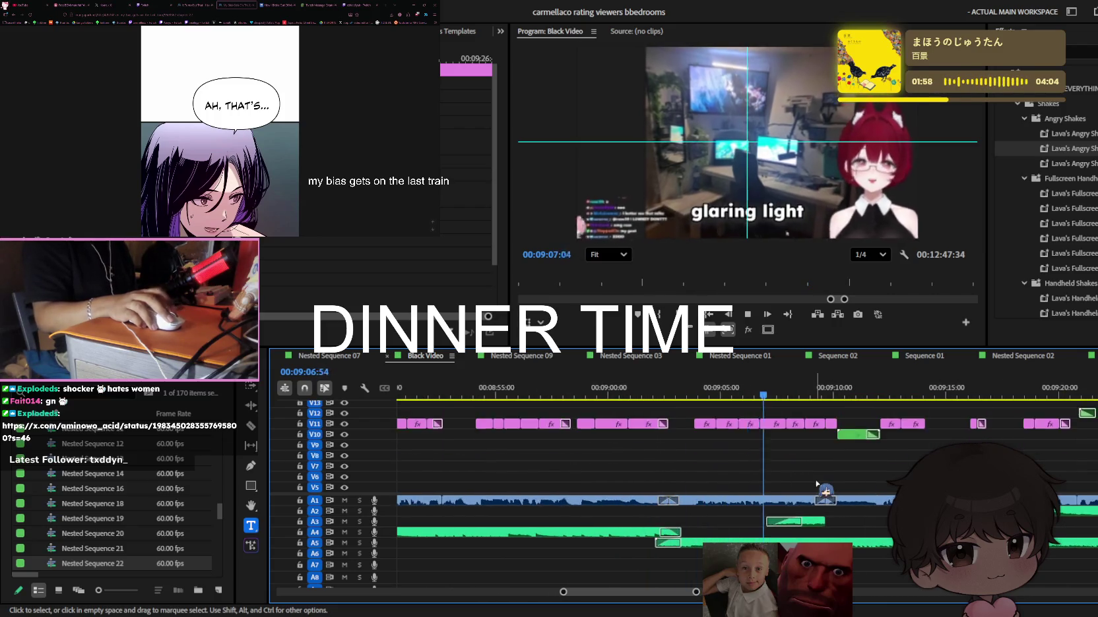
pyautogui.scroll(-1, 834, 480)
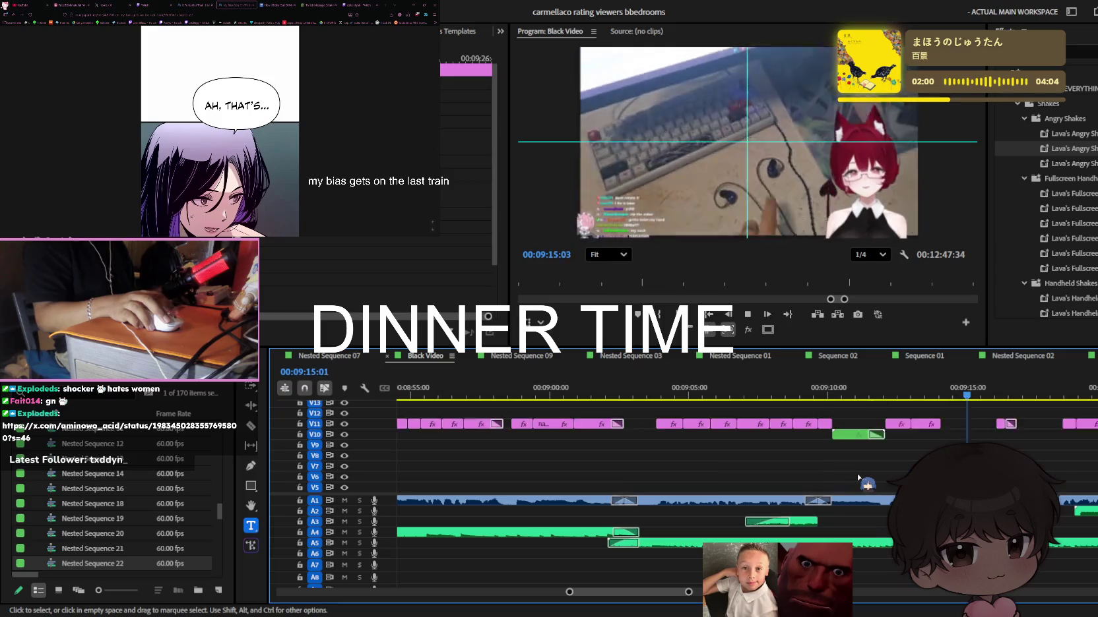
pyautogui.scroll(2, 854, 478)
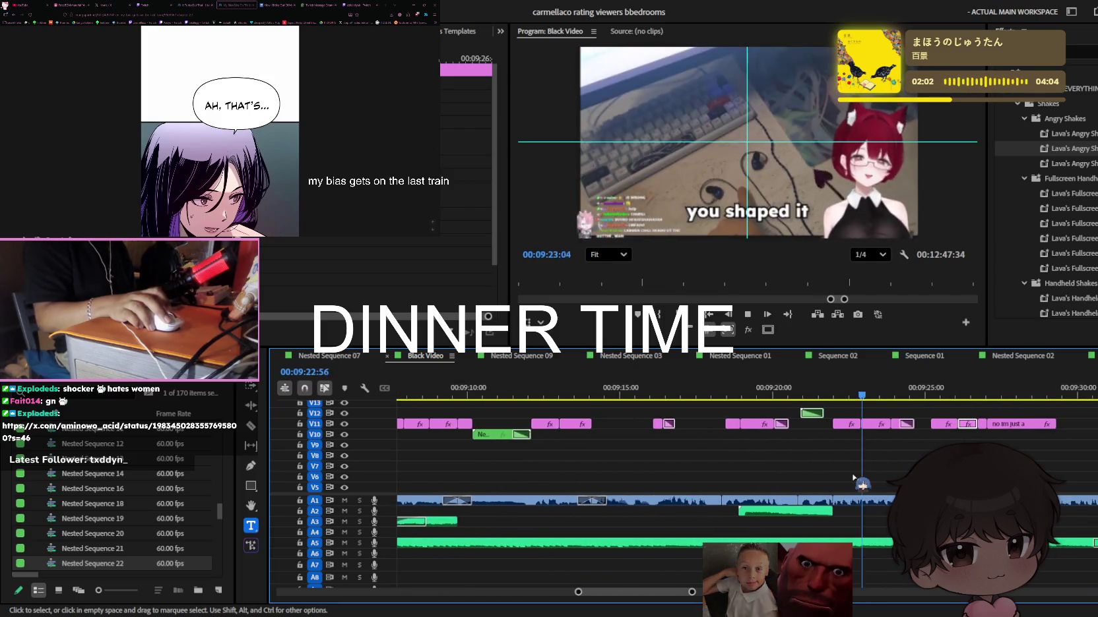
pyautogui.scroll(-1, 791, 448)
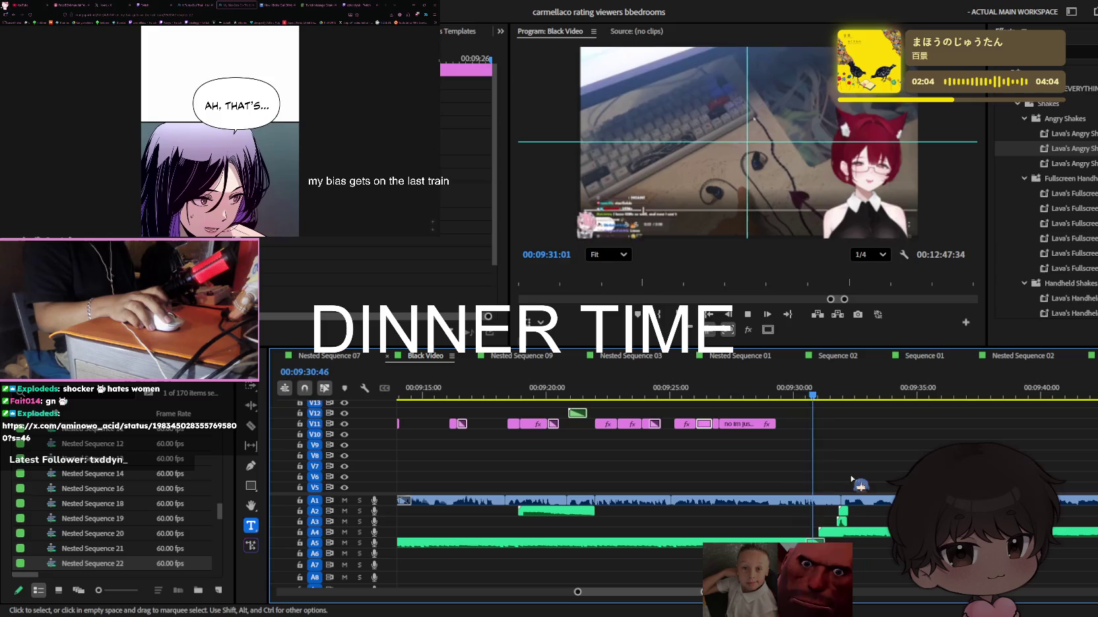
pyautogui.press('space')
# Replay the new caption section and select the 'bro' caption's text for retyping
pyautogui.press('j')
pyautogui.press('j')
pyautogui.press('j')
pyautogui.press('space')
pyautogui.scroll(2, 725, 439)
pyautogui.click(767, 217)
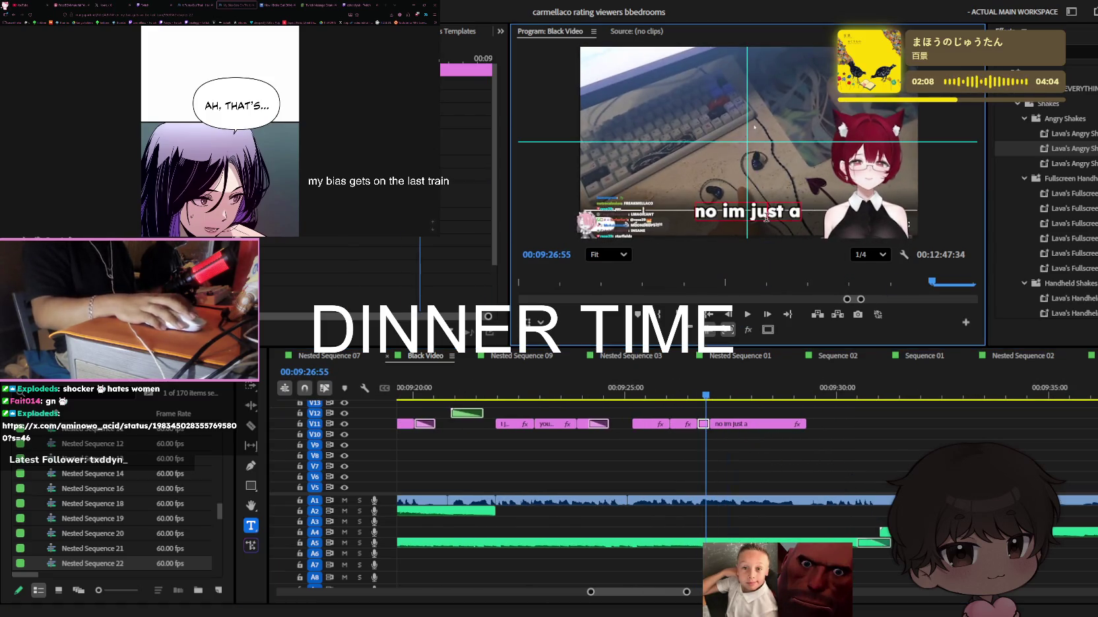
pyautogui.press('Right')
pyautogui.press('Right')
pyautogui.press('Right')
pyautogui.press('Right')
pyautogui.press('Right')
pyautogui.press('Right')
pyautogui.press('Right')
pyautogui.press('Right')
pyautogui.press('Right')
pyautogui.press('Right')
pyautogui.press('Right')
pyautogui.press('Right')
pyautogui.press('Right')
pyautogui.press('Right')
pyautogui.press('Right')
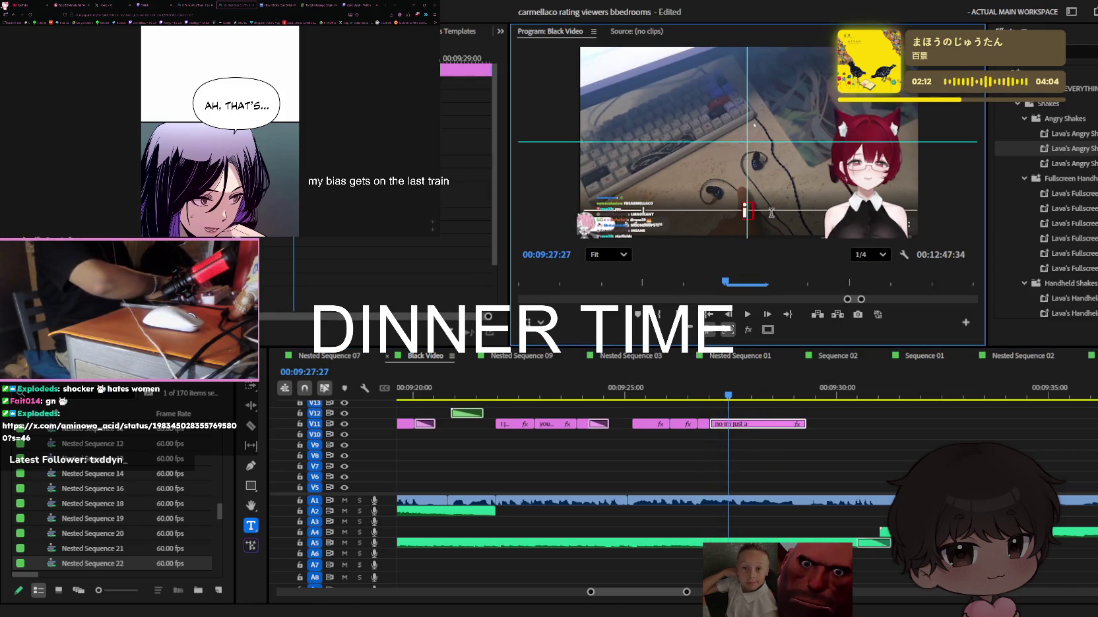
# Set the caption text to 'i know my female anatomy' and play it back
pyautogui.write('i know my female')
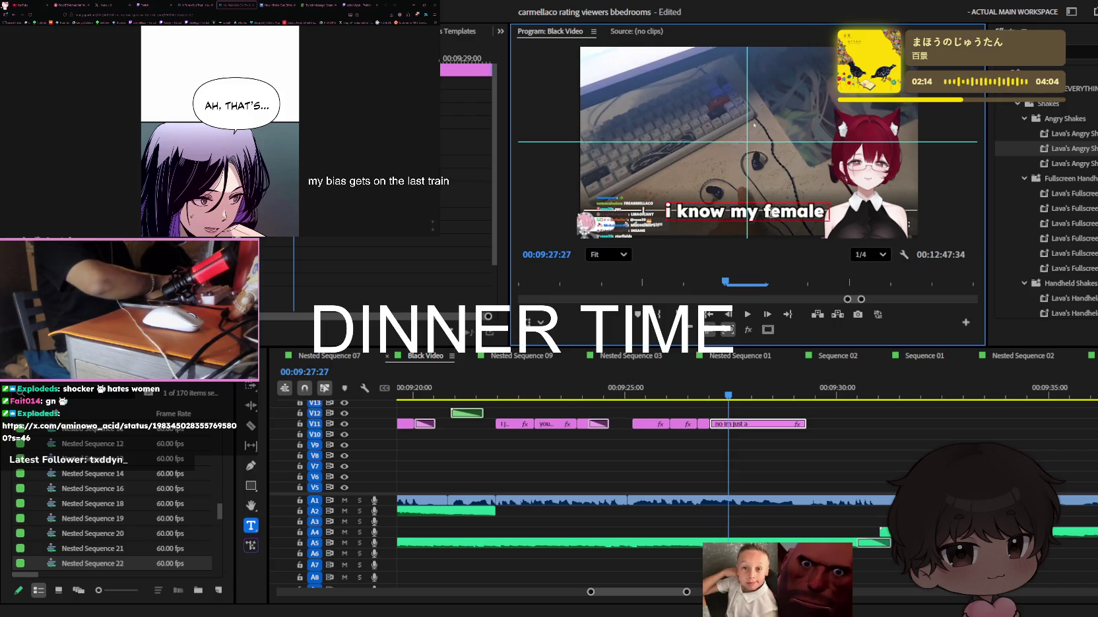
pyautogui.write(' anatomy')
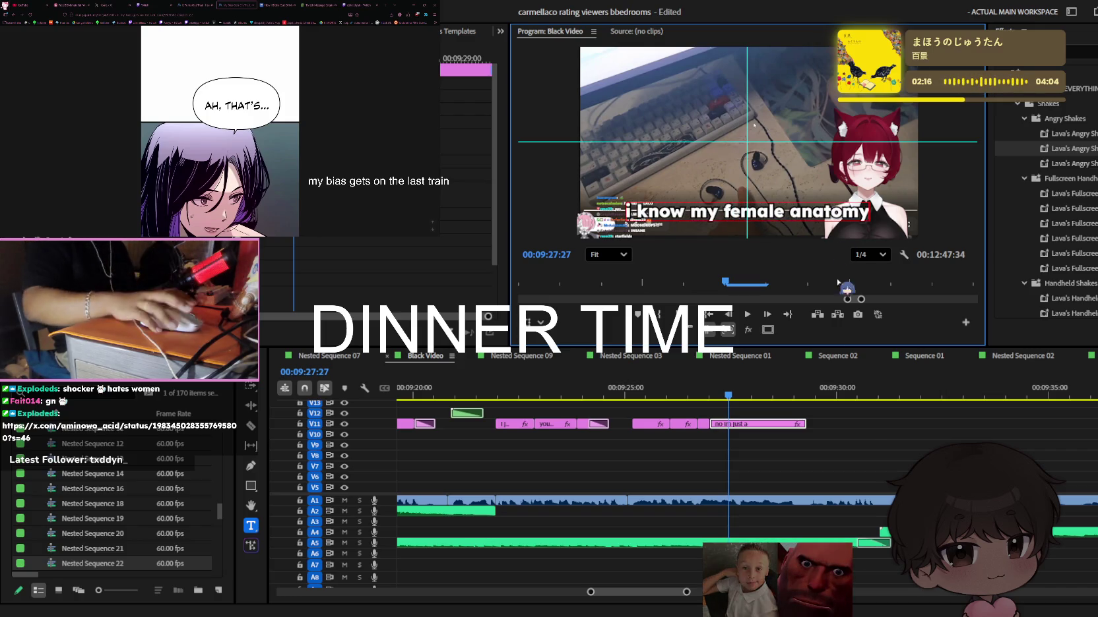
pyautogui.click(829, 438)
pyautogui.press('space')
pyautogui.press('=')
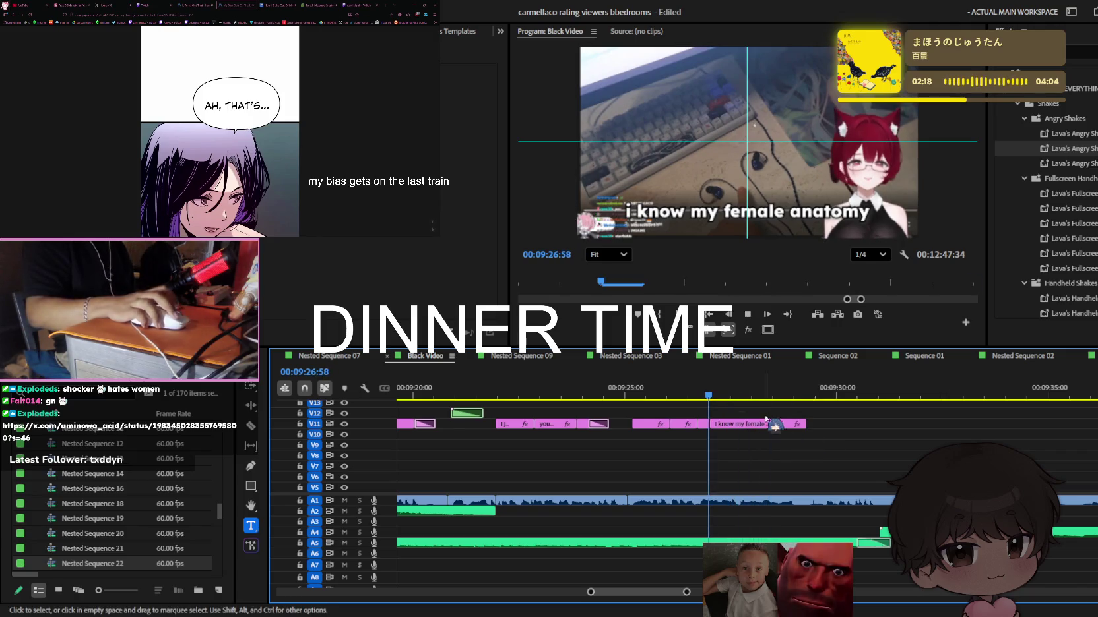
pyautogui.click(687, 390)
# Try deleting 'female anatomy', undo the changes, and save the project
pyautogui.moveTo(723, 217); pyautogui.dragTo(942, 221)
pyautogui.press('BackSpace')
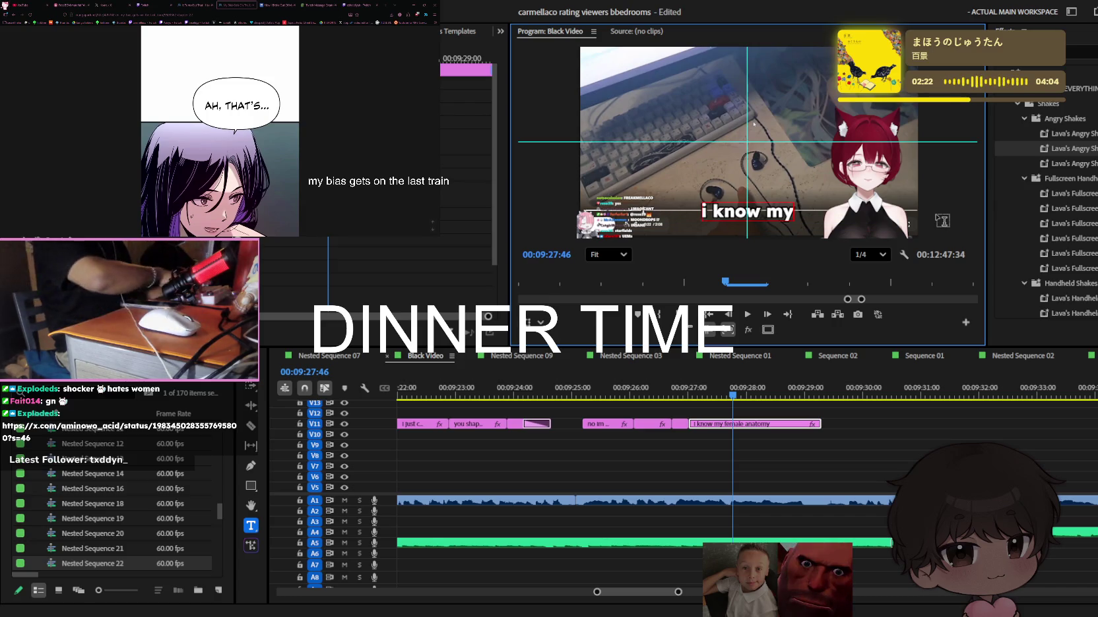
pyautogui.click(742, 423)
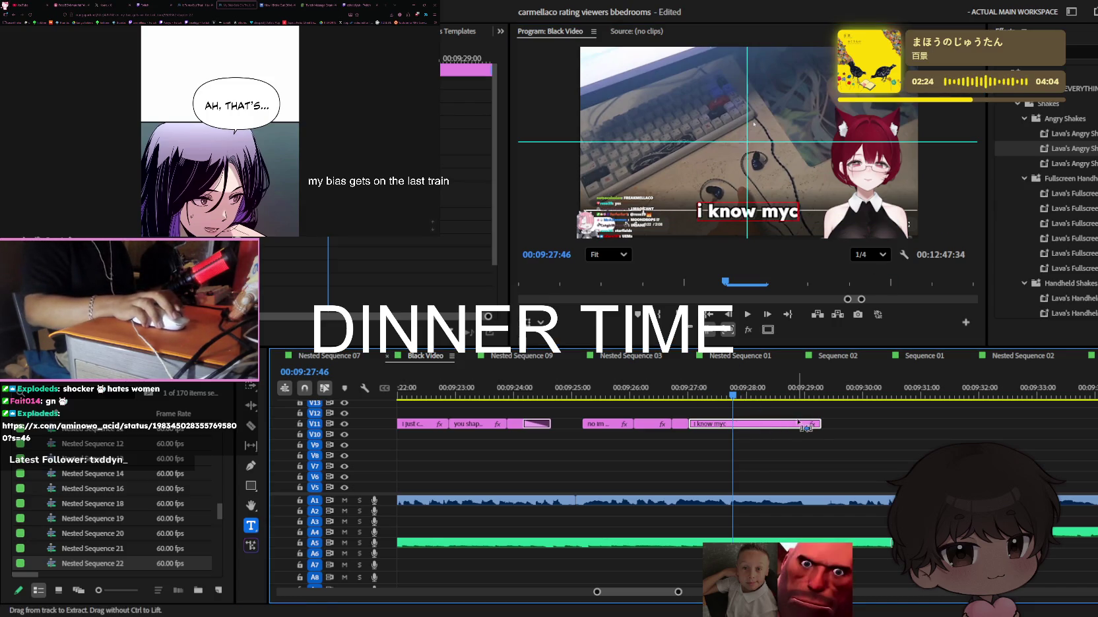
pyautogui.hotkey('ctrl', 'z')
pyautogui.press('Delete')
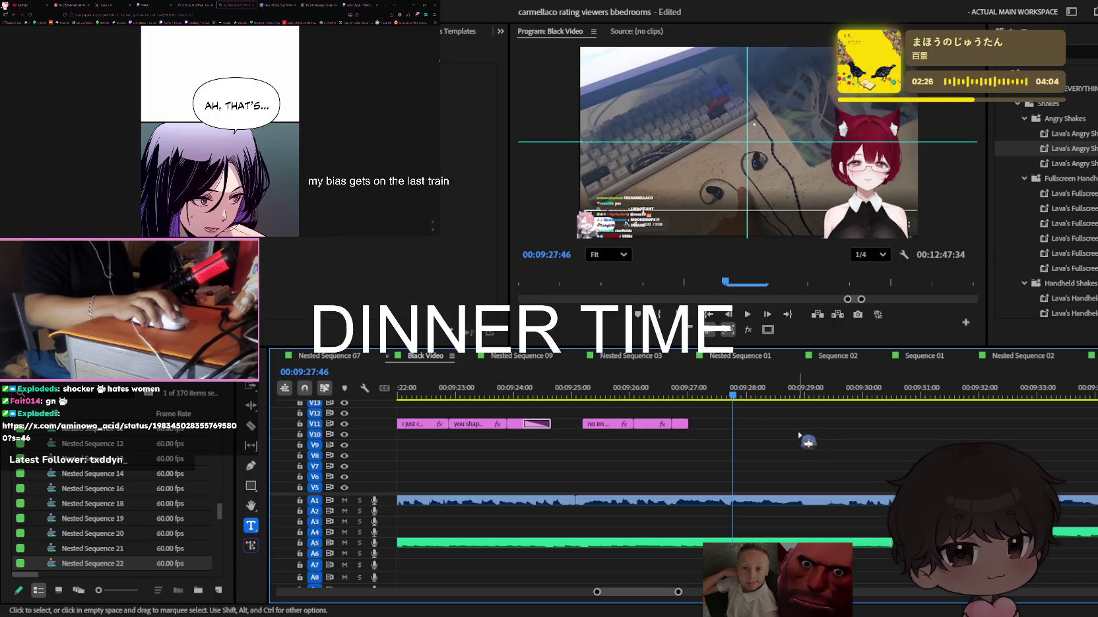
pyautogui.hotkey('ctrl', 'z')
pyautogui.click(749, 422)
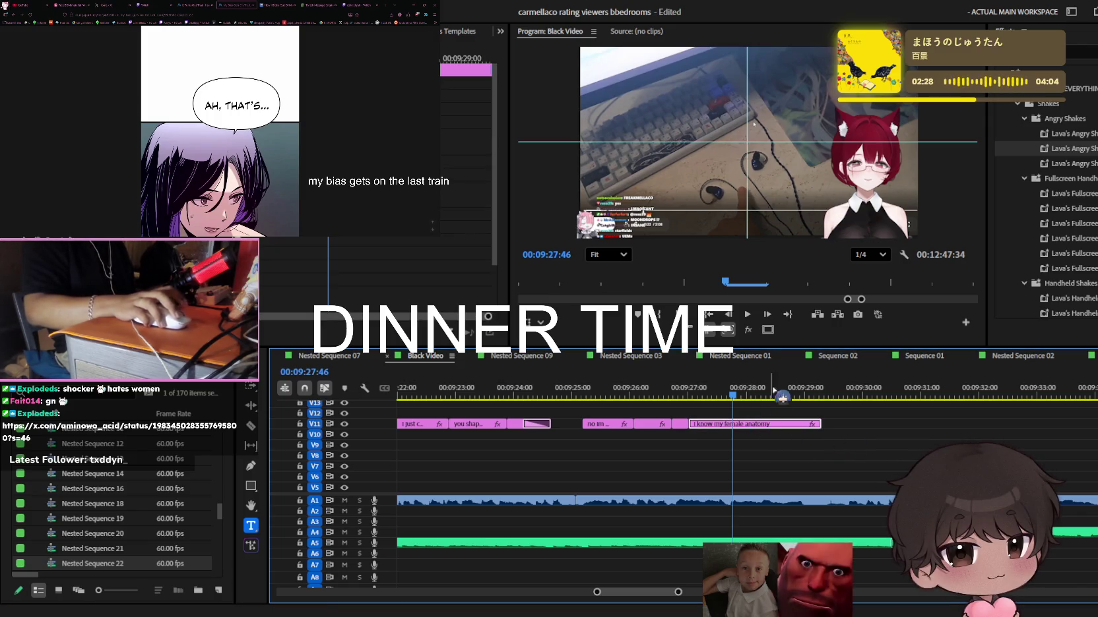
pyautogui.hotkey('ctrl', 's')
# Delete 'female anatomy' so the caption reads 'i know my', then play it back
pyautogui.moveTo(733, 388); pyautogui.dragTo(711, 390)
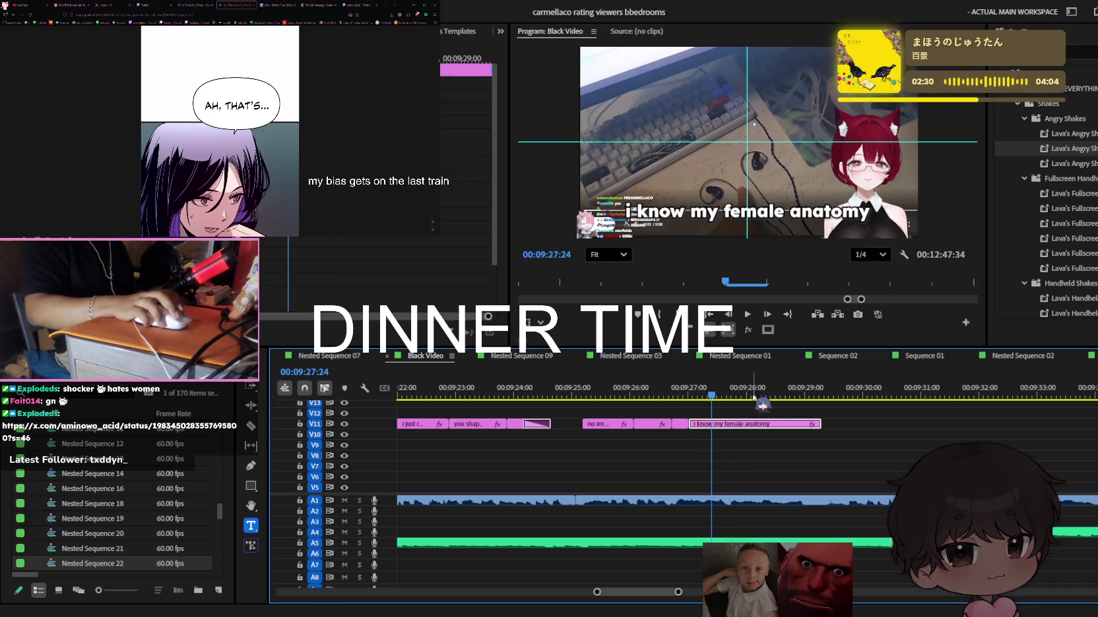
pyautogui.click(718, 214)
pyautogui.moveTo(718, 214); pyautogui.dragTo(884, 219)
pyautogui.hotkey('ctrl', 'c')
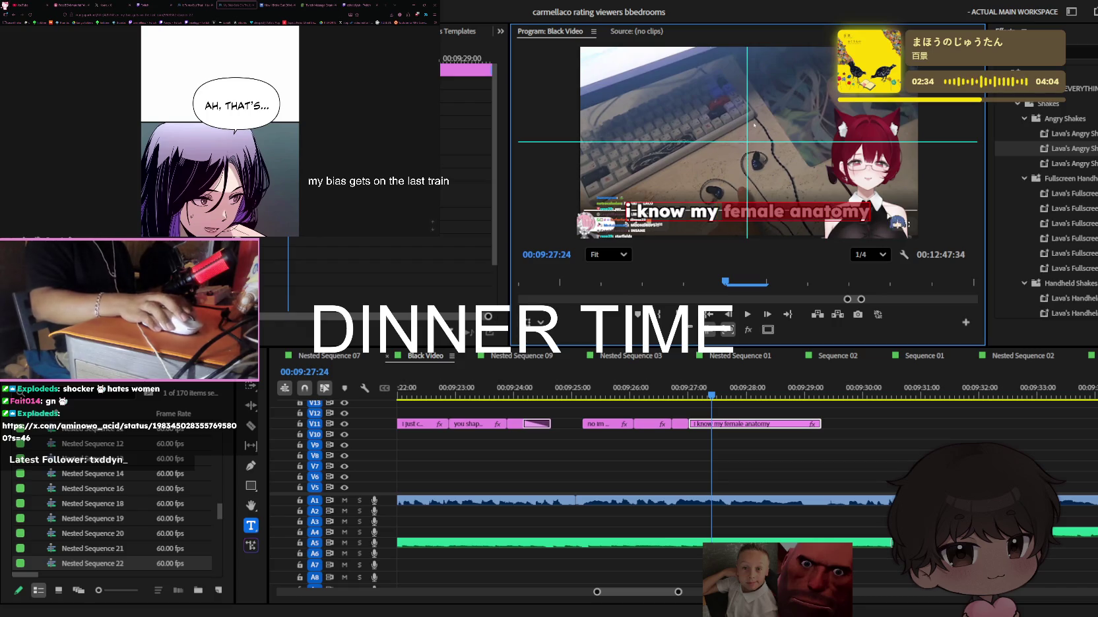
pyautogui.press('BackSpace')
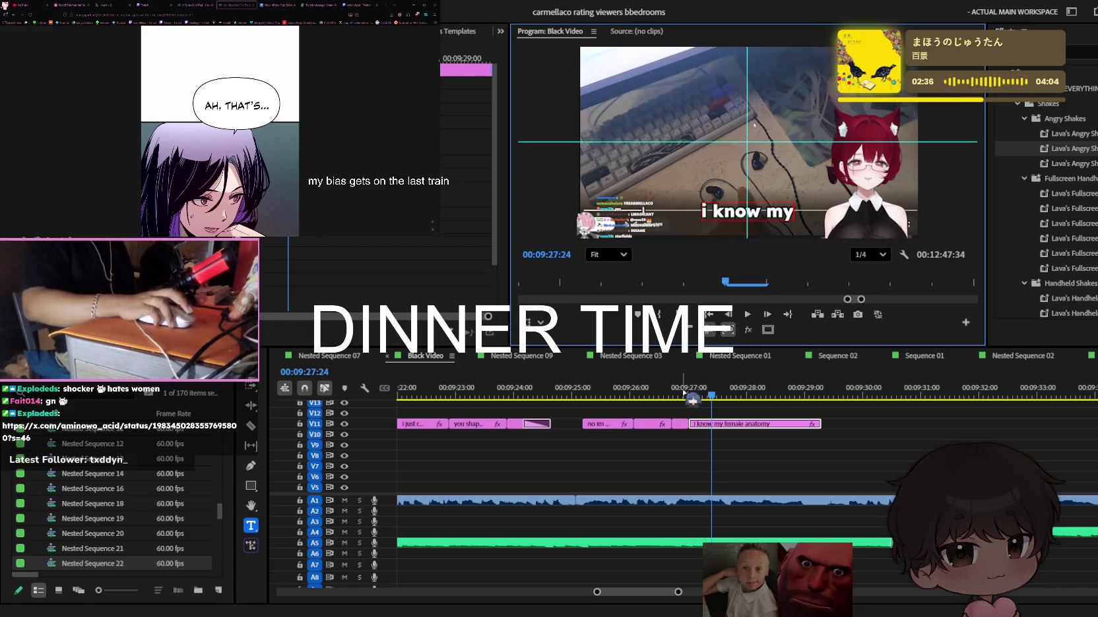
pyautogui.click(753, 446)
pyautogui.press('space')
pyautogui.press('space')
# Split the caption clip at the playhead and preview the two captions
pyautogui.hotkey('ctrl', 'k')
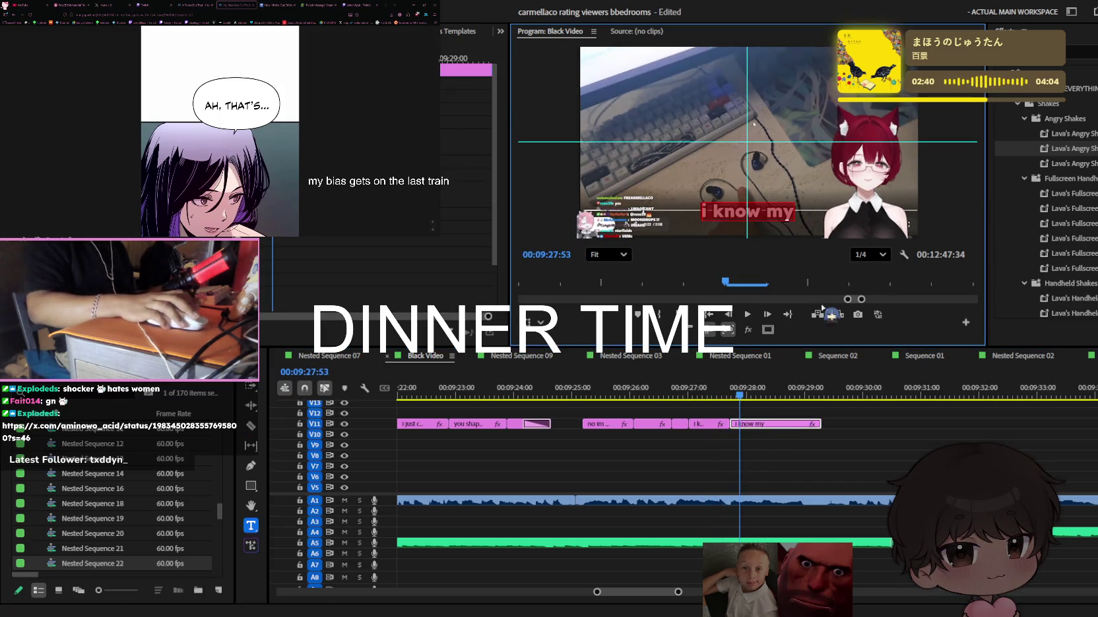
pyautogui.hotkey('ctrl', 'v')
pyautogui.press('space')
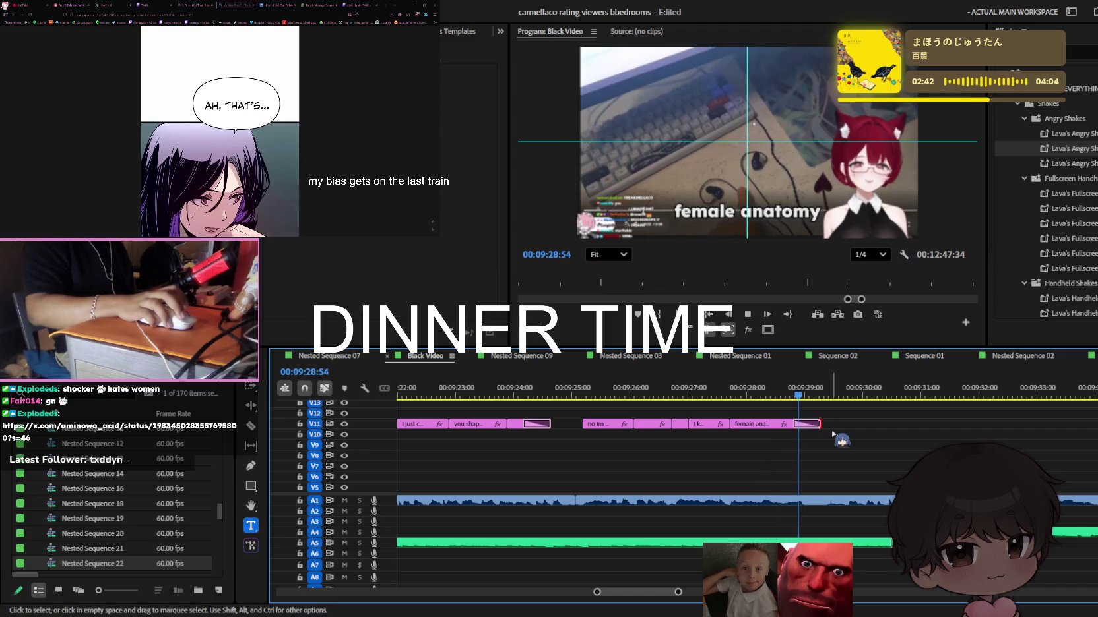
pyautogui.press('-')
pyautogui.press('space')
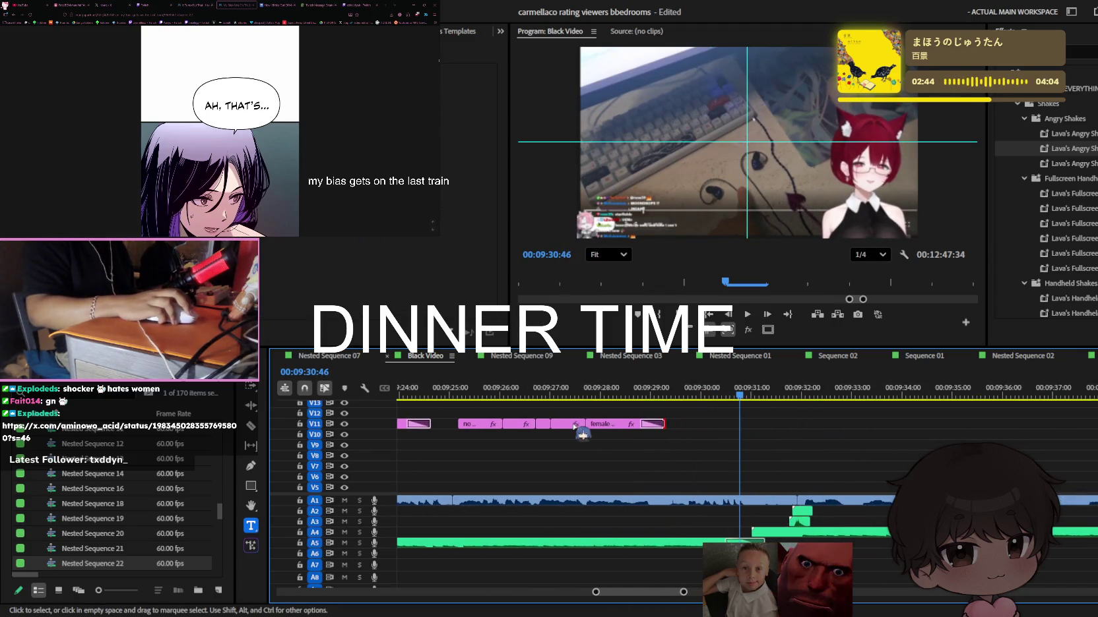
pyautogui.press('=')
# Place a copy of the caption later on V11 and save the project
pyautogui.moveTo(702, 424)
pyautogui.mouseDown()
pyautogui.moveTo(689, 427)
pyautogui.moveTo(748, 423)
pyautogui.mouseUp()
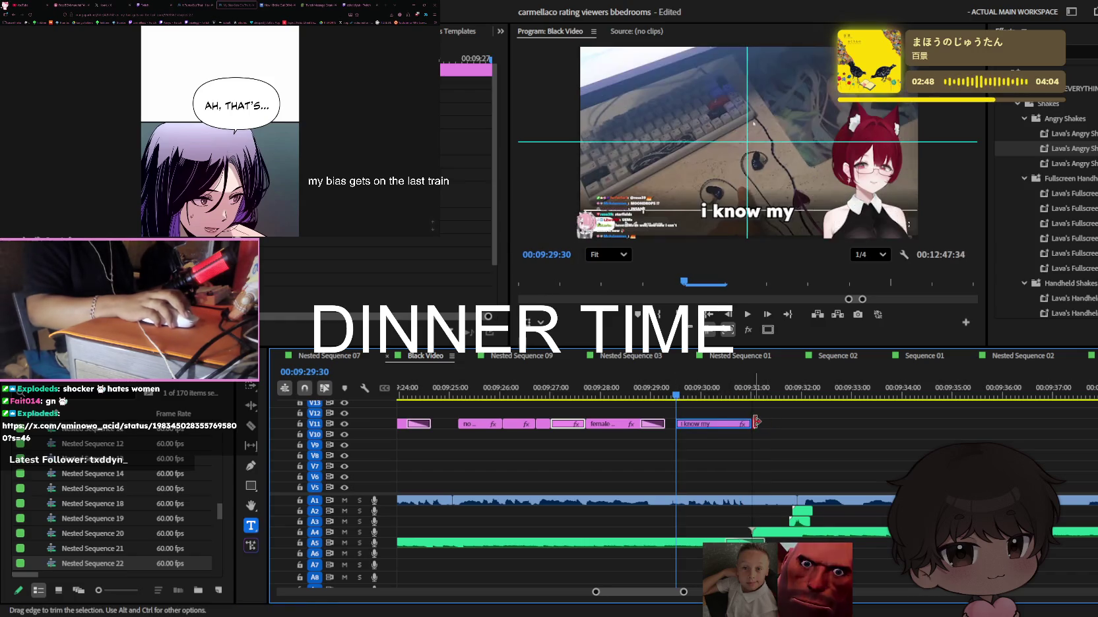
pyautogui.press('=')
pyautogui.hotkey('ctrl', 's')
pyautogui.press('Up')
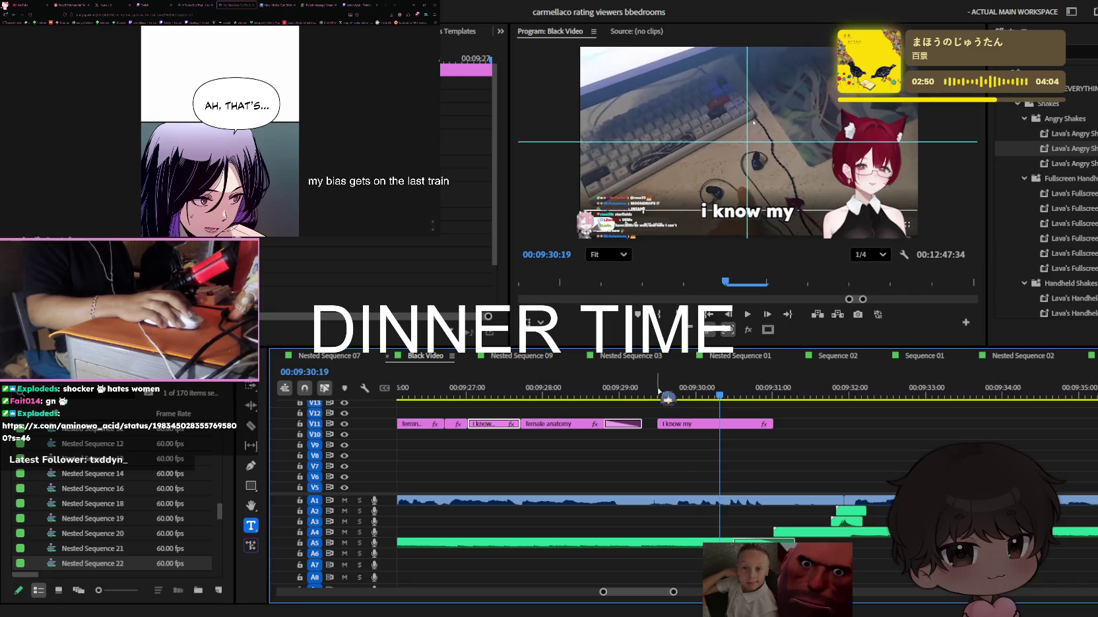
pyautogui.click(716, 429)
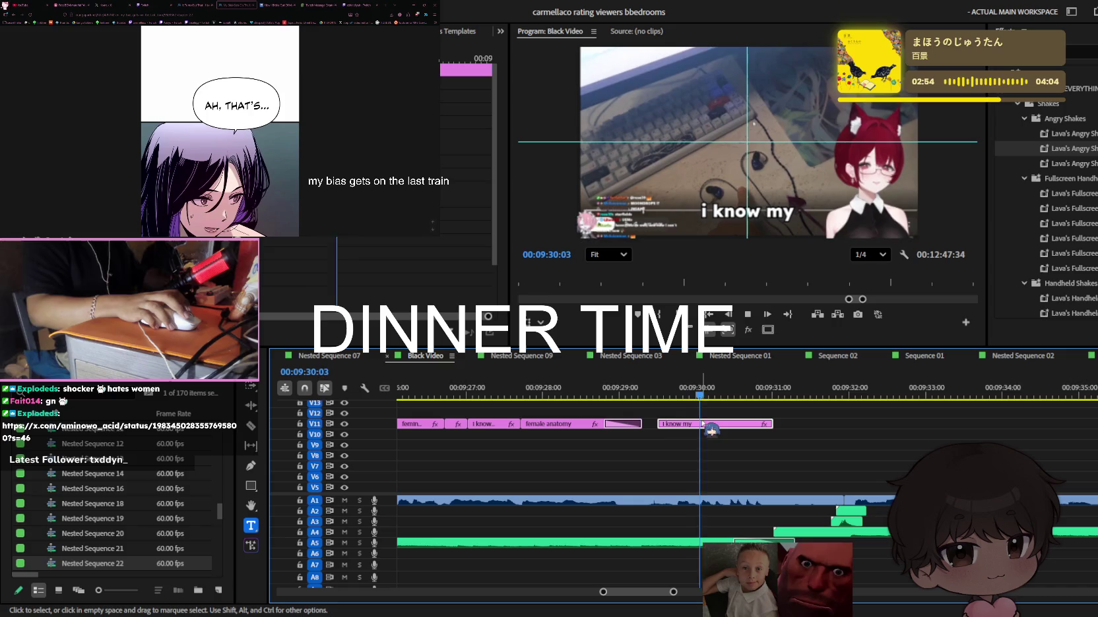
pyautogui.press('space')
# Retype the copied caption as '#feminist' and play it back
pyautogui.click(777, 241)
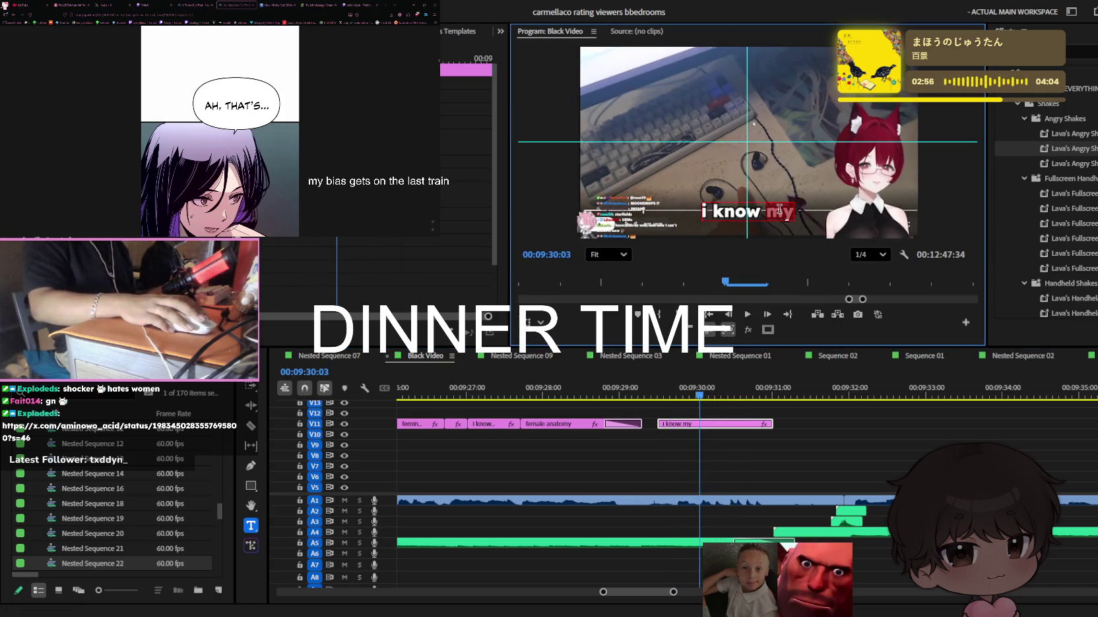
pyautogui.write('#feminist')
pyautogui.click(816, 474)
pyautogui.press('space')
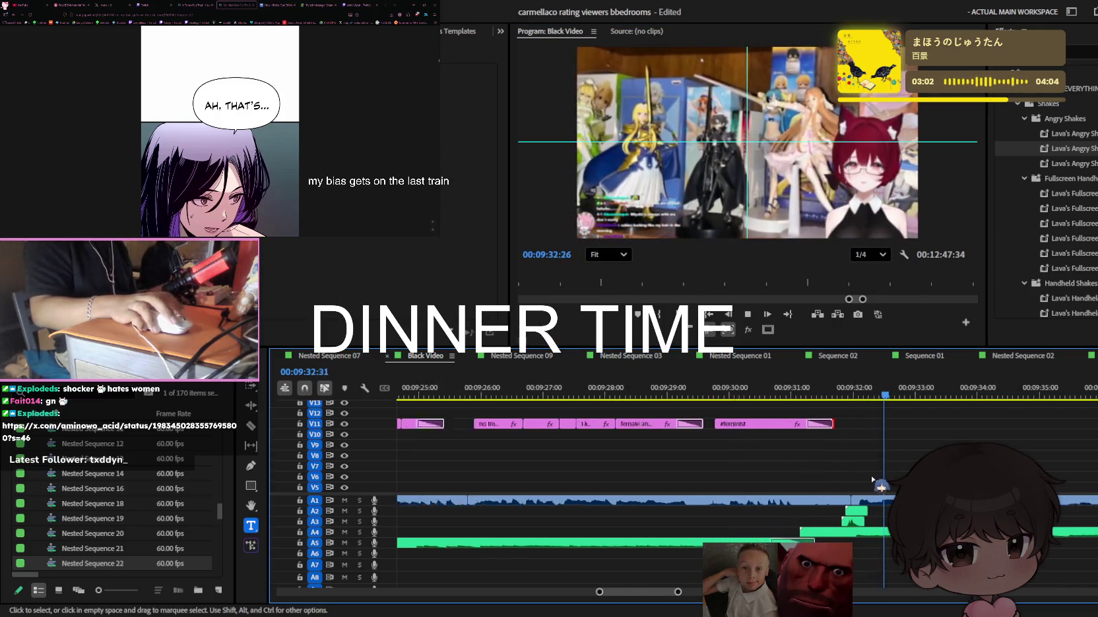
pyautogui.press('-')
pyautogui.scroll(-2, 884, 468)
pyautogui.press('-')
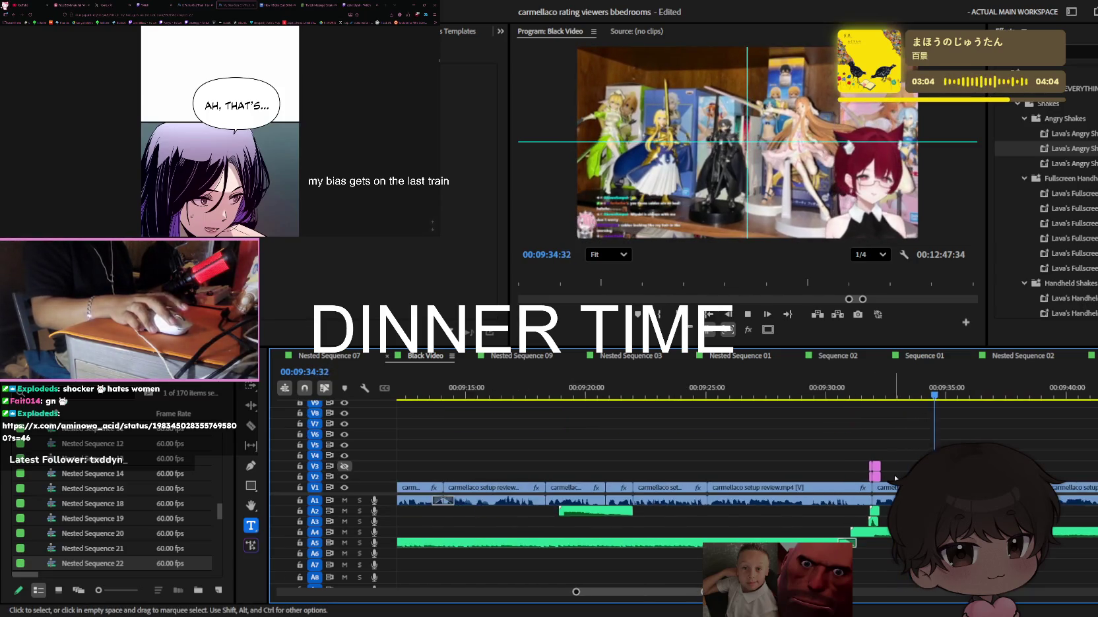
pyautogui.press('-')
pyautogui.press('-')
pyautogui.press('-')
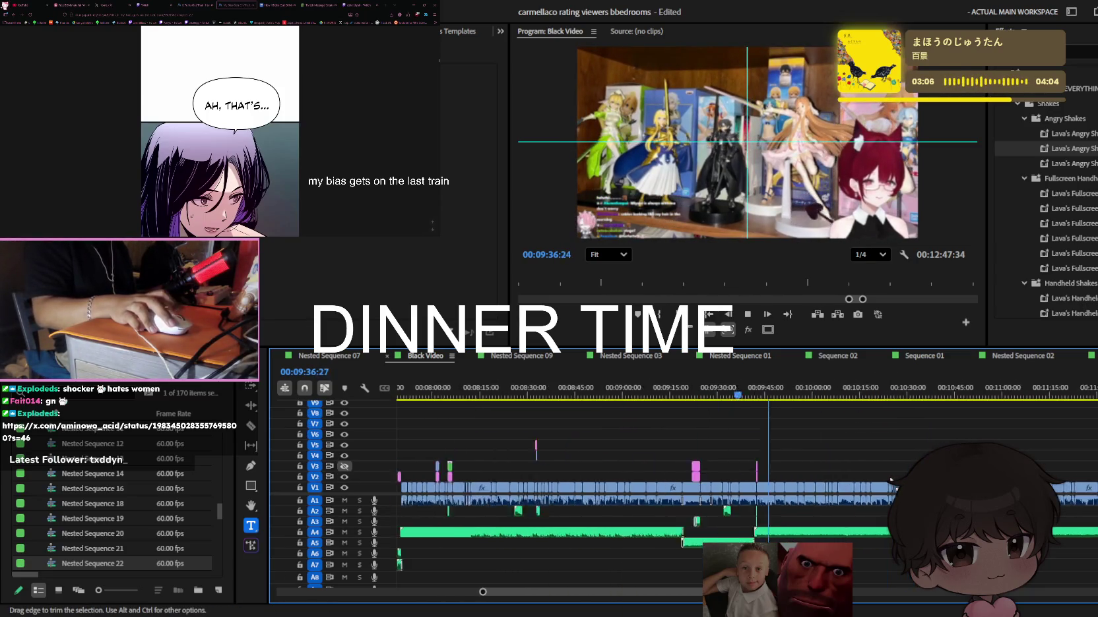
pyautogui.press('-')
pyautogui.press('-')
pyautogui.press('=')
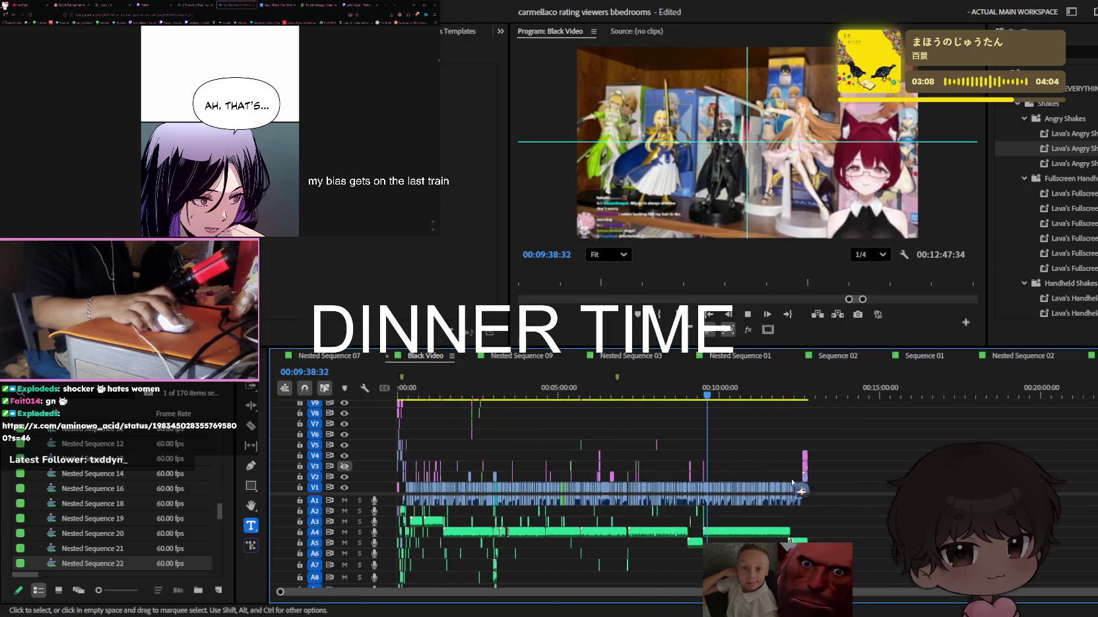
pyautogui.press('=')
pyautogui.press('=')
pyautogui.press('=')
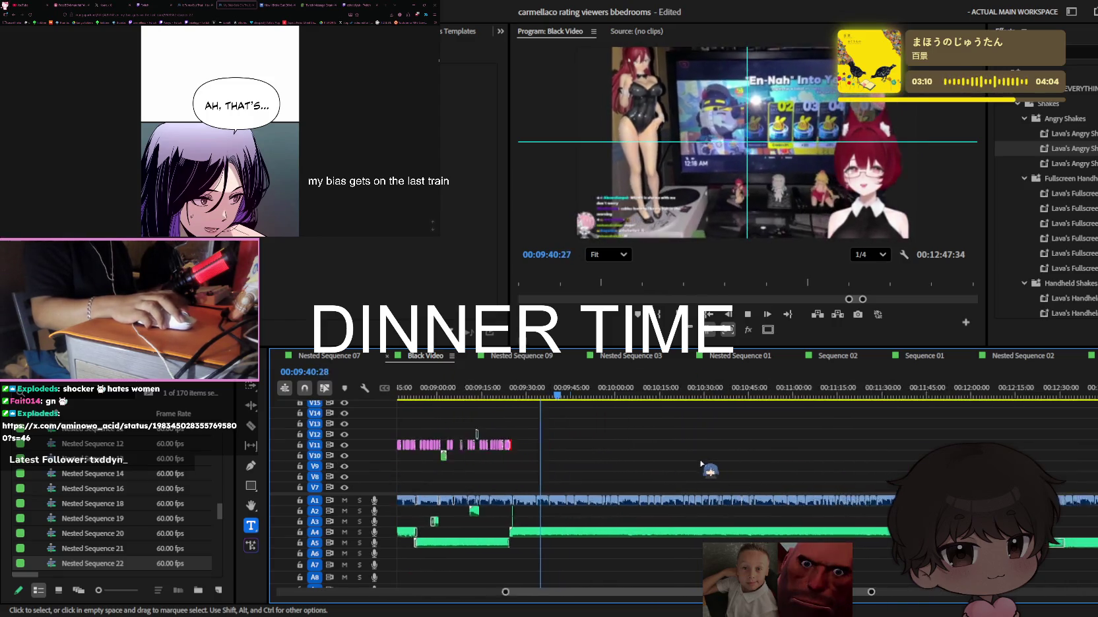
pyautogui.scroll(3, 692, 468)
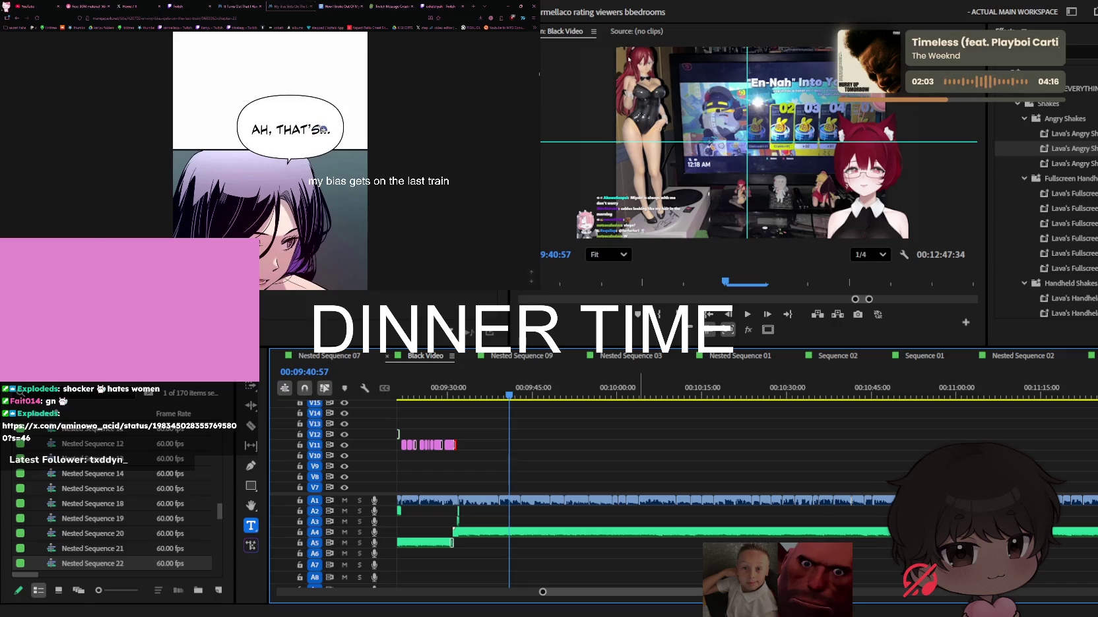
# Scroll the webtoon chapter down to the speech bubble about the studio's limits
pyautogui.scroll(-5, 303, 132)
pyautogui.scroll(-3, 291, 153)
pyautogui.scroll(-3, 289, 148)
pyautogui.scroll(-3, 287, 143)
pyautogui.scroll(-3, 284, 137)
pyautogui.scroll(-3, 284, 137)
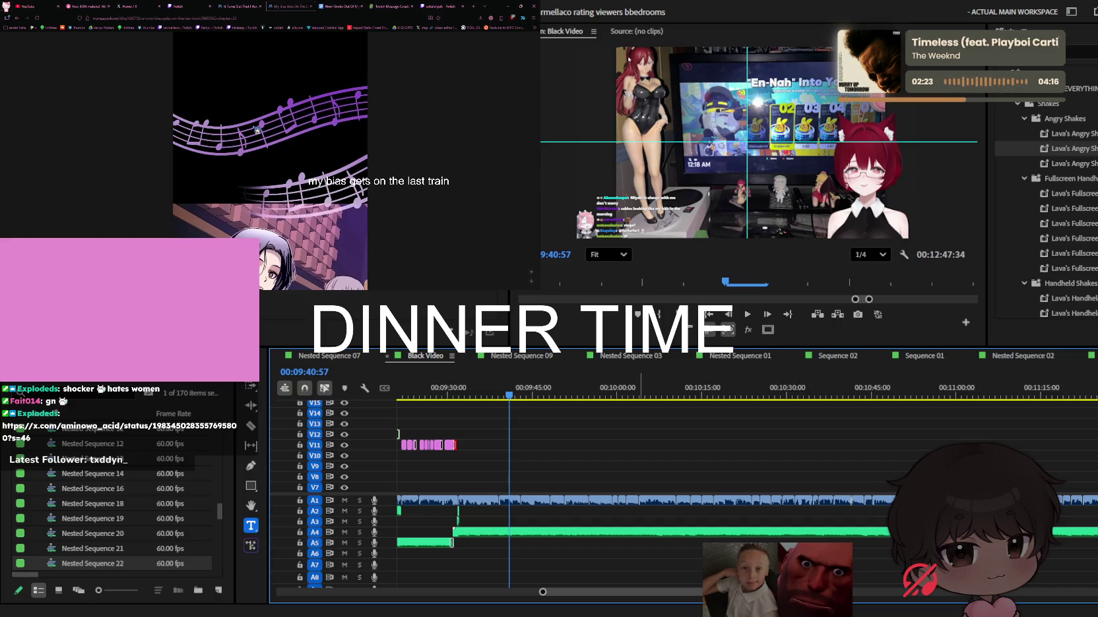
pyautogui.scroll(-3, 257, 124)
pyautogui.scroll(-3, 267, 128)
pyautogui.scroll(-3, 276, 132)
pyautogui.scroll(-3, 275, 126)
pyautogui.scroll(-3, 296, 132)
pyautogui.scroll(-2, 298, 134)
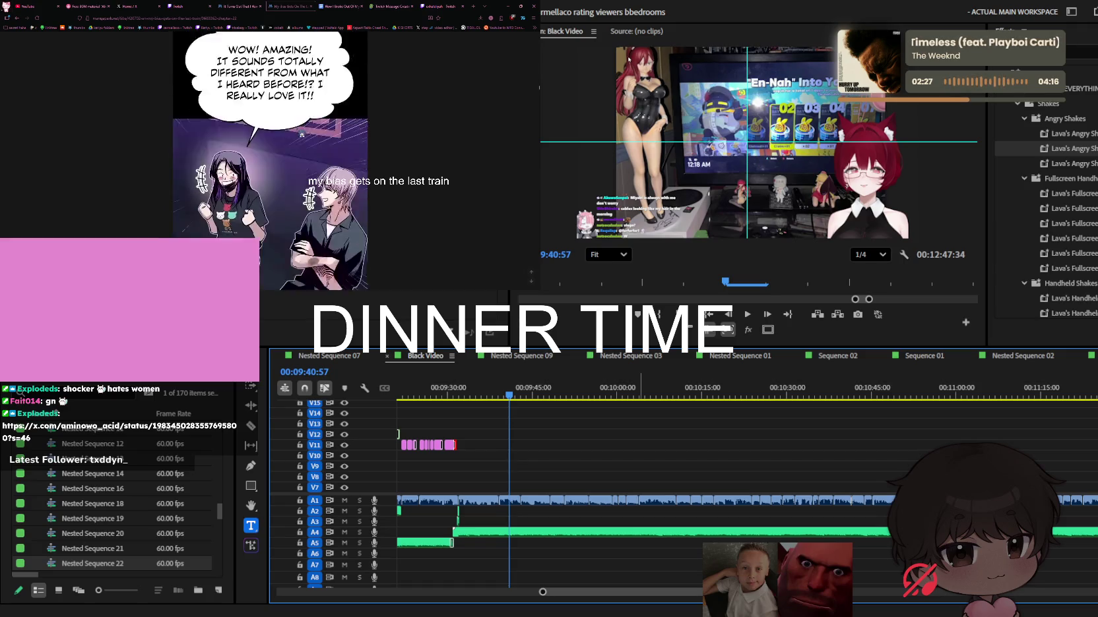
pyautogui.scroll(-3, 301, 135)
pyautogui.scroll(-3, 304, 137)
pyautogui.scroll(-3, 303, 136)
pyautogui.scroll(-2, 303, 132)
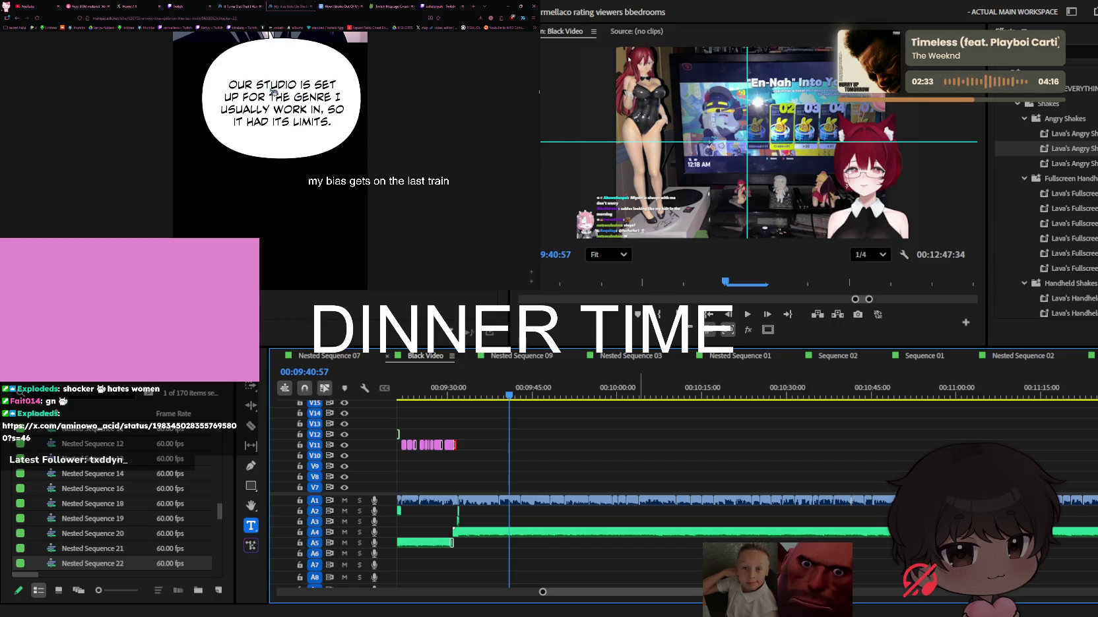
pyautogui.scroll(-1, 303, 84)
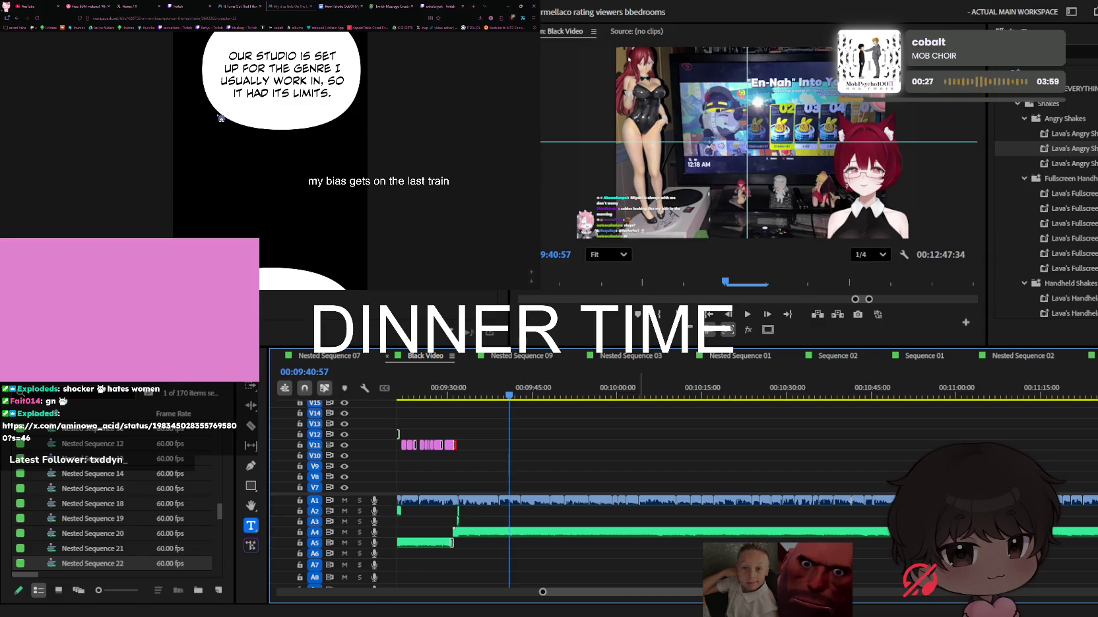
# Scroll the webtoon down to the panel of the dark-haired woman holding a tablet
pyautogui.scroll(-3, 217, 106)
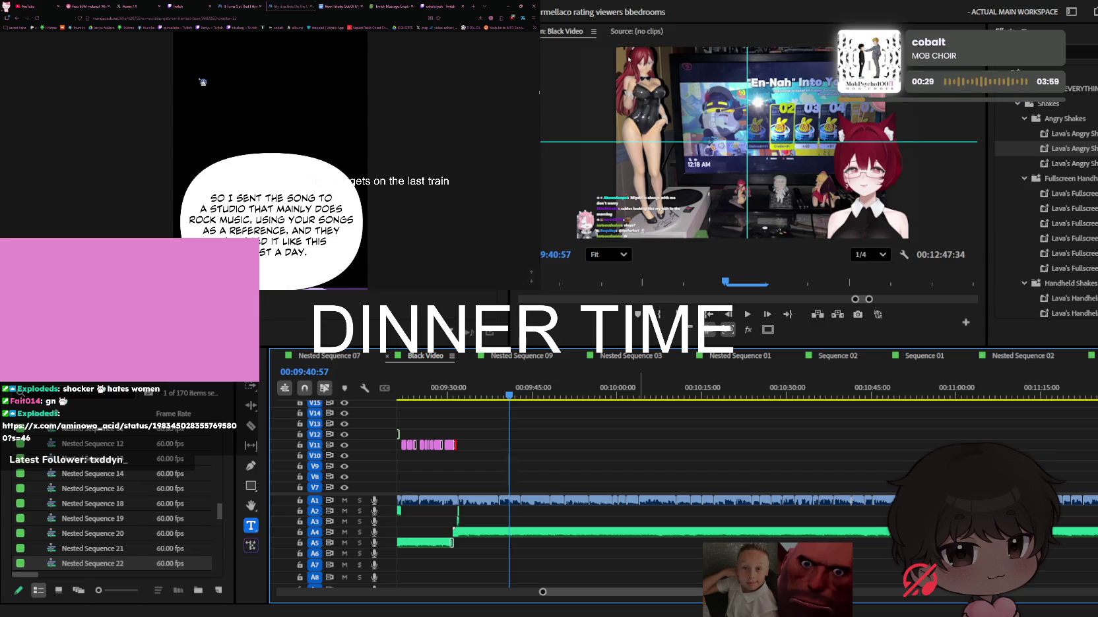
pyautogui.scroll(-3, 203, 81)
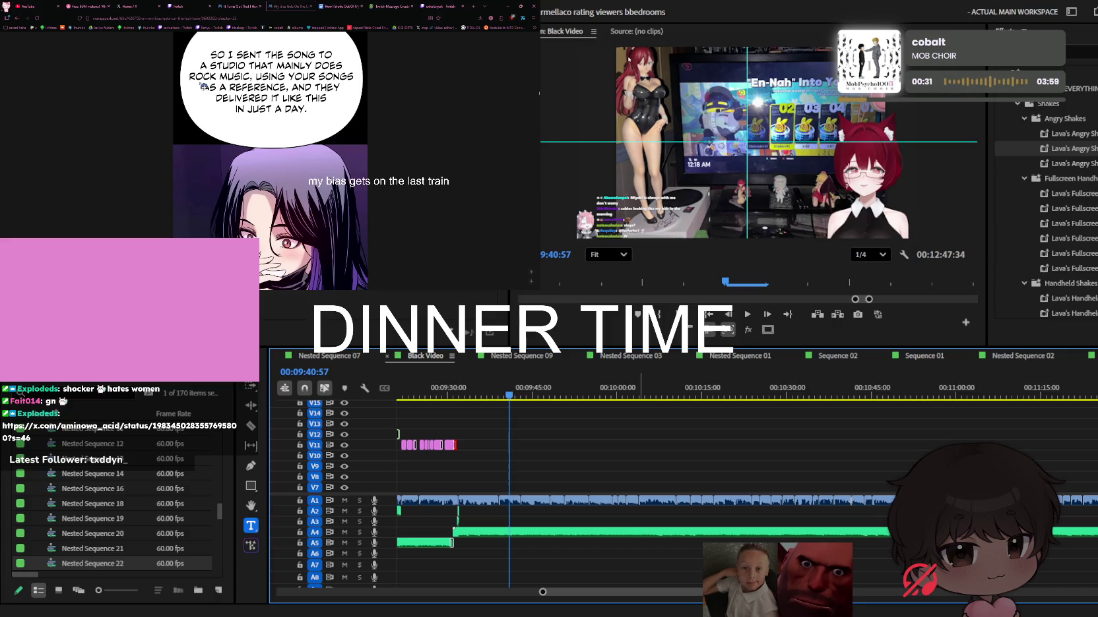
pyautogui.scroll(-3, 202, 86)
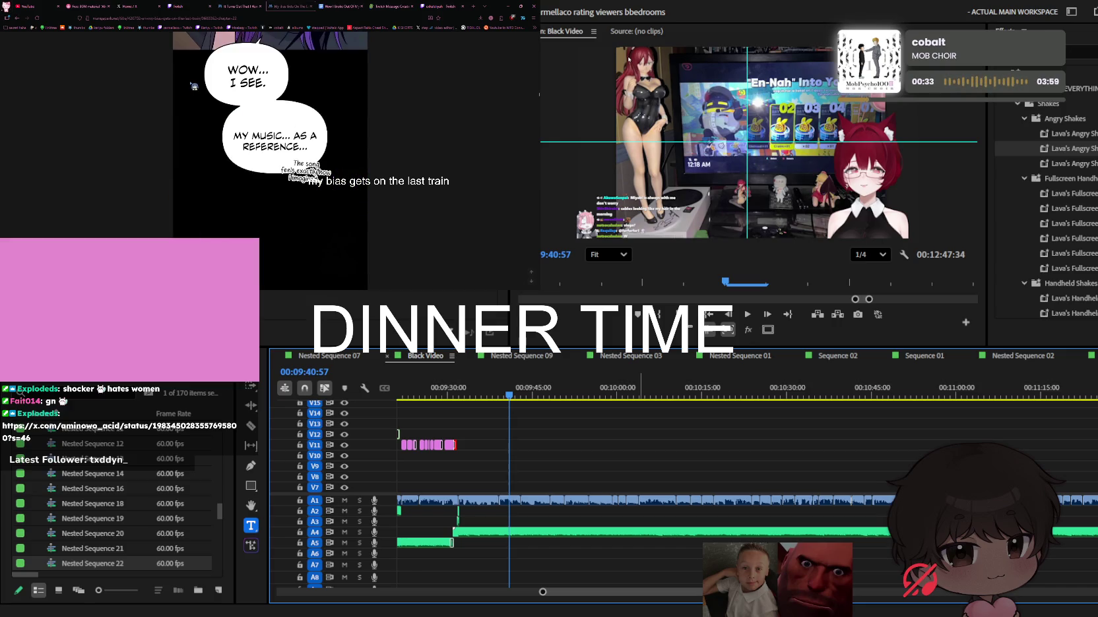
pyautogui.scroll(-3, 194, 86)
pyautogui.scroll(-2, 184, 85)
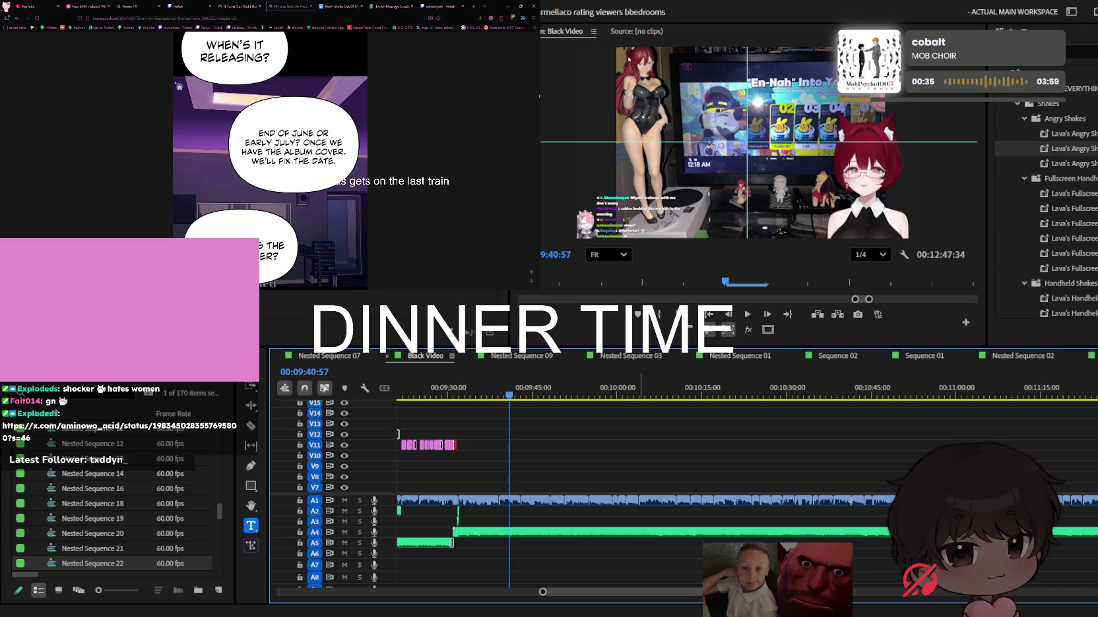
pyautogui.scroll(-3, 179, 86)
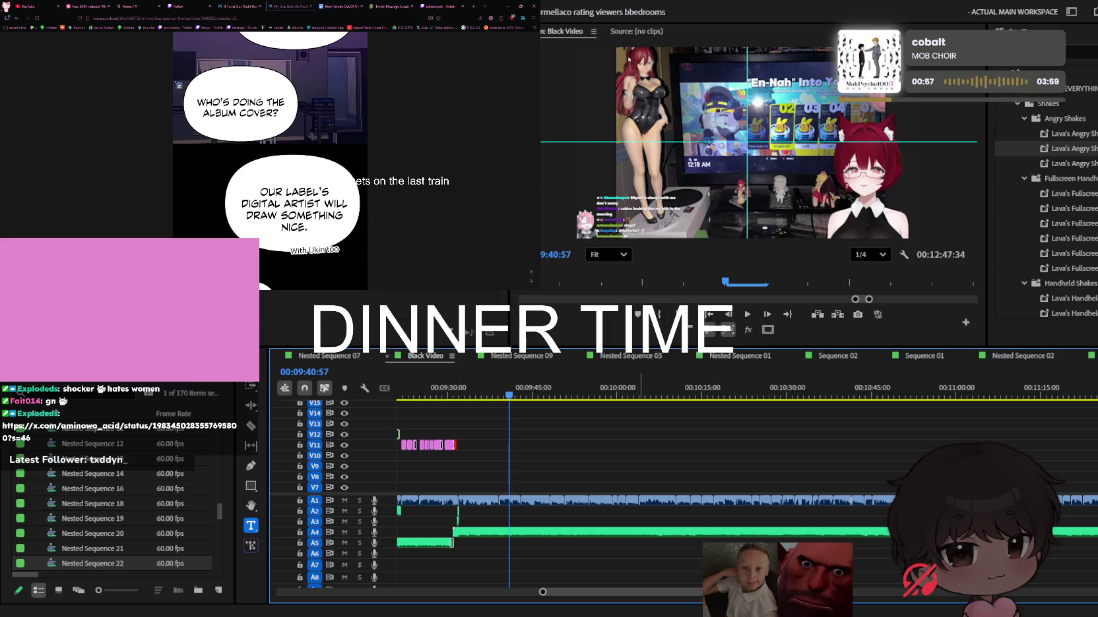
pyautogui.scroll(-2, 178, 85)
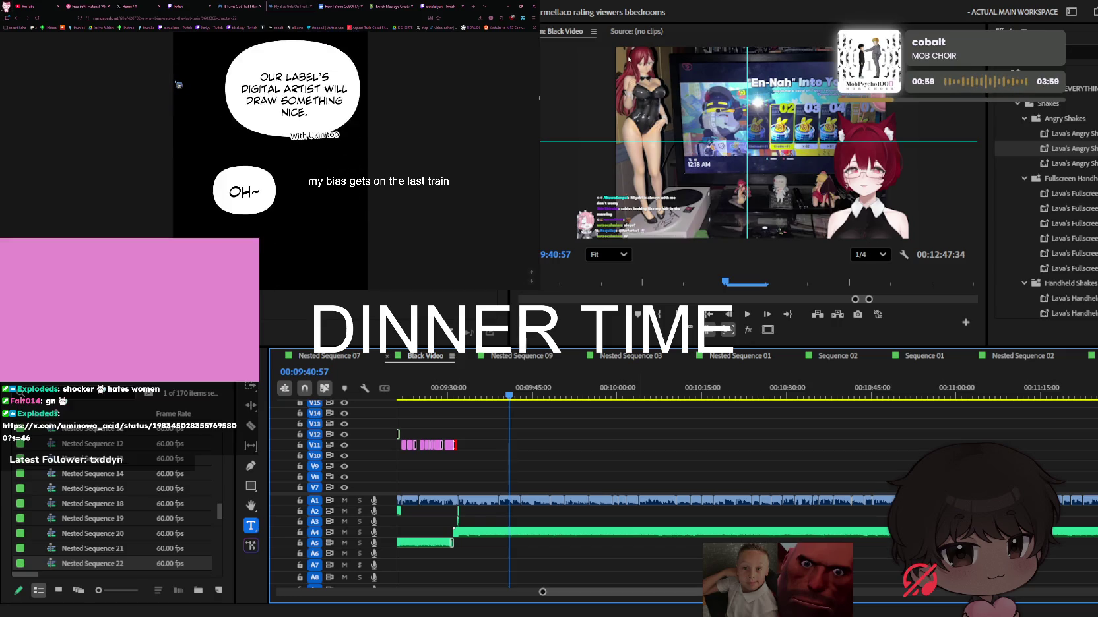
pyautogui.scroll(-3, 178, 85)
pyautogui.scroll(-2, 178, 86)
pyautogui.scroll(-2, 178, 85)
pyautogui.scroll(-2, 178, 85)
pyautogui.scroll(-2, 178, 85)
pyautogui.scroll(-2, 178, 85)
pyautogui.scroll(-2, 178, 85)
pyautogui.scroll(-2, 178, 85)
pyautogui.scroll(-2, 179, 85)
pyautogui.scroll(-2, 178, 86)
pyautogui.scroll(-2, 178, 85)
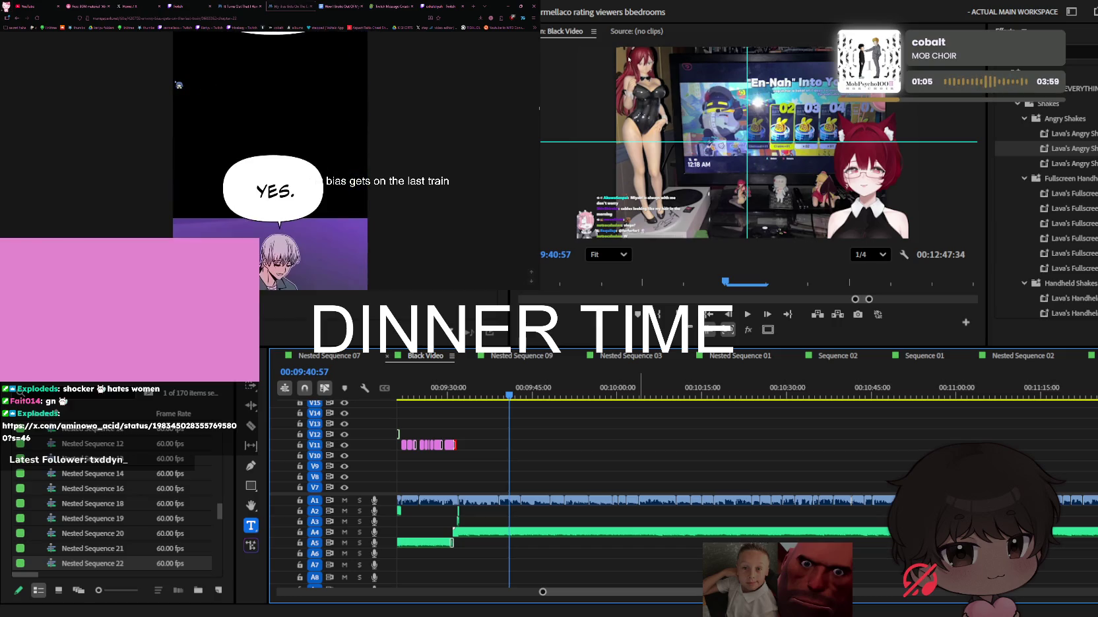
pyautogui.scroll(-3, 178, 85)
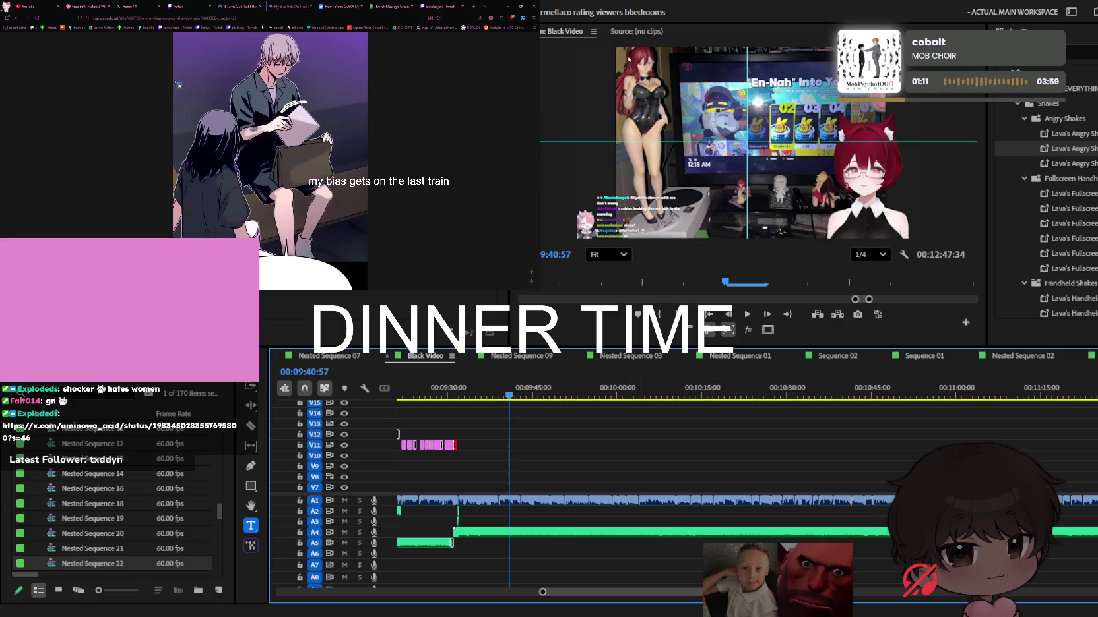
pyautogui.scroll(-3, 178, 85)
pyautogui.scroll(-3, 178, 86)
pyautogui.scroll(-2, 178, 85)
pyautogui.scroll(-3, 178, 85)
pyautogui.scroll(-3, 178, 86)
pyautogui.scroll(-3, 178, 85)
pyautogui.scroll(-3, 179, 85)
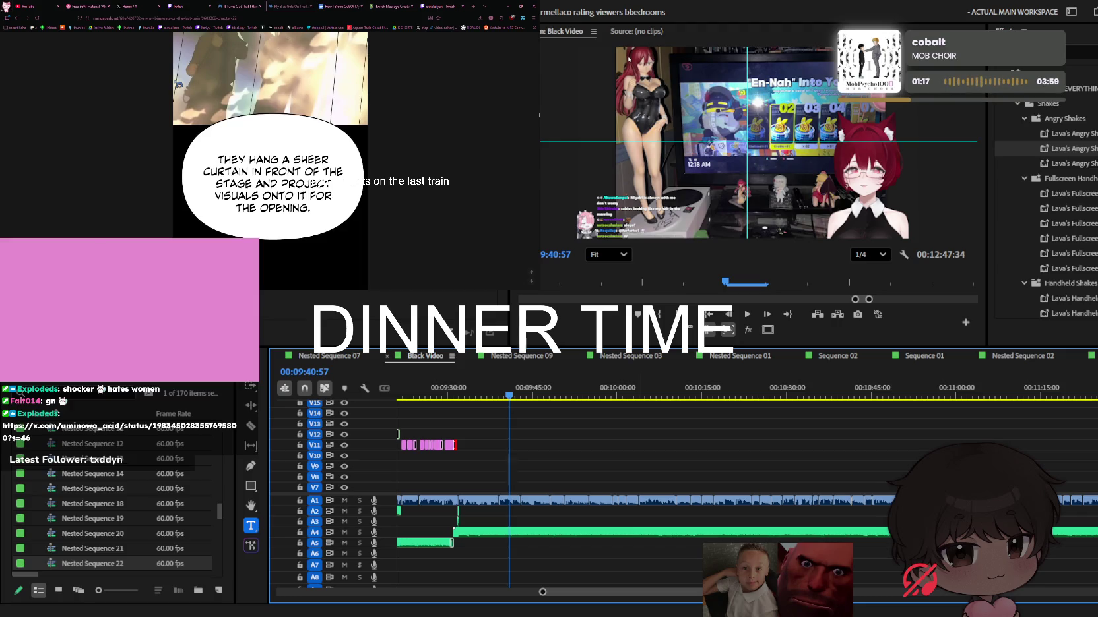
pyautogui.scroll(-3, 178, 85)
pyautogui.scroll(-2, 178, 85)
pyautogui.scroll(-3, 178, 85)
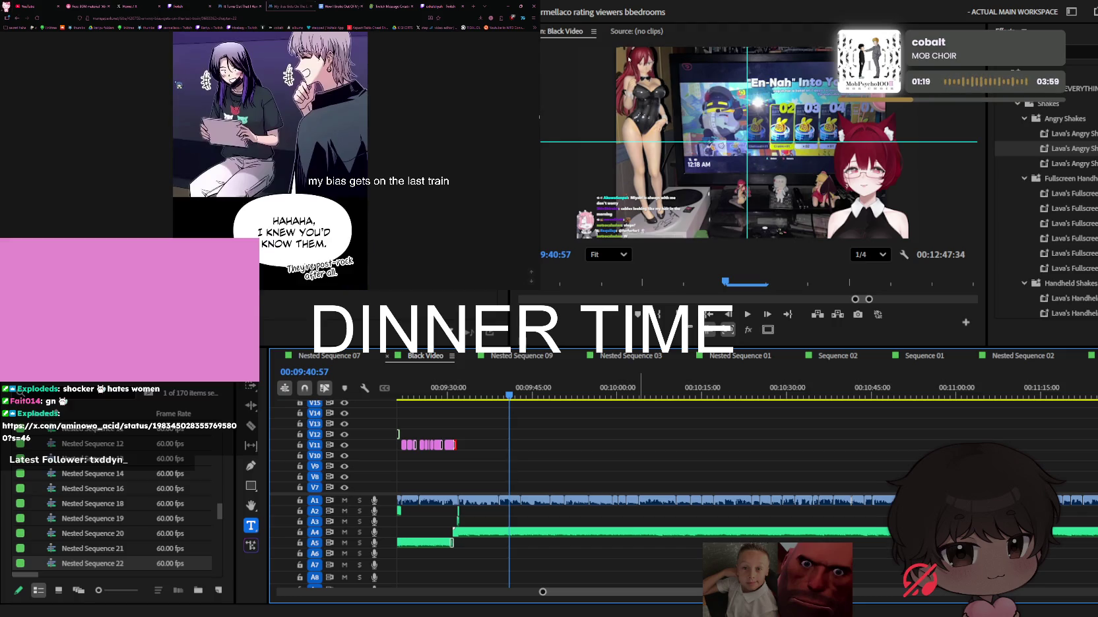
pyautogui.scroll(-3, 178, 85)
pyautogui.scroll(-3, 178, 85)
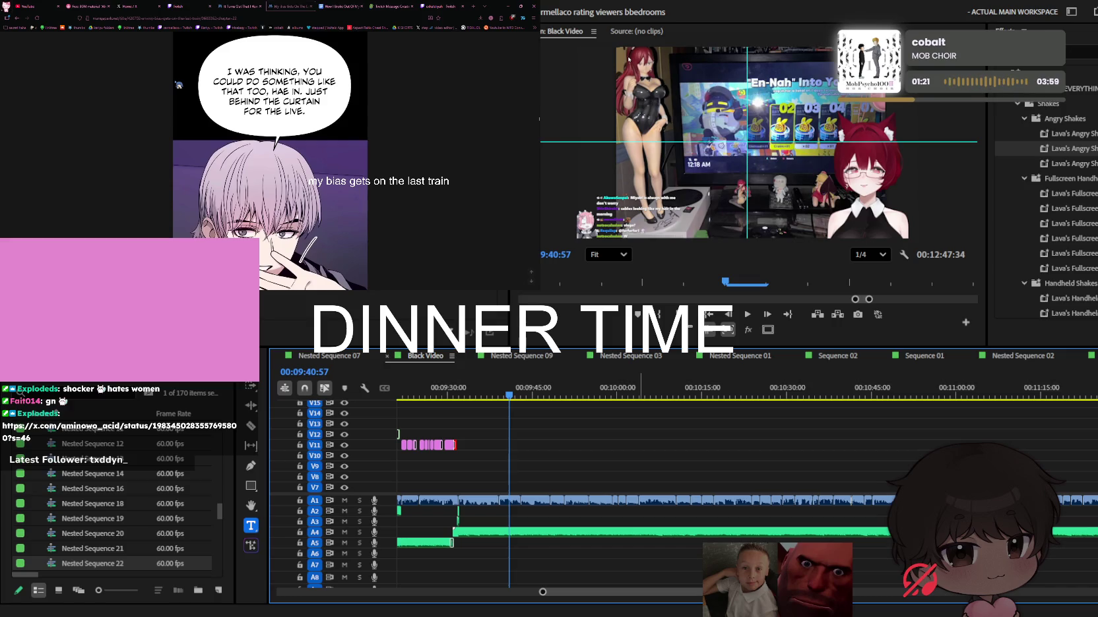
pyautogui.scroll(-3, 179, 85)
pyautogui.scroll(-2, 178, 85)
pyautogui.scroll(-3, 178, 85)
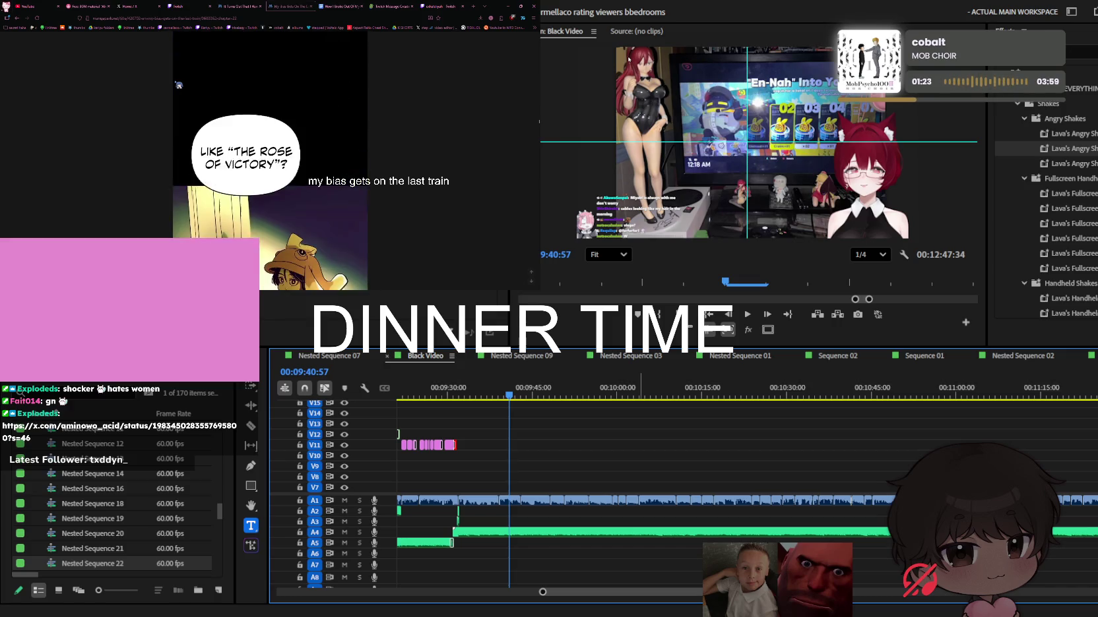
pyautogui.scroll(-3, 178, 85)
pyautogui.scroll(-3, 178, 86)
pyautogui.scroll(-1, 178, 85)
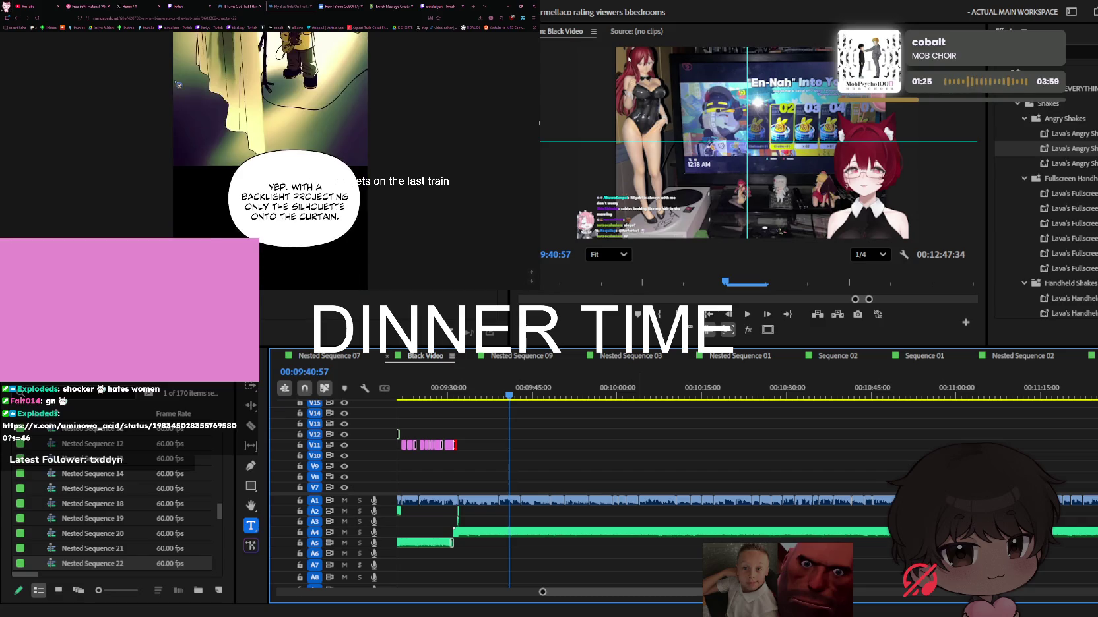
pyautogui.scroll(-3, 179, 85)
pyautogui.scroll(-3, 178, 85)
pyautogui.scroll(-2, 178, 85)
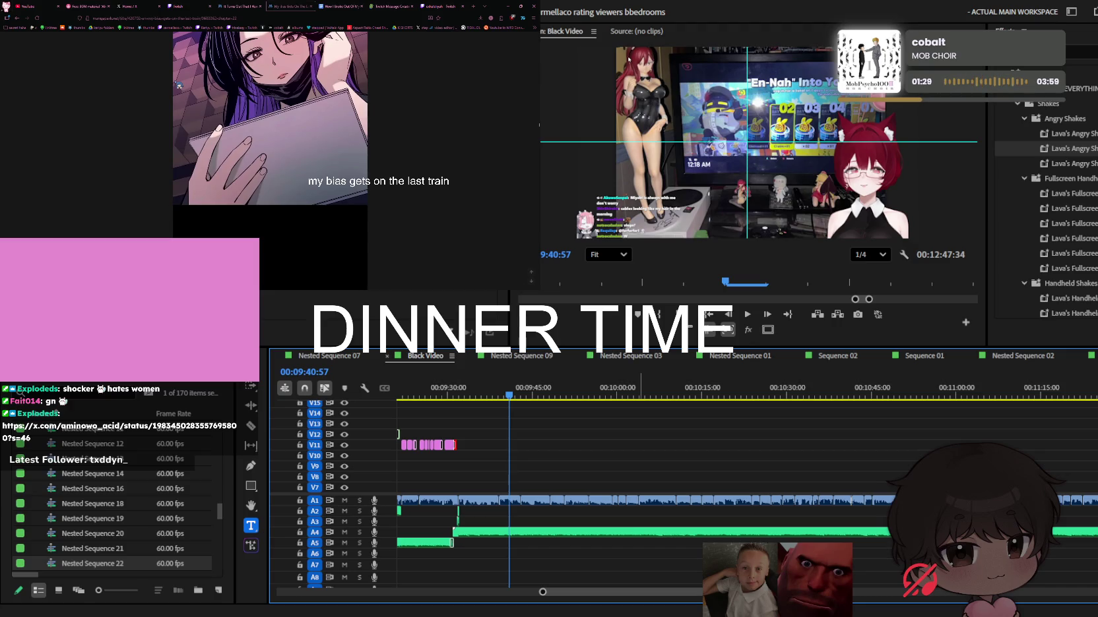
pyautogui.scroll(1, 178, 85)
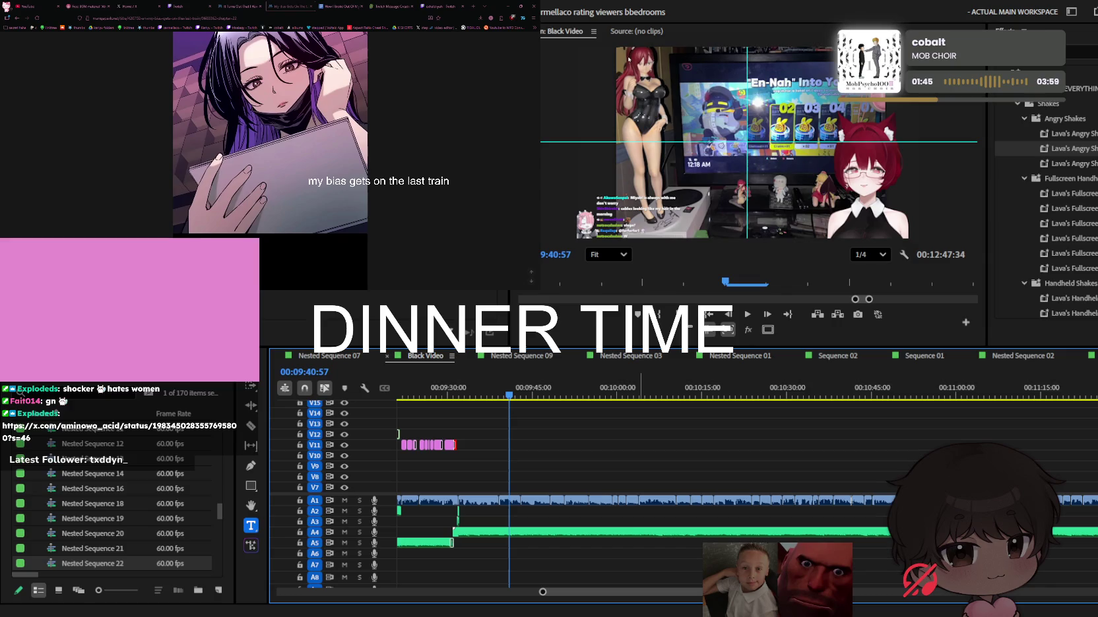
# Scroll the webtoon chapter down to the panel reading 'Even though I've never done a live show before,'
pyautogui.scroll(-5, 64, 79)
pyautogui.scroll(-3, 62, 81)
pyautogui.scroll(-3, 69, 89)
pyautogui.scroll(-2, 71, 91)
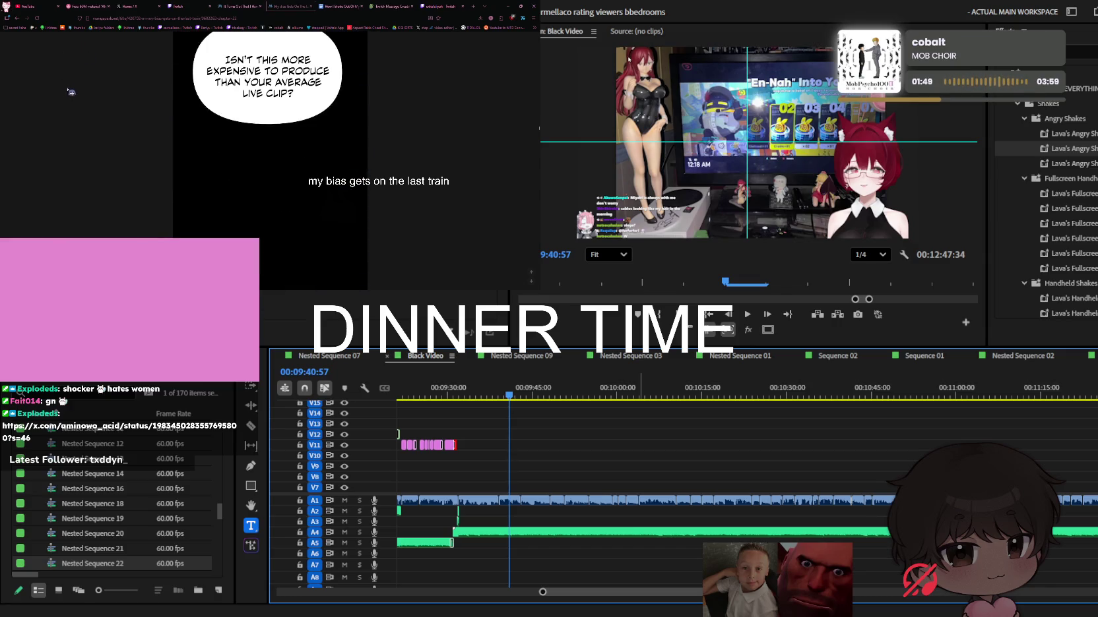
pyautogui.scroll(-3, 71, 92)
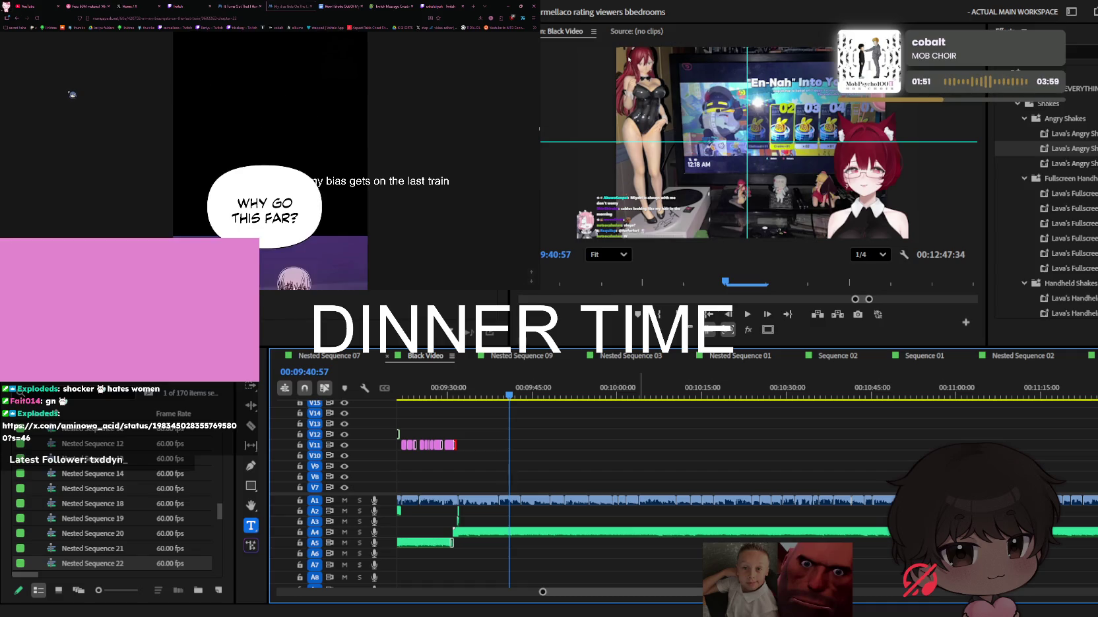
pyautogui.scroll(-2, 72, 94)
pyautogui.scroll(-2, 73, 94)
pyautogui.scroll(-2, 73, 94)
pyautogui.scroll(-2, 73, 94)
pyautogui.scroll(-2, 73, 94)
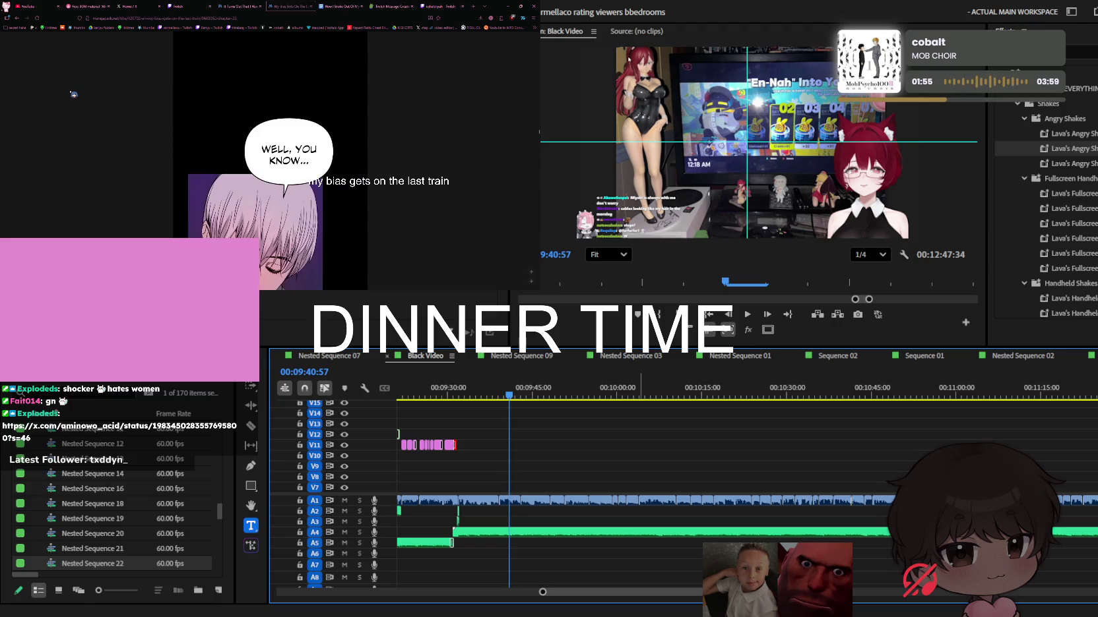
pyautogui.scroll(-2, 73, 95)
pyautogui.scroll(-2, 73, 94)
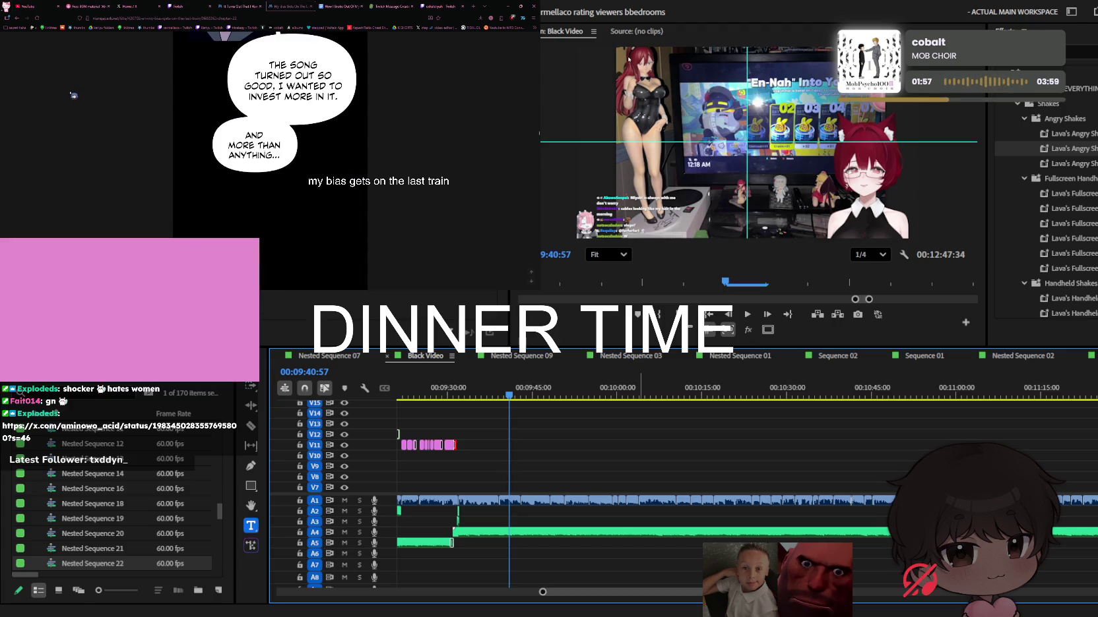
pyautogui.scroll(-2, 73, 95)
pyautogui.scroll(-2, 73, 94)
pyautogui.scroll(-2, 73, 94)
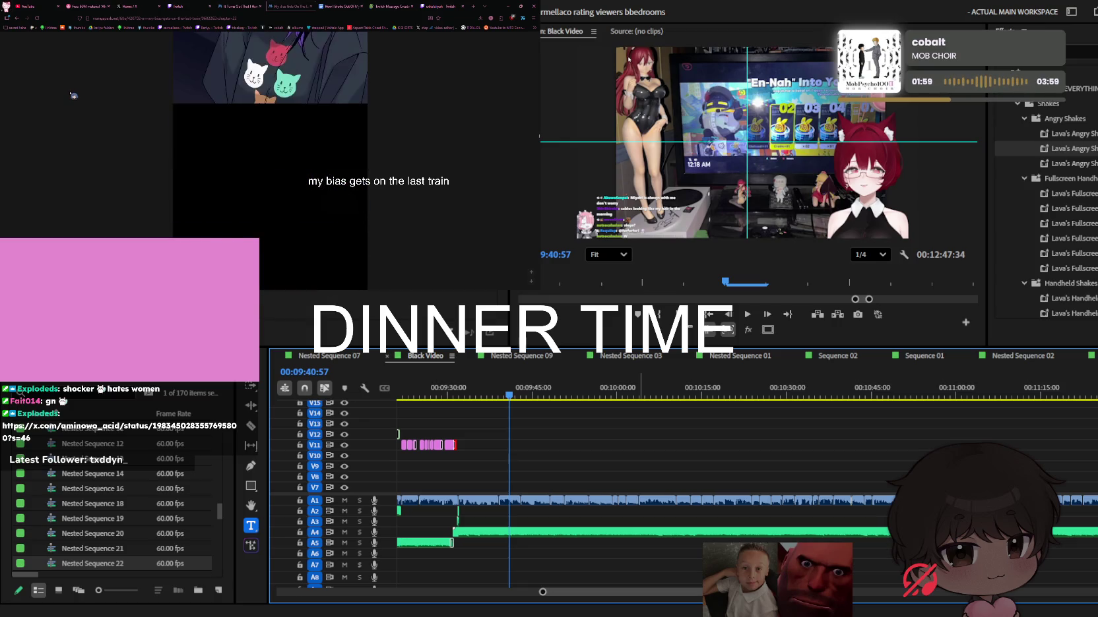
pyautogui.scroll(-2, 73, 95)
pyautogui.scroll(-2, 74, 94)
pyautogui.scroll(-2, 73, 94)
pyautogui.scroll(-2, 74, 94)
pyautogui.scroll(-2, 73, 94)
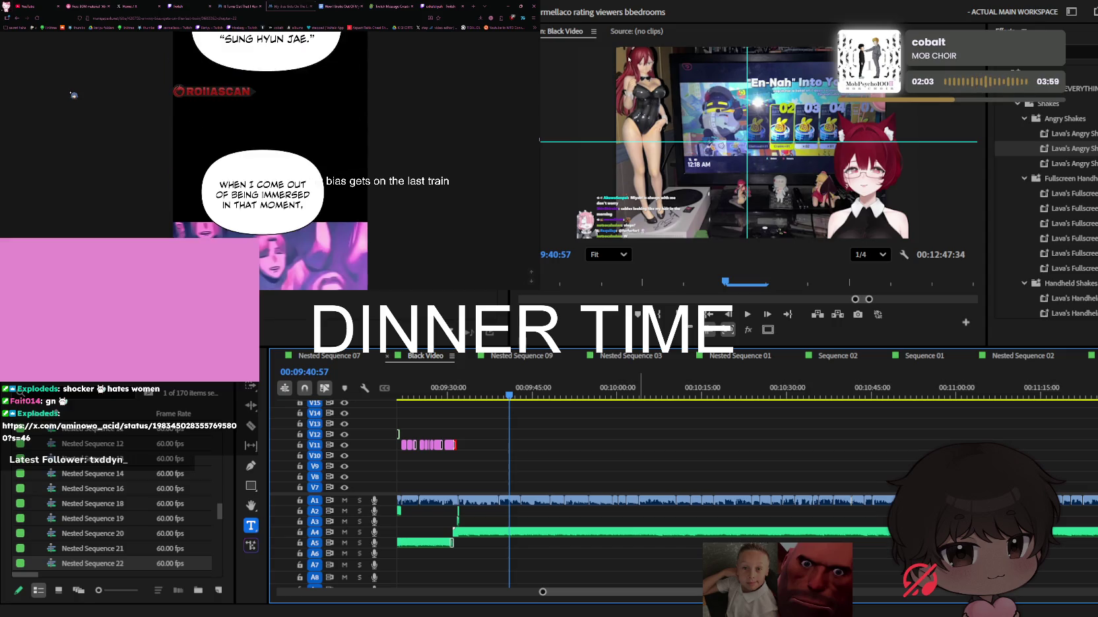
pyautogui.scroll(-2, 73, 94)
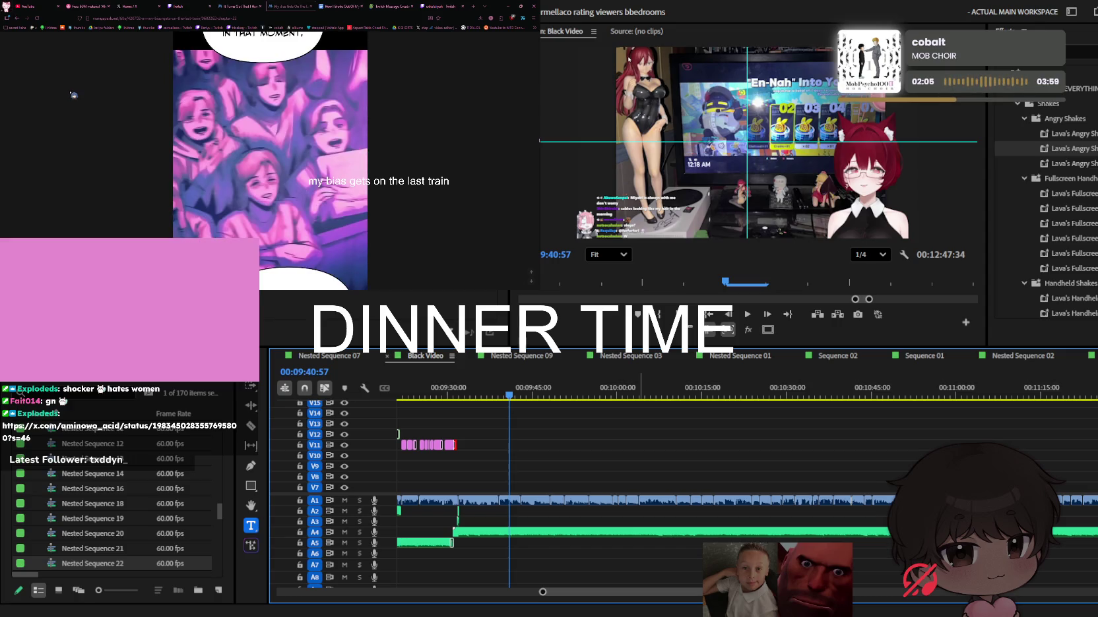
pyautogui.scroll(-2, 73, 95)
pyautogui.scroll(-2, 73, 94)
pyautogui.scroll(-2, 73, 94)
pyautogui.scroll(-2, 73, 94)
pyautogui.scroll(-2, 73, 94)
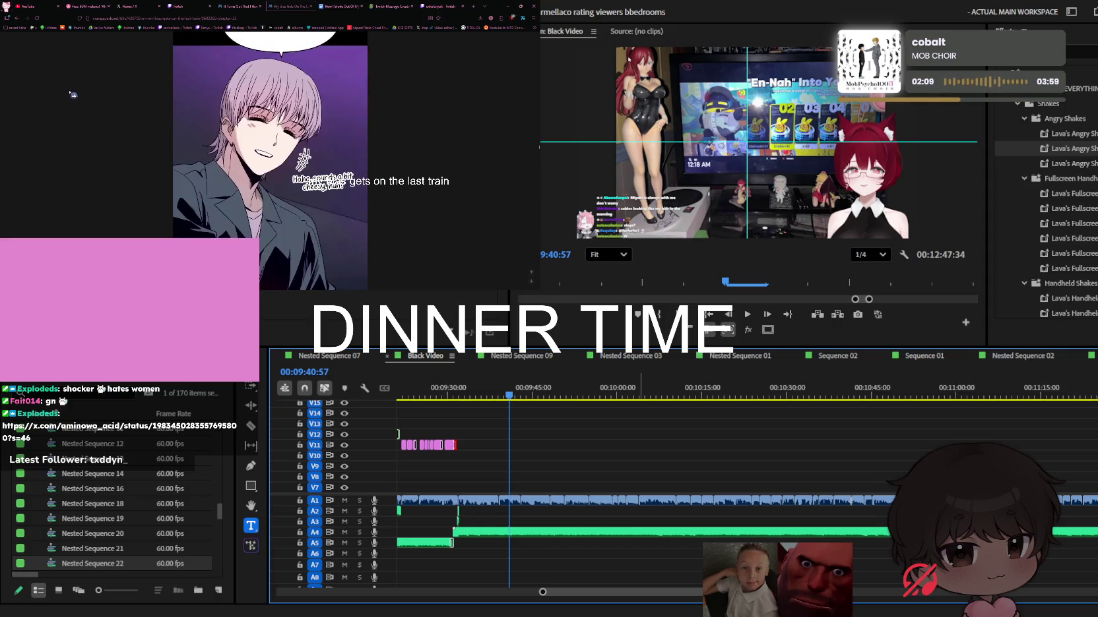
pyautogui.scroll(-1, 73, 95)
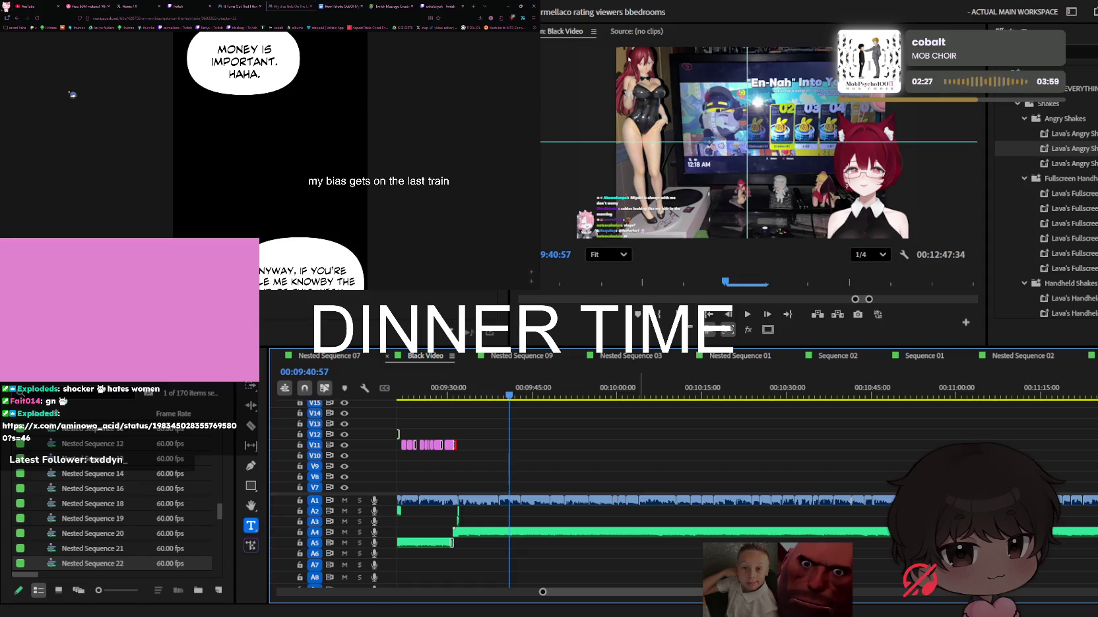
pyautogui.scroll(-3, 72, 94)
pyautogui.scroll(-3, 73, 94)
pyautogui.scroll(-3, 73, 94)
pyautogui.scroll(-2, 73, 95)
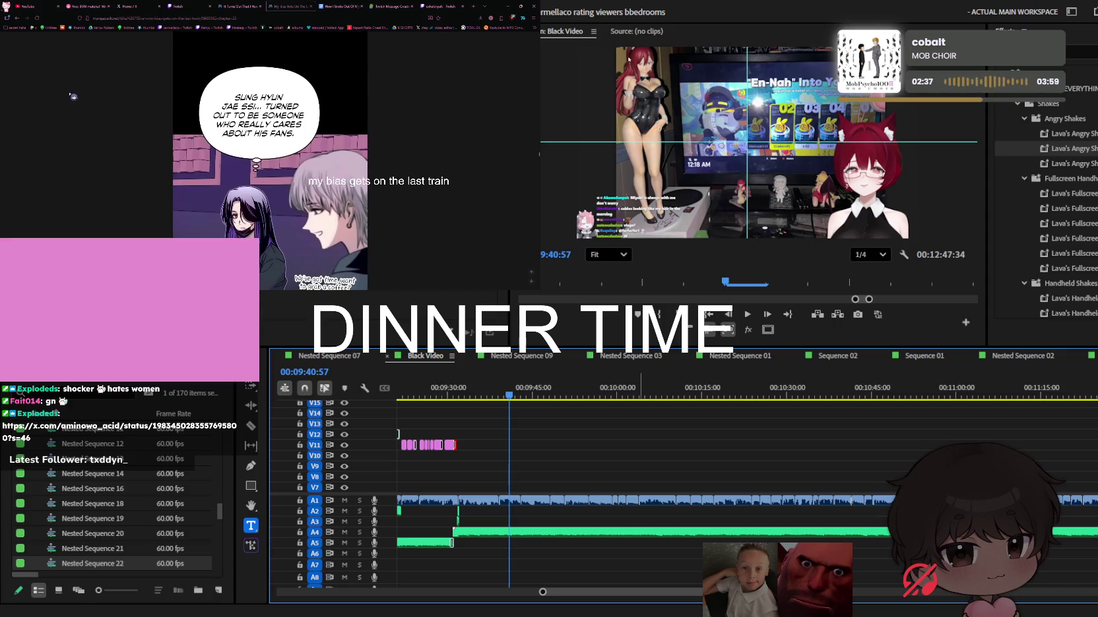
pyautogui.scroll(-2, 73, 96)
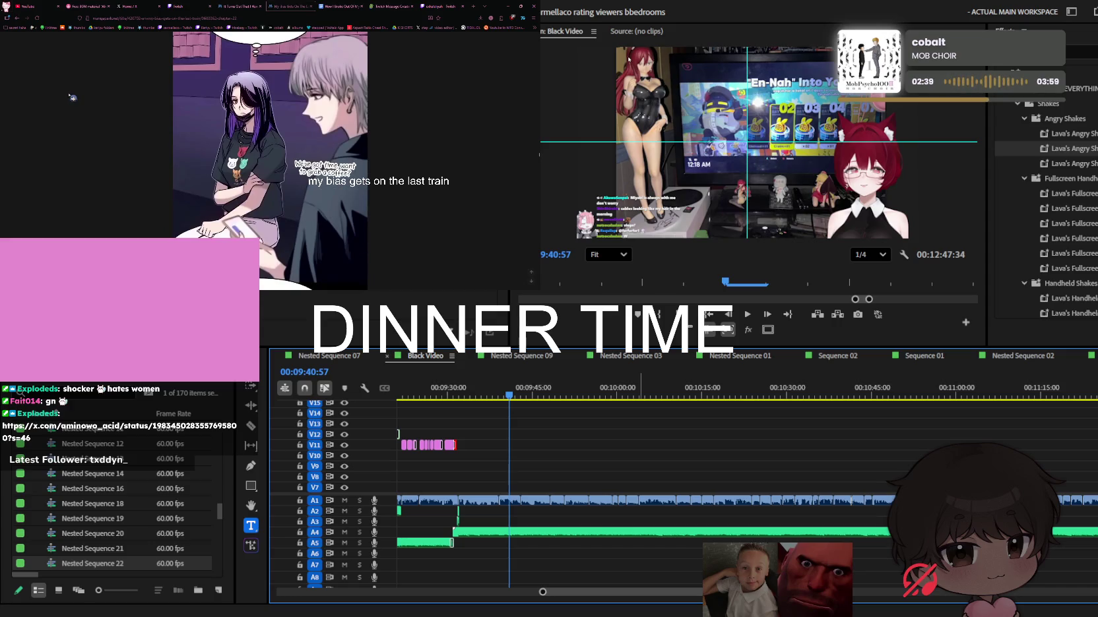
pyautogui.scroll(-2, 73, 97)
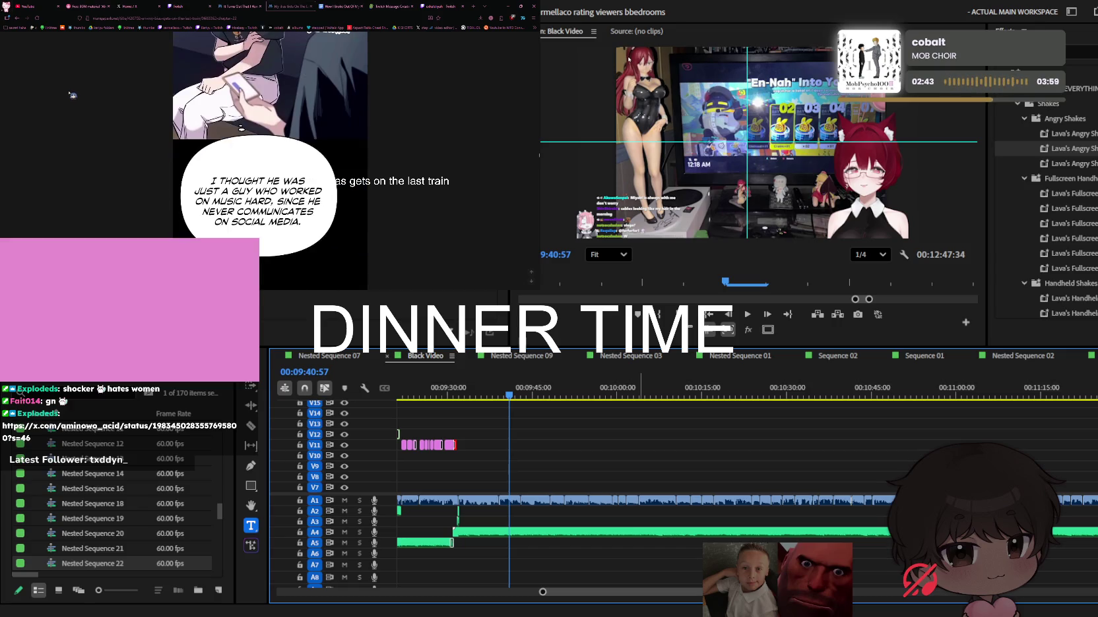
pyautogui.scroll(-2, 72, 96)
pyautogui.scroll(-2, 73, 96)
pyautogui.scroll(-2, 72, 96)
pyautogui.scroll(-2, 72, 97)
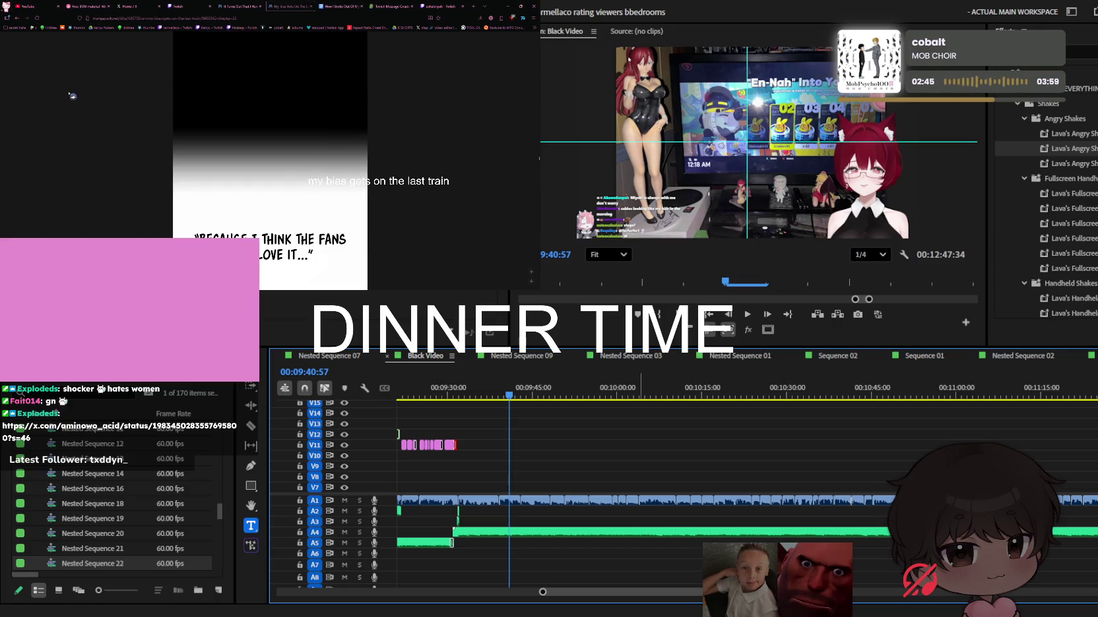
pyautogui.scroll(-3, 72, 96)
pyautogui.scroll(-2, 72, 97)
pyautogui.scroll(-3, 72, 96)
pyautogui.scroll(-2, 73, 96)
pyautogui.scroll(-3, 72, 96)
pyautogui.scroll(1, 72, 96)
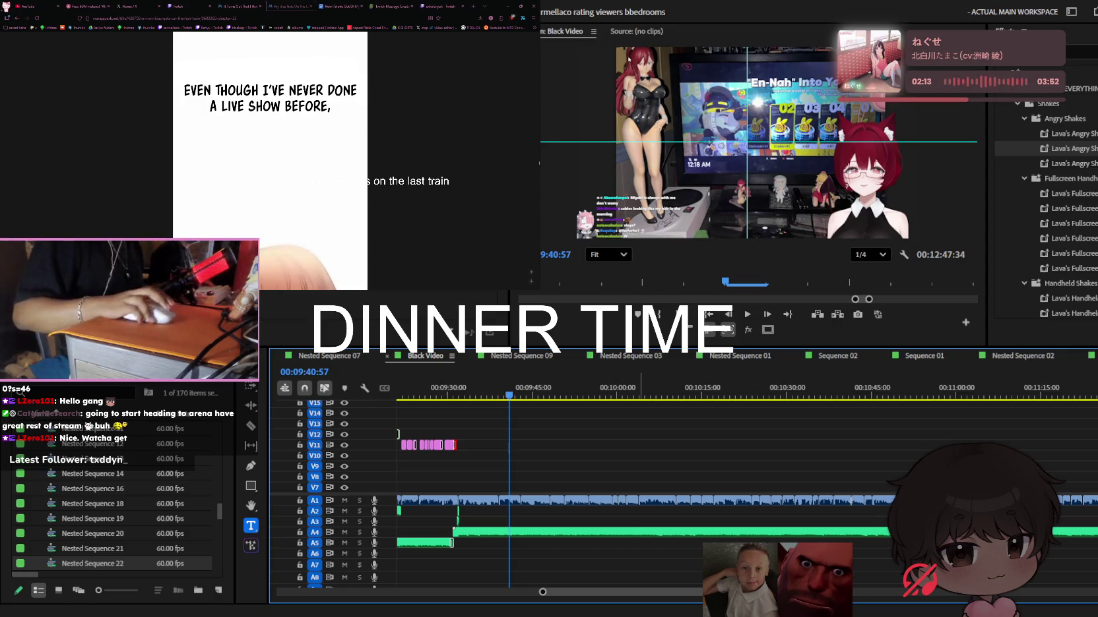
# Zoom the timeline in on the V11 caption clips with the playhead at 00:09:28:13
pyautogui.press('-')
pyautogui.press('-')
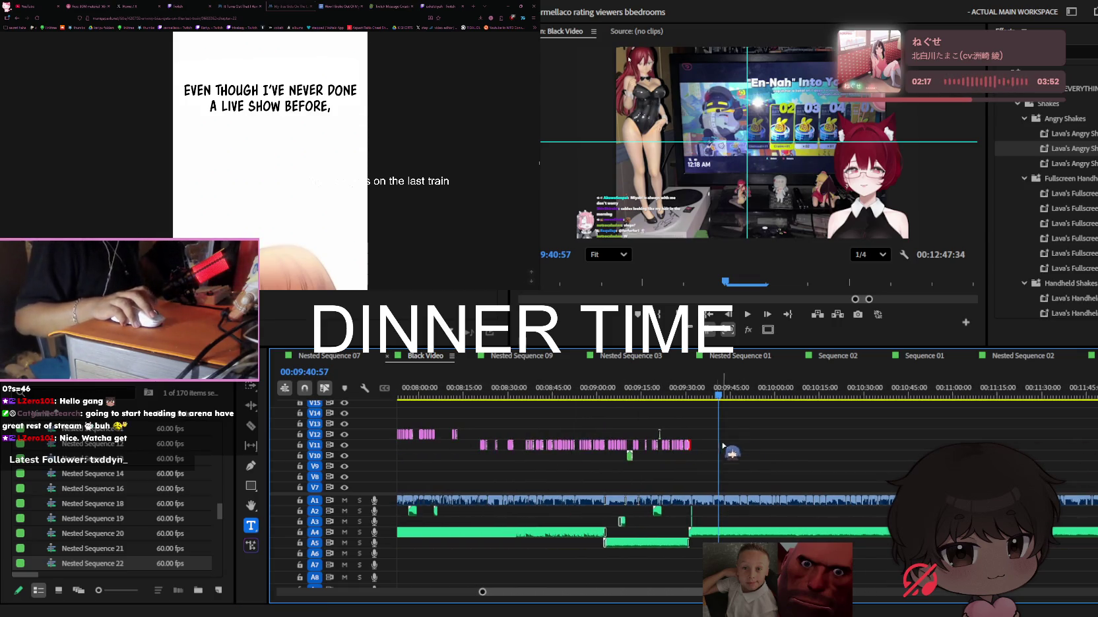
pyautogui.press('=')
pyautogui.press('=')
pyautogui.press('=')
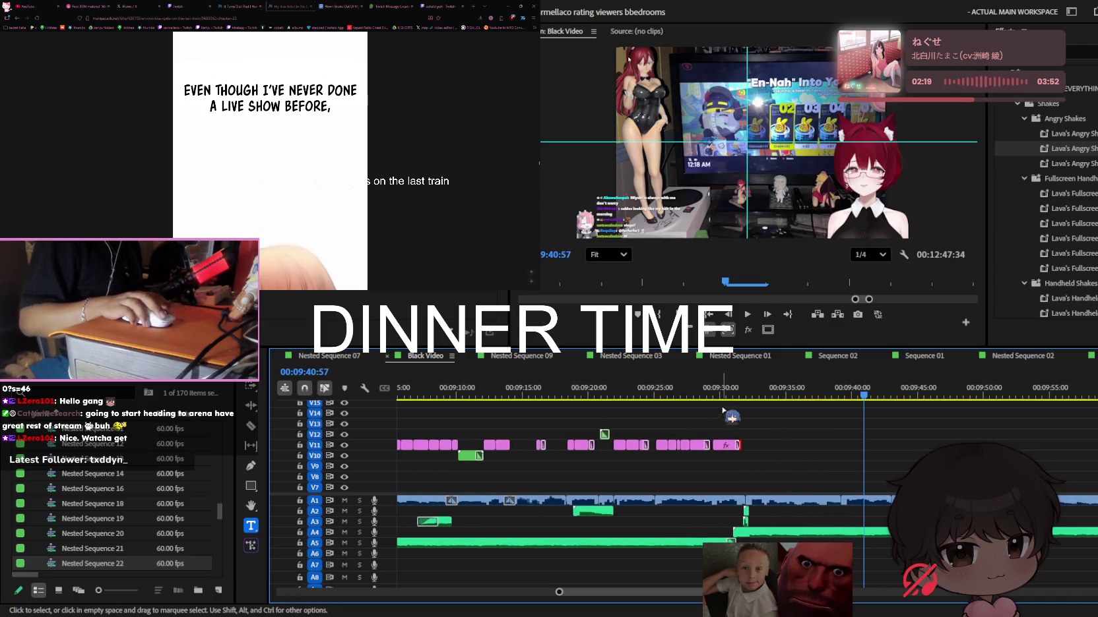
pyautogui.press('Up')
pyautogui.press('=')
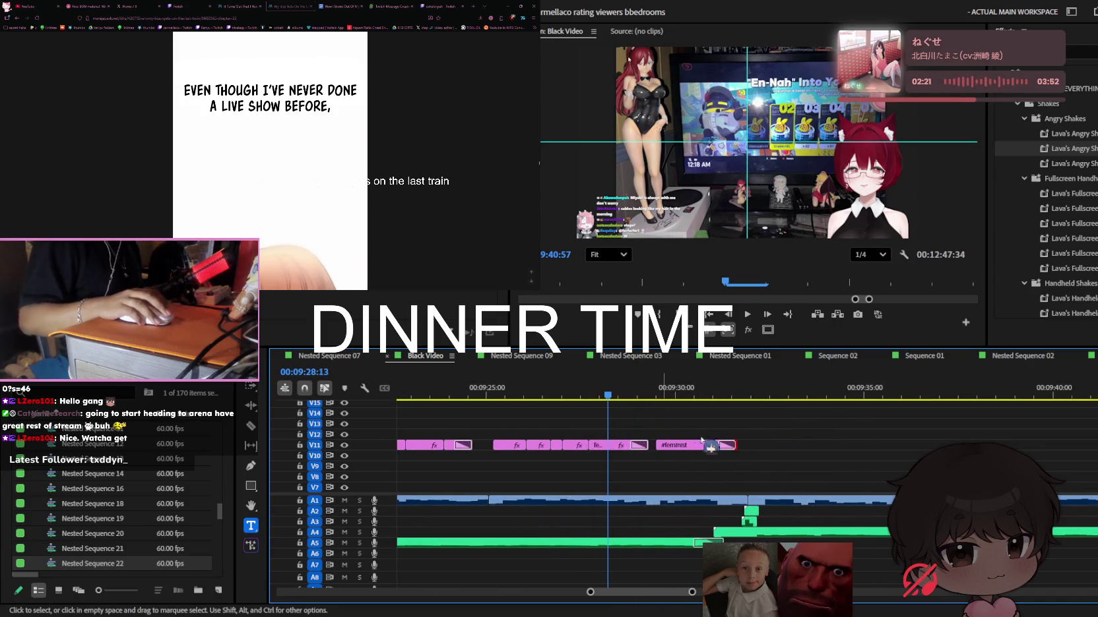